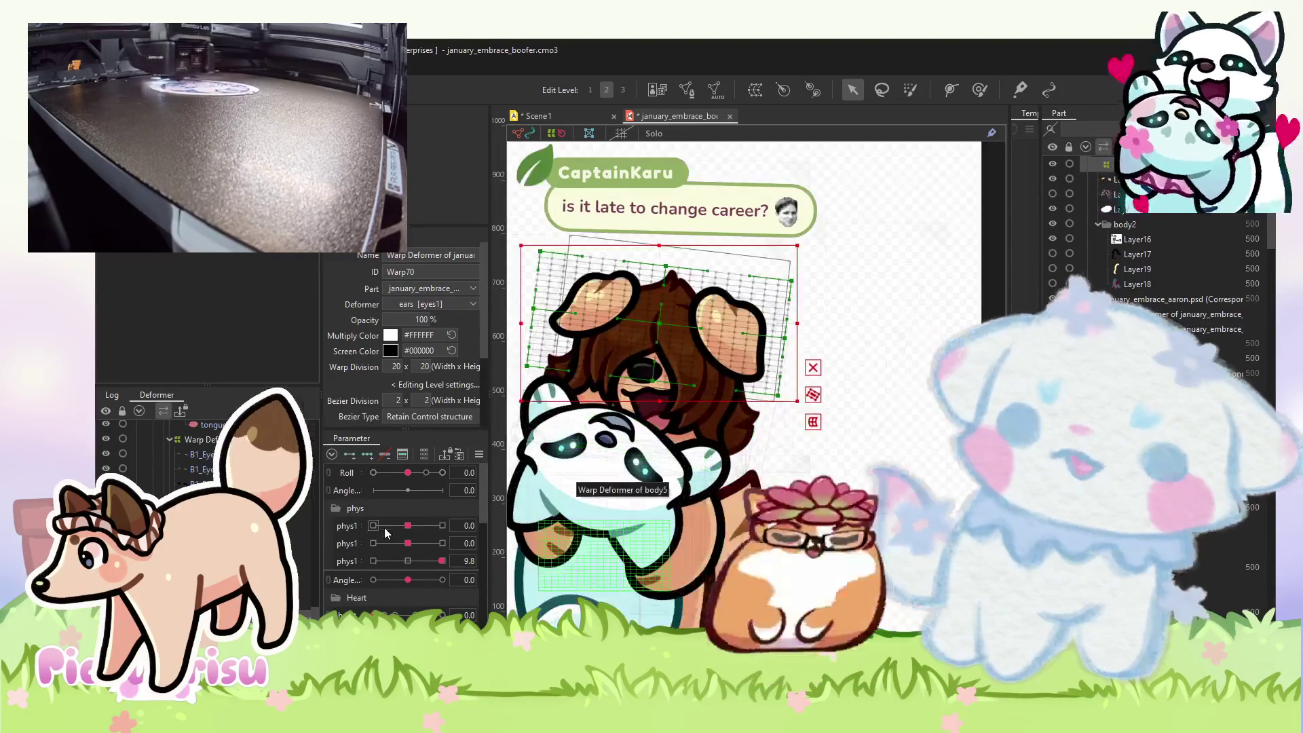
- At Roll +10, brush-deform the ears so they bend with the head roll
left_click(442, 472)
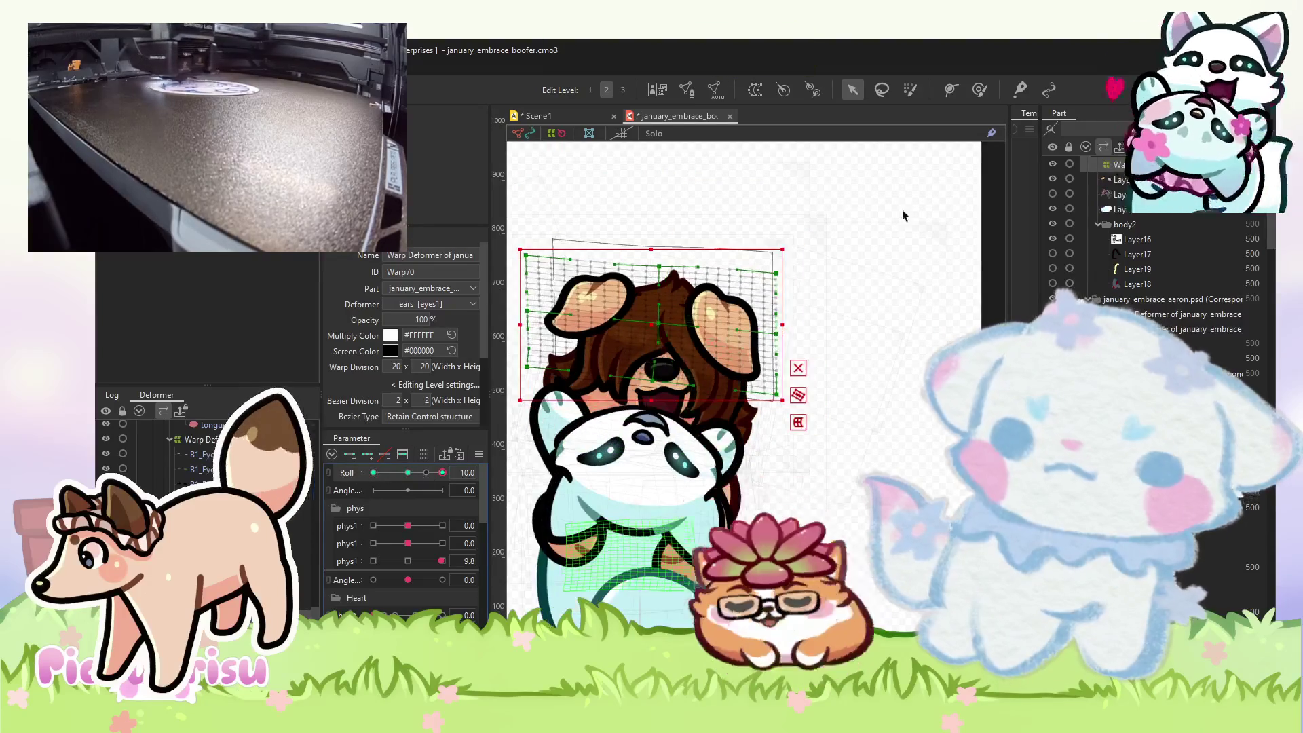
left_click(980, 89)
scroll(770, 258, "up", 5)
mouse_move(713, 394)
left_mouse_down()
mouse_move(737, 388)
mouse_move(696, 279)
left_mouse_up()
scroll(696, 278, "down", 3)
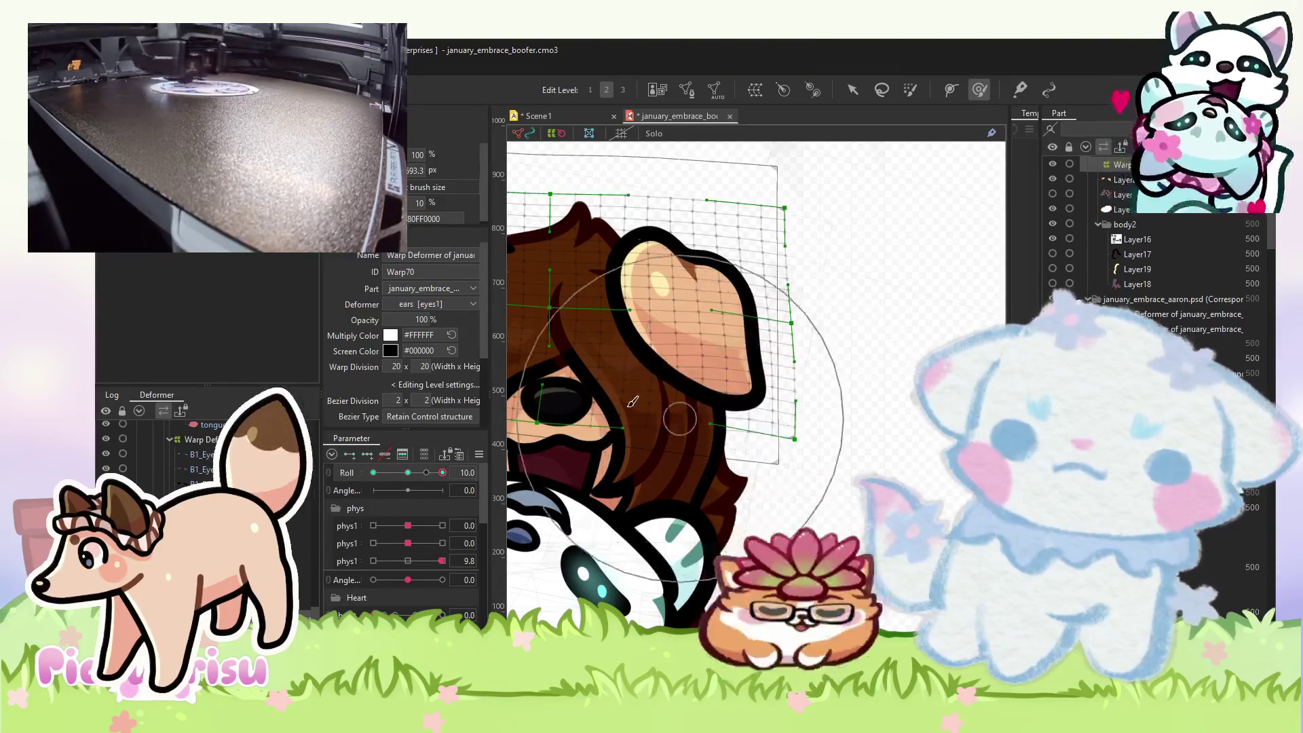
scroll(752, 385, "up", 2)
mouse_move(752, 386)
left_mouse_down()
mouse_move(699, 319)
mouse_move(631, 379)
left_mouse_up()
scroll(631, 378, "down", 2)
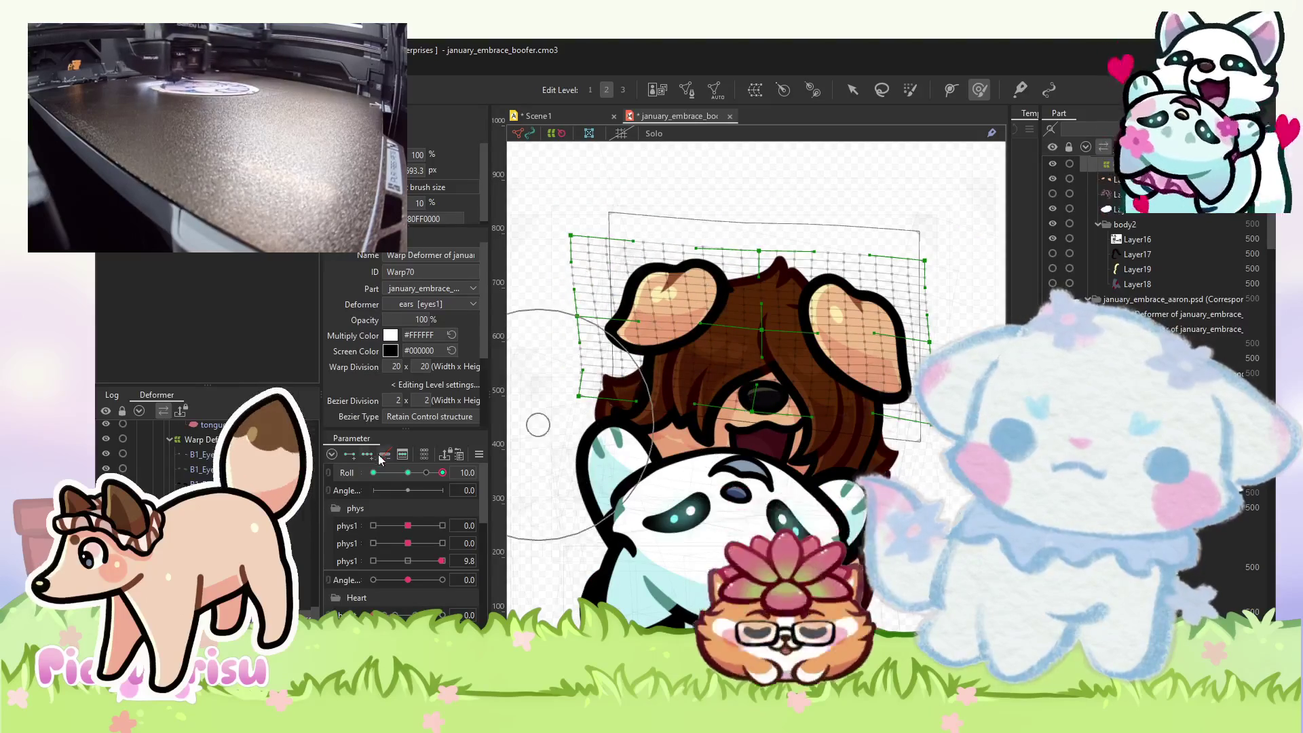
- At Roll -10, push the left ear up and left, then preview it mid-roll
left_click(405, 472)
left_click(372, 473)
scroll(679, 313, "up", 3)
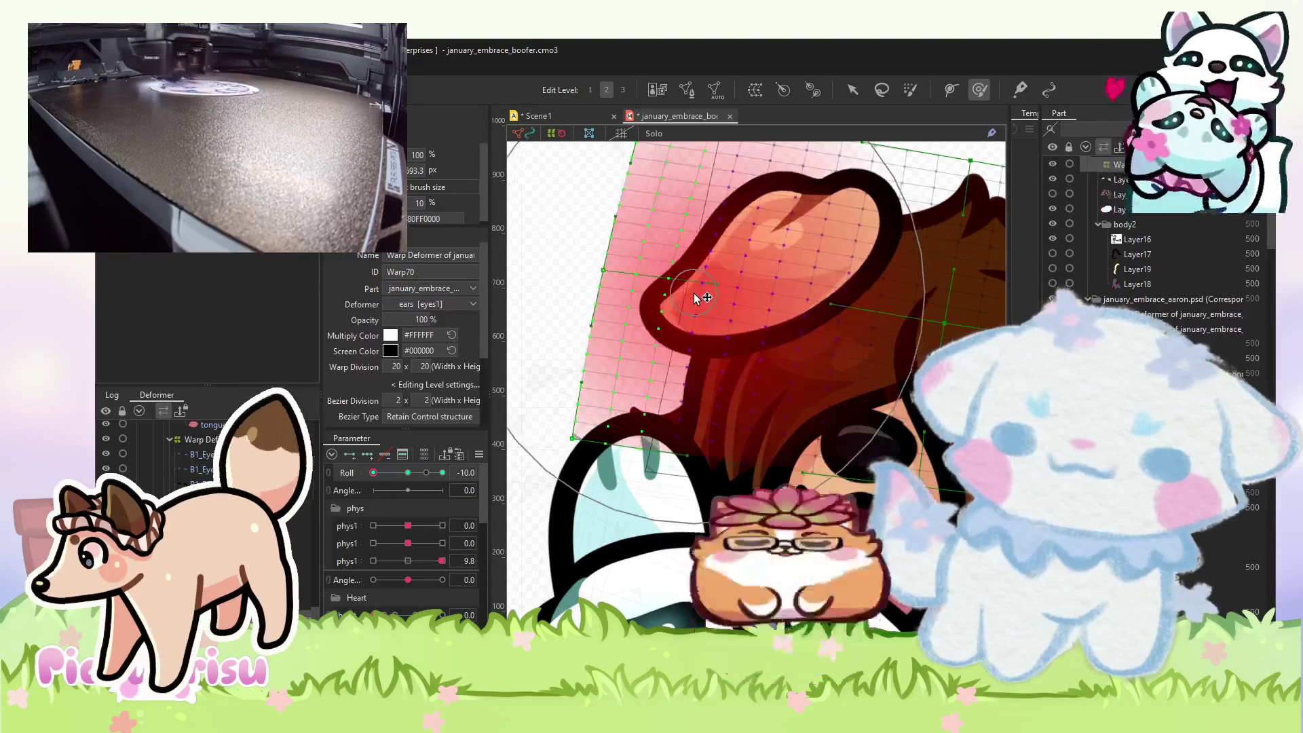
left_click_drag(628, 339, 675, 317)
scroll(677, 319, "down", 3)
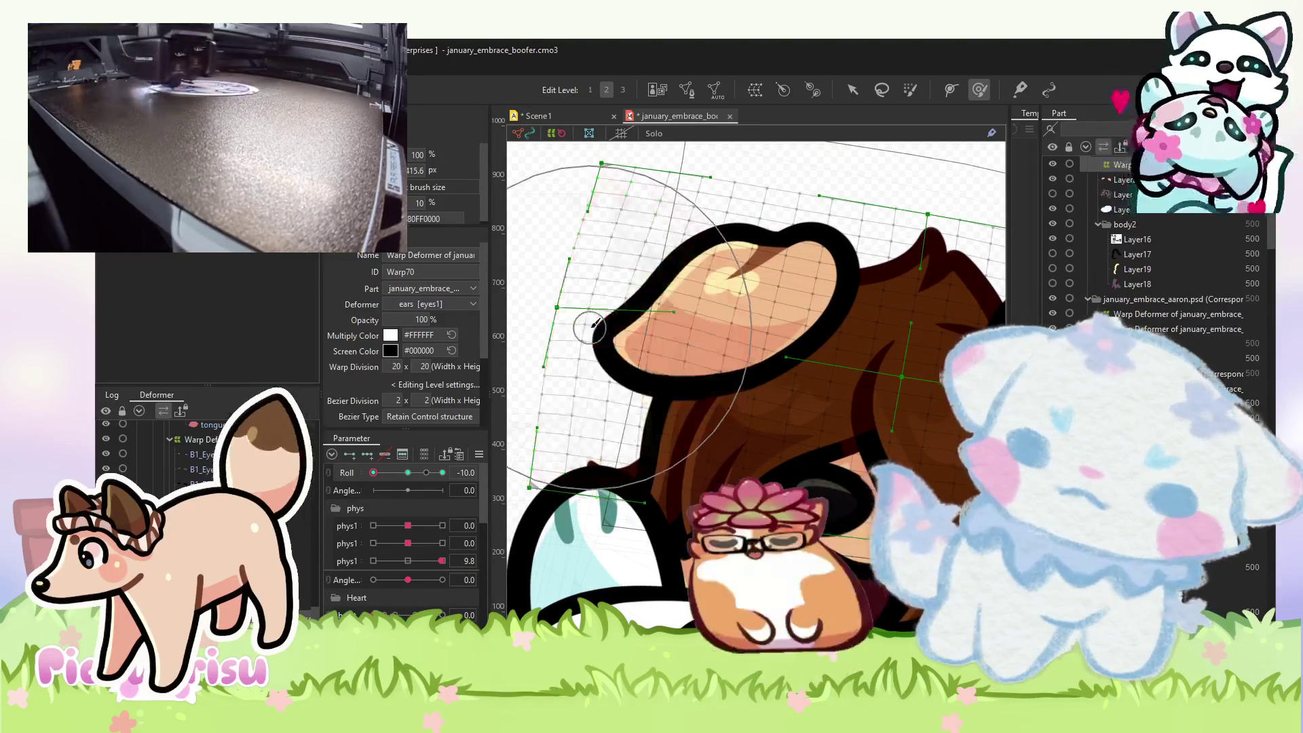
scroll(841, 407, "up", 3)
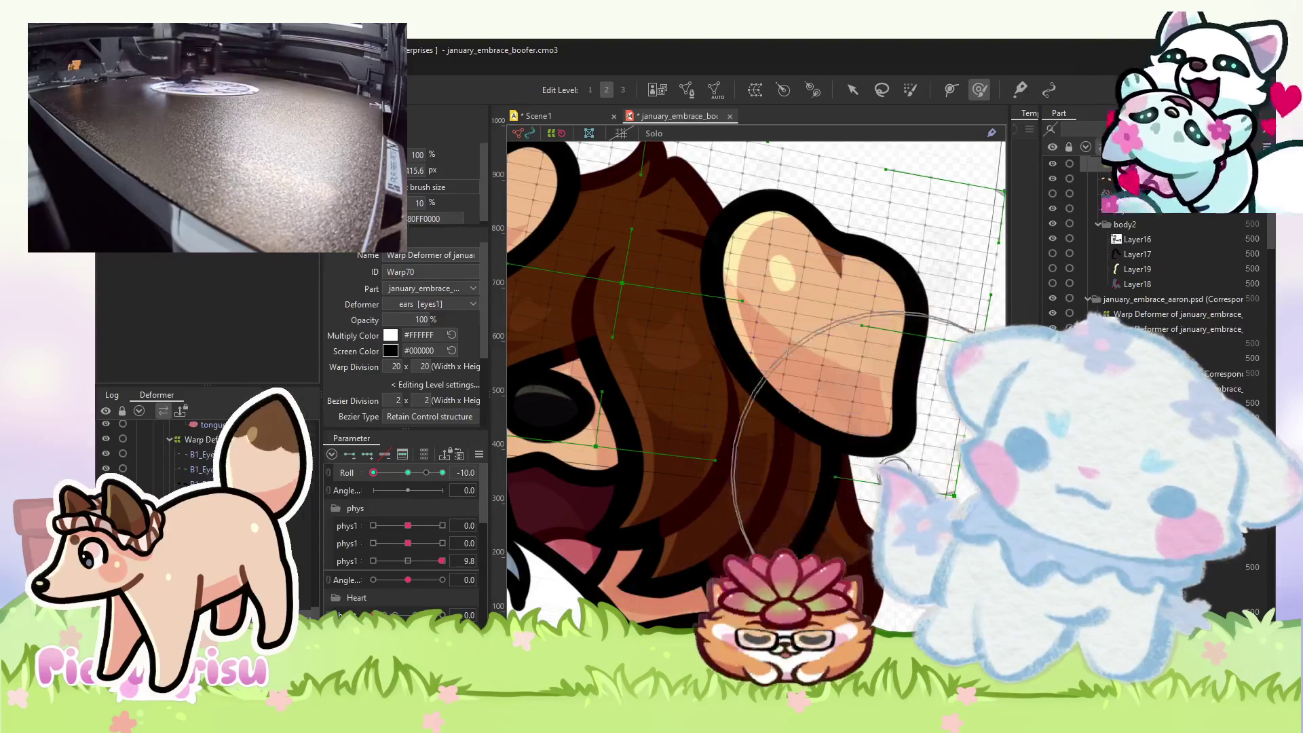
left_click_drag(651, 381, 491, 378)
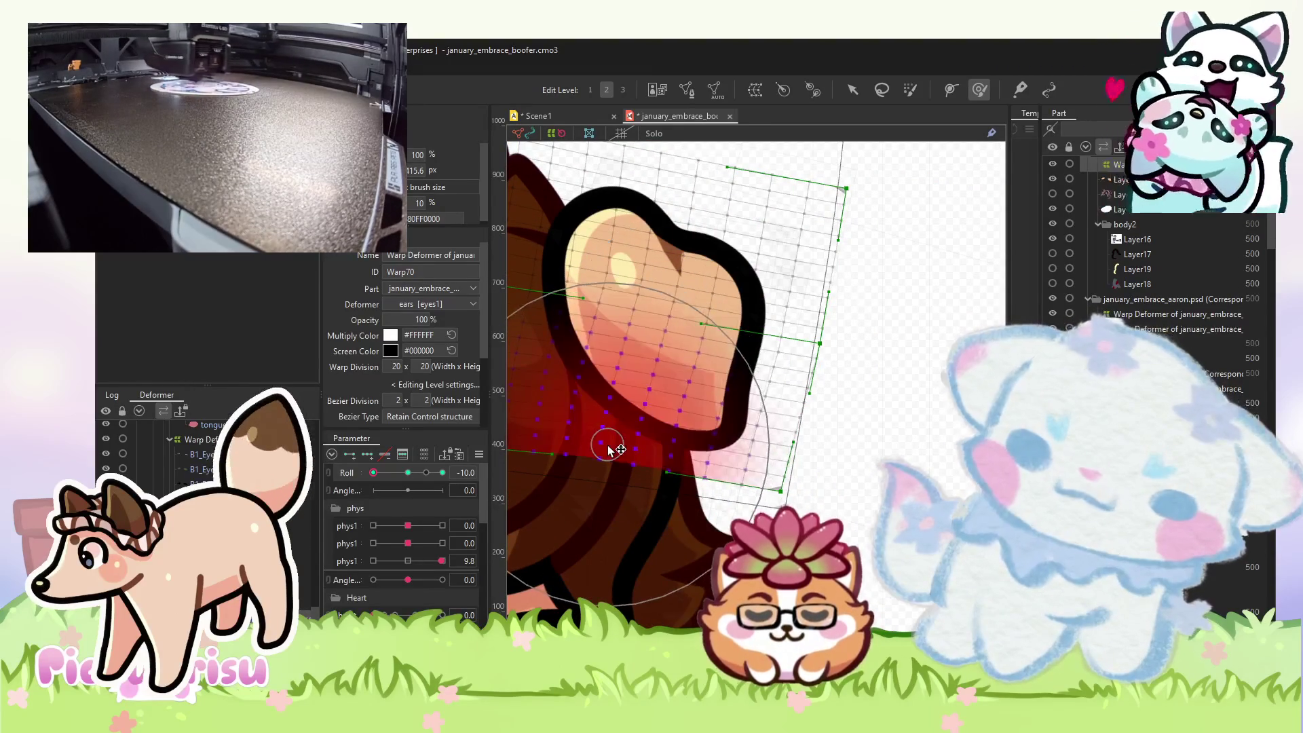
scroll(839, 519, "down", 5)
left_click_drag(373, 473, 388, 473)
- Flip Roll between +10 and -10 and sweep its range to compare the ear shapes
left_click(442, 473)
scroll(706, 366, "up", 5)
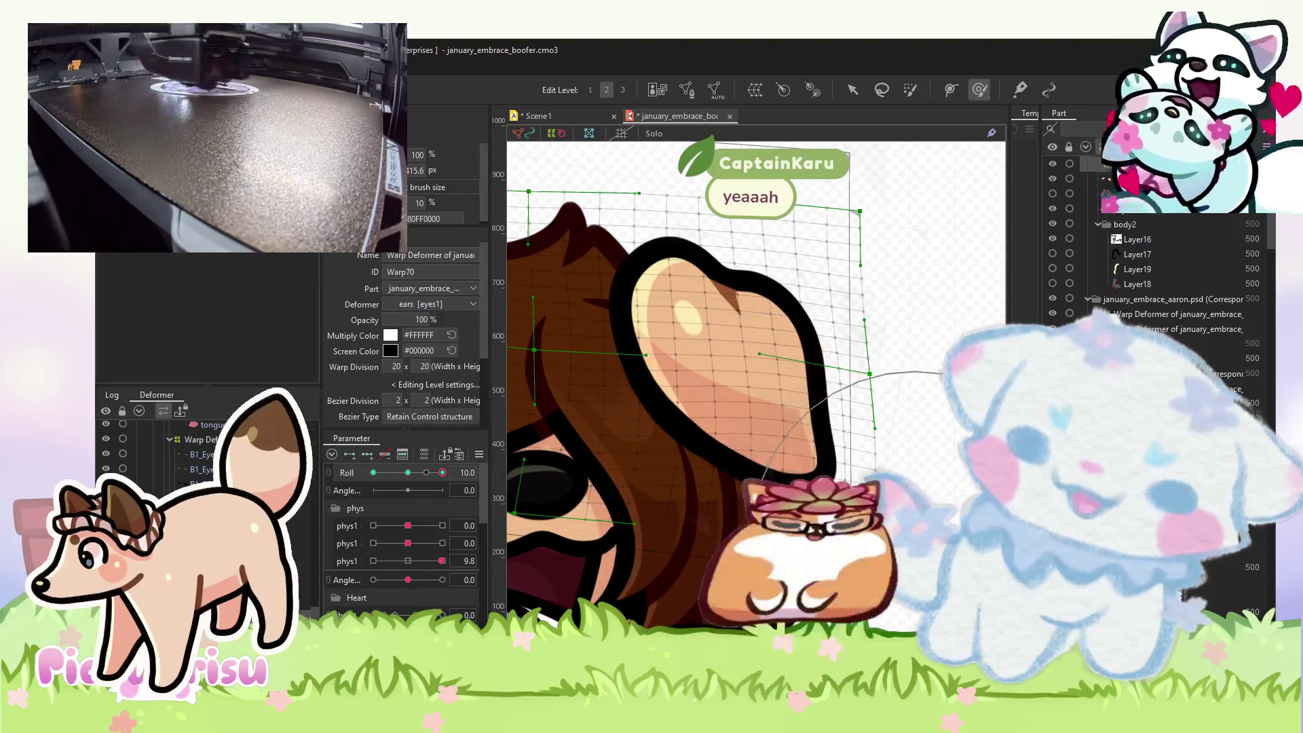
scroll(685, 431, "down", 5)
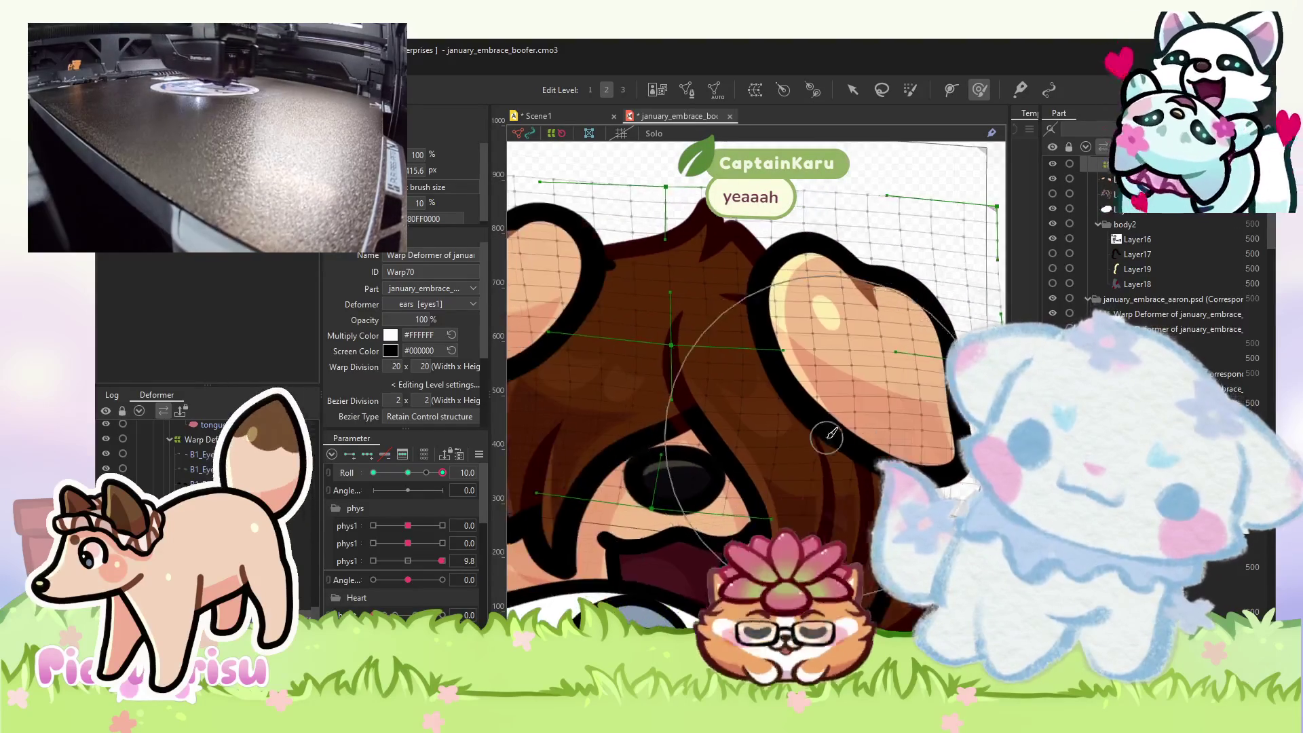
left_click(373, 472)
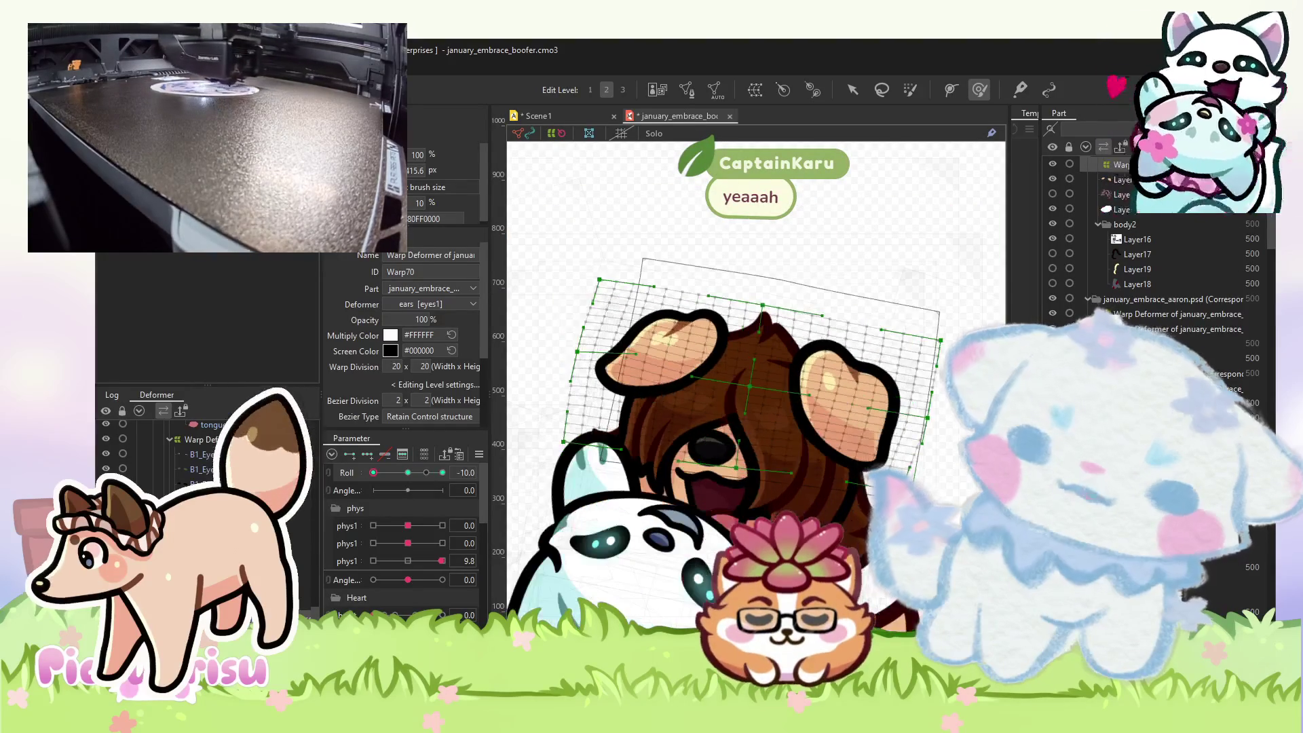
scroll(741, 304, "up", 5)
scroll(706, 360, "down", 3)
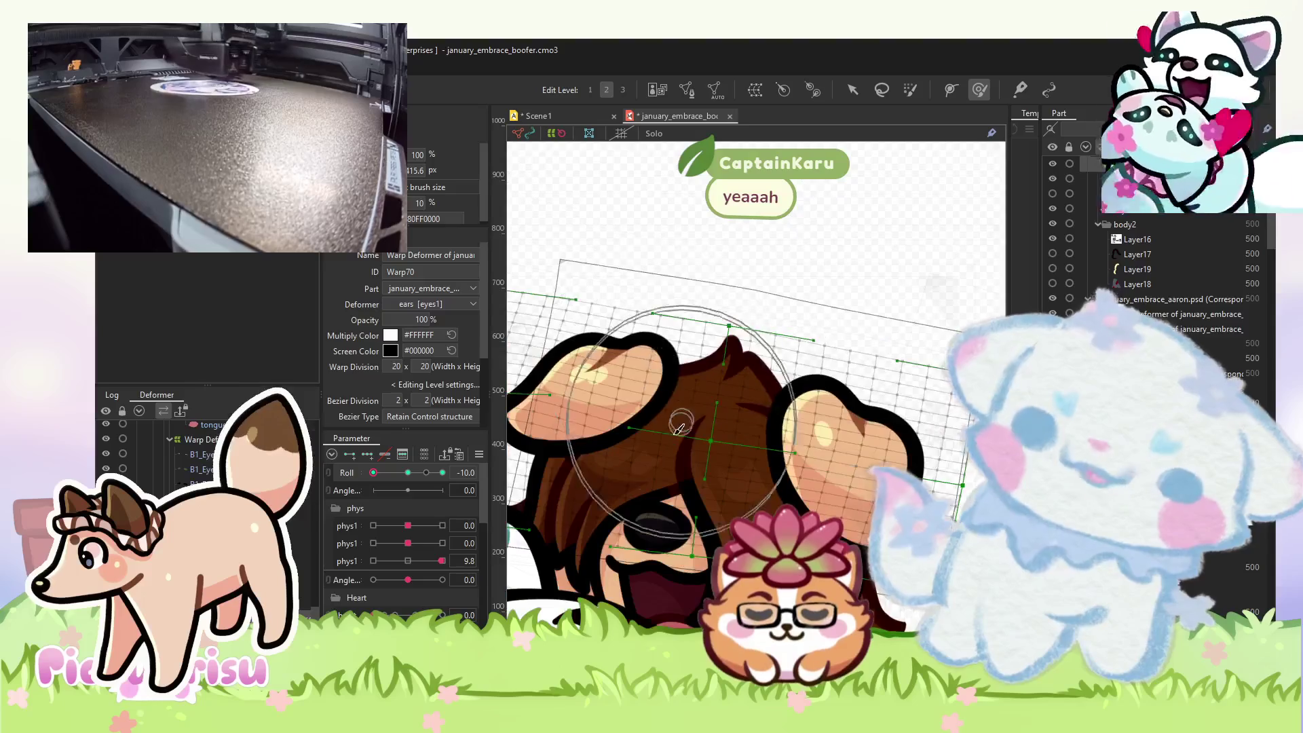
scroll(771, 336, "up", 3)
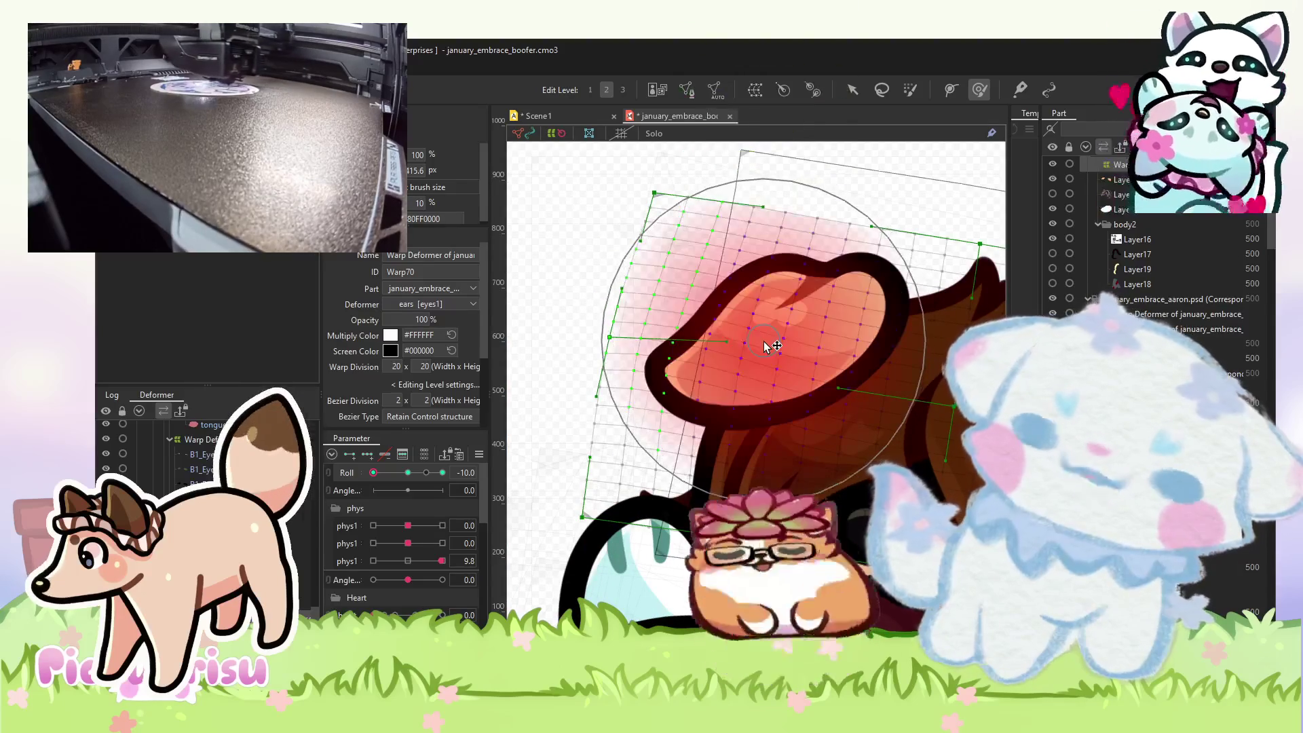
scroll(876, 313, "down", 4)
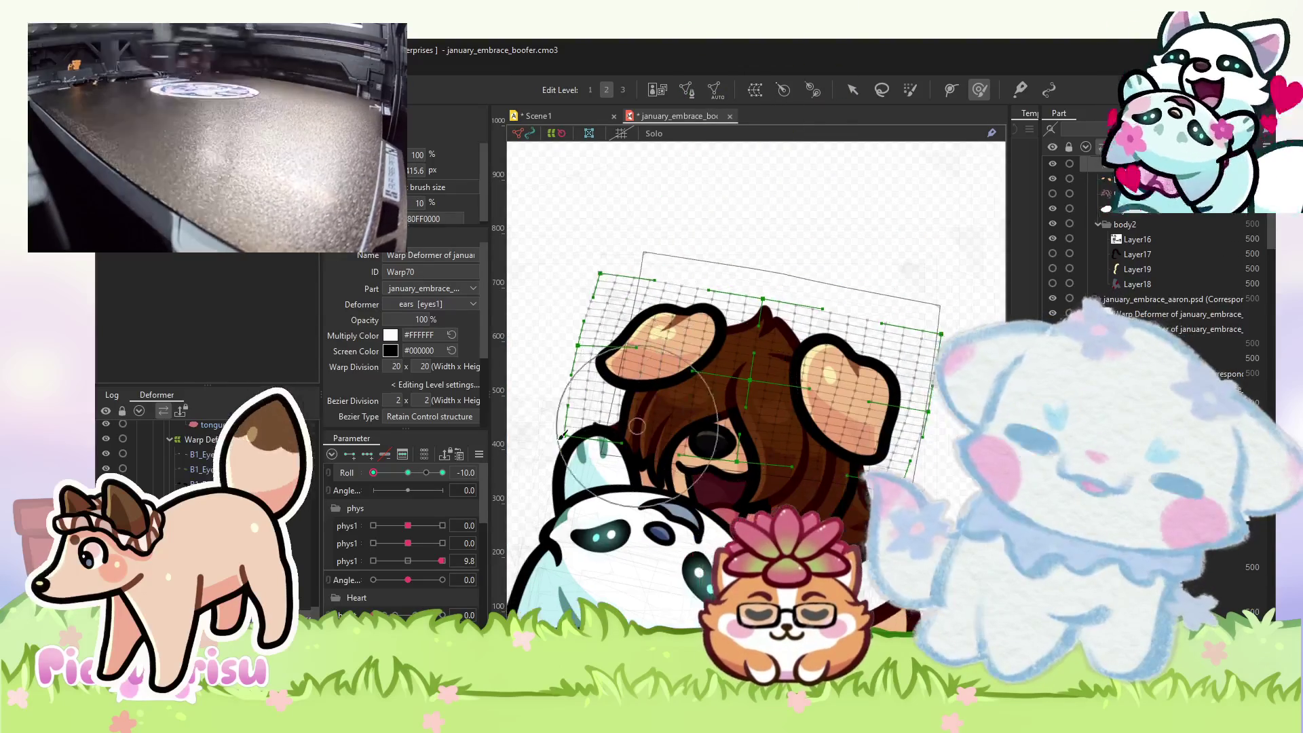
mouse_move(385, 473)
left_mouse_down()
mouse_move(471, 459)
mouse_move(385, 454)
mouse_move(443, 473)
left_mouse_up()
scroll(621, 298, "up", 5)
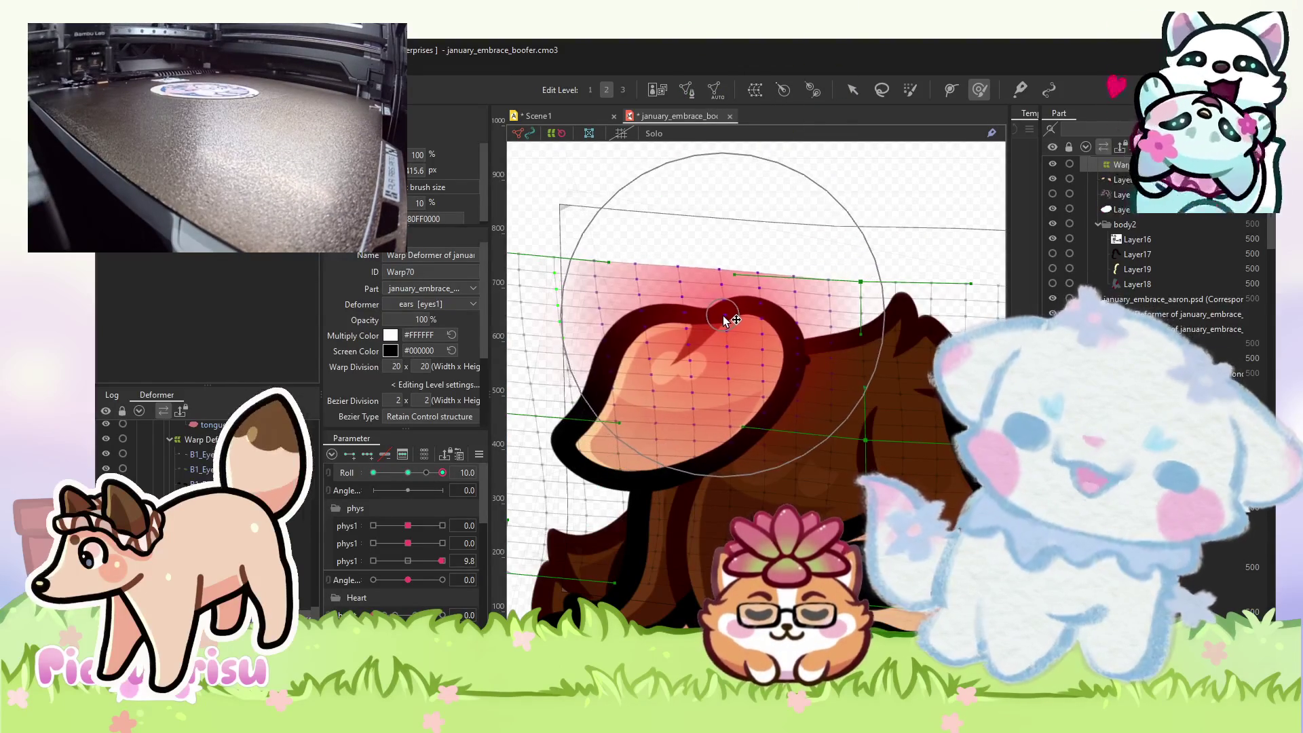
- At Roll +10, push the left ear down and left, then check it at -10 and neutral
mouse_move(796, 371)
left_mouse_down()
mouse_move(808, 367)
mouse_move(679, 381)
mouse_move(652, 441)
mouse_move(674, 454)
mouse_move(597, 353)
left_mouse_up()
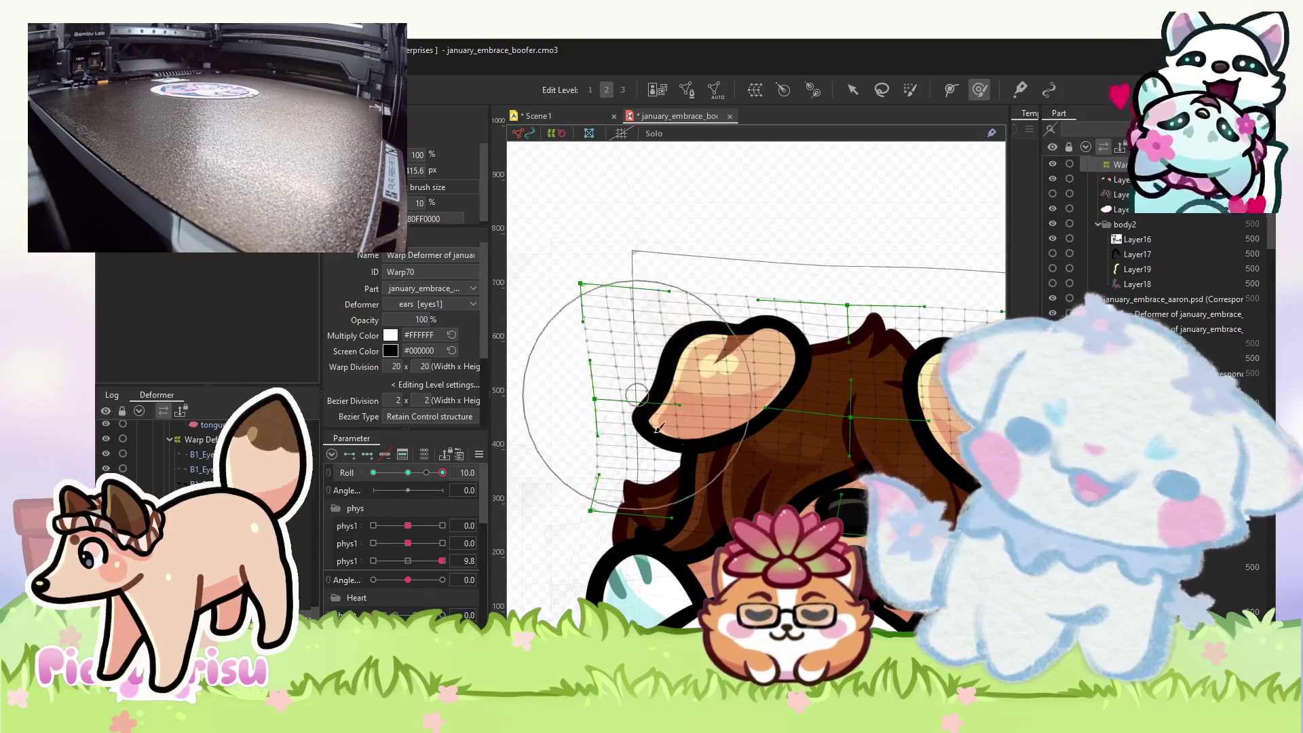
scroll(755, 477, "down", 3)
left_click(373, 472)
scroll(882, 448, "up", 3)
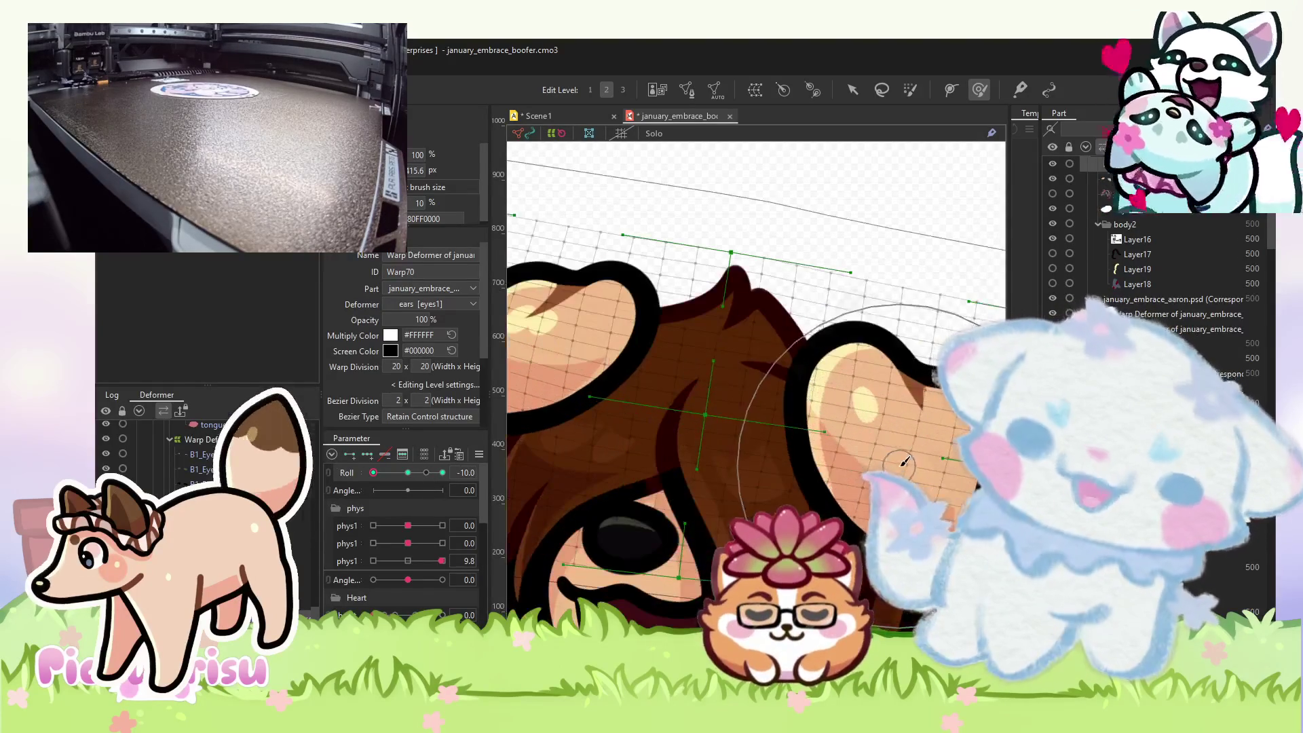
scroll(875, 489, "down", 2)
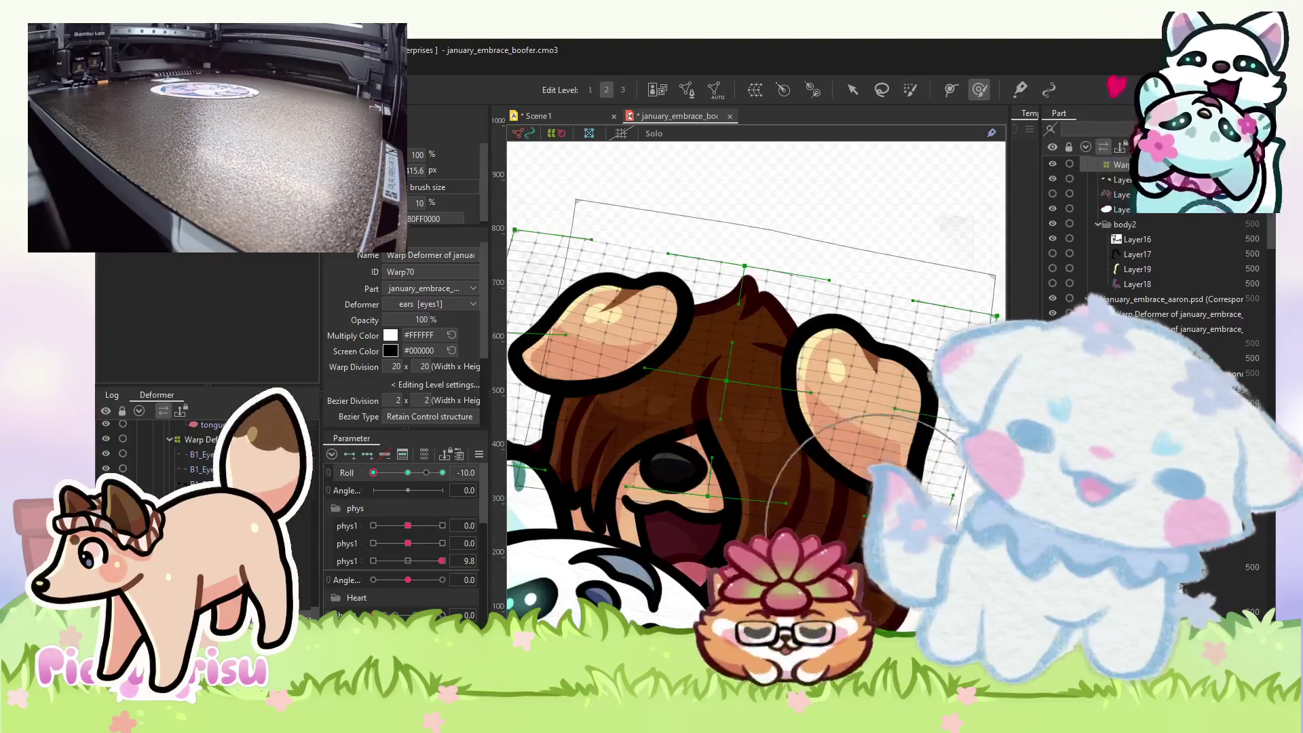
scroll(861, 526, "down", 2)
left_click(408, 472)
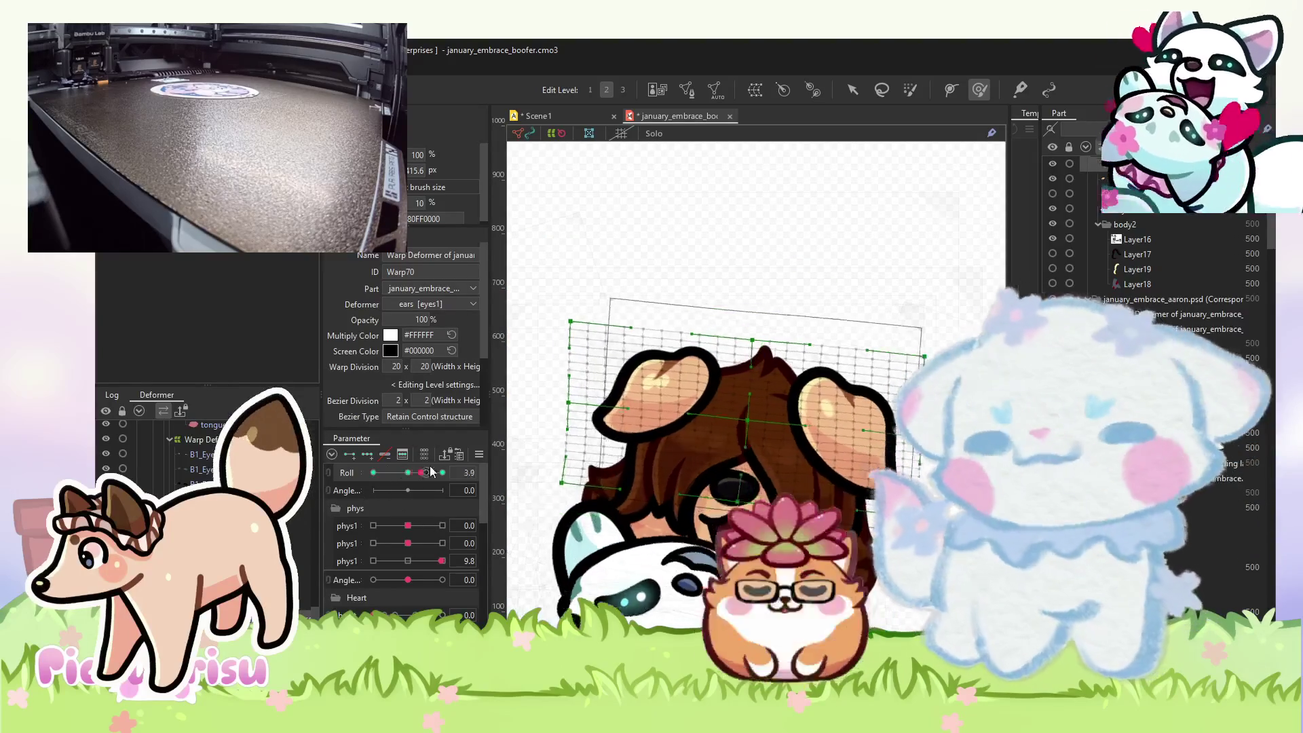
- Move Roll to +10 and review the ear shape there
left_click_drag(421, 472, 451, 455)
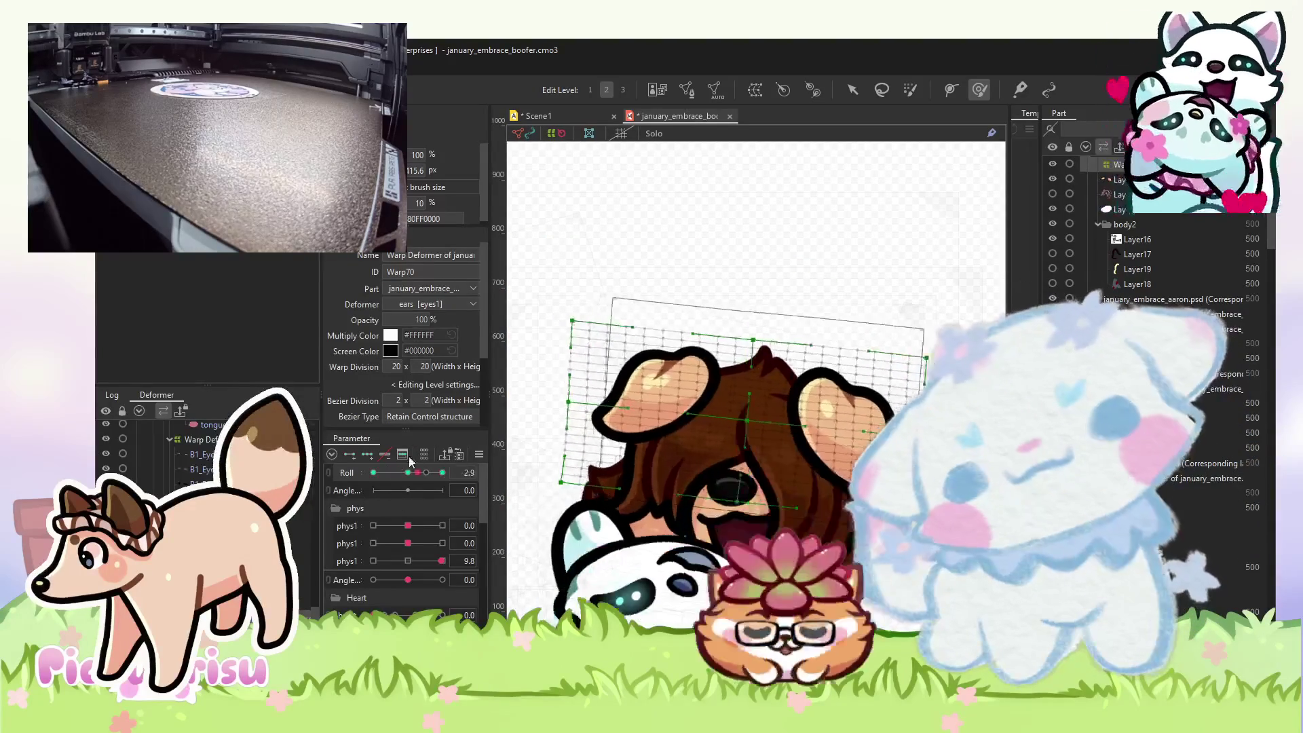
scroll(600, 378, "up", 3)
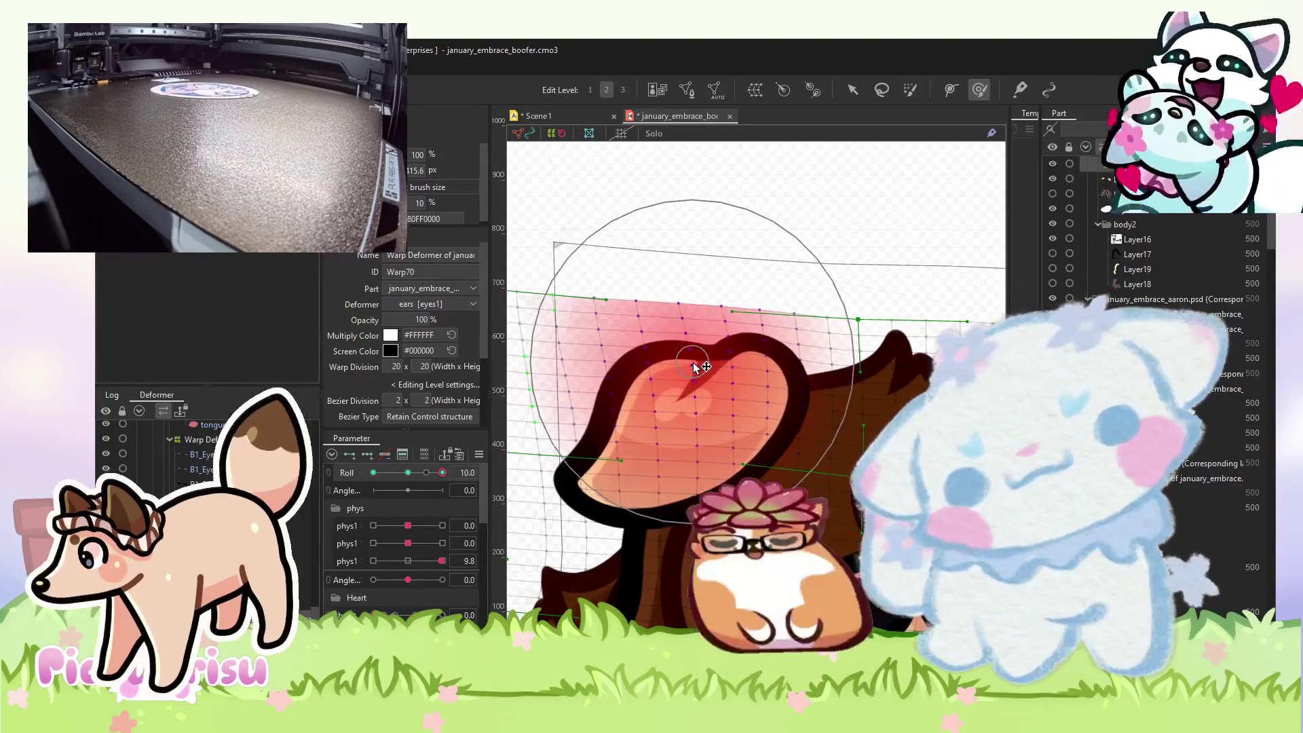
scroll(625, 377, "down", 1)
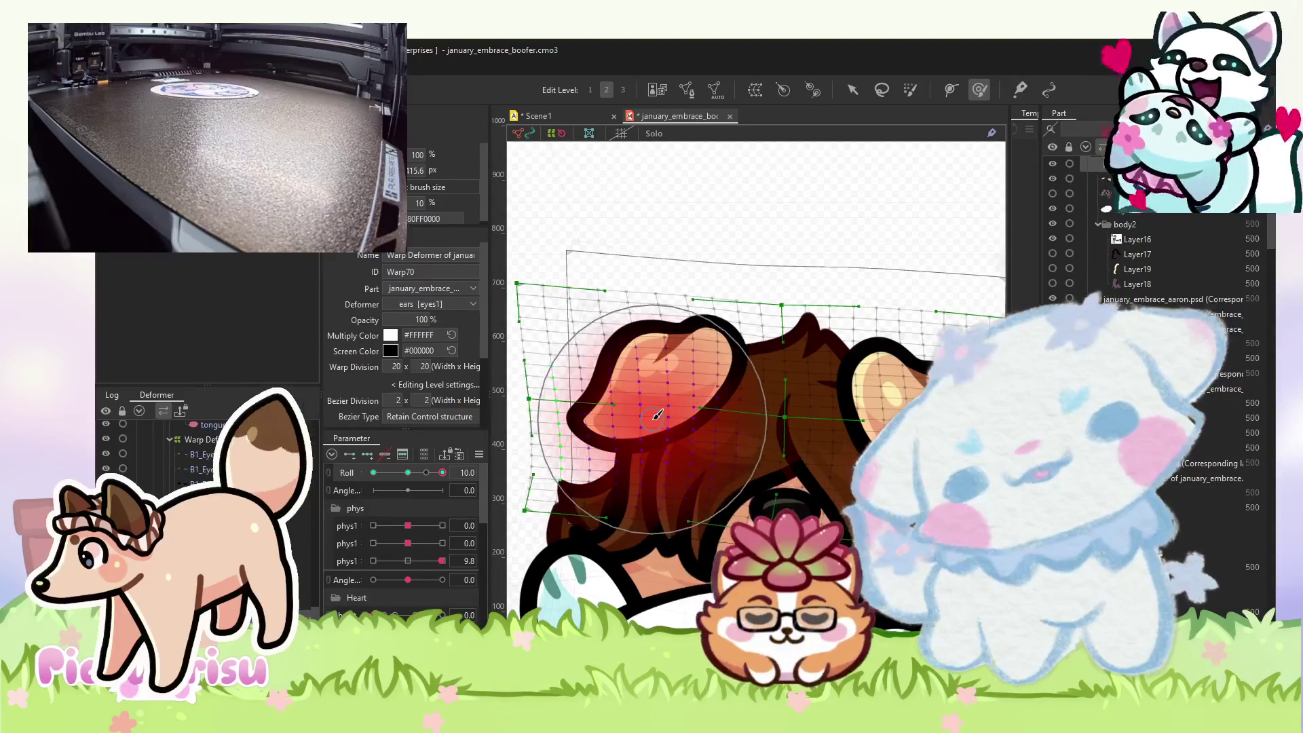
scroll(845, 397, "right", 3)
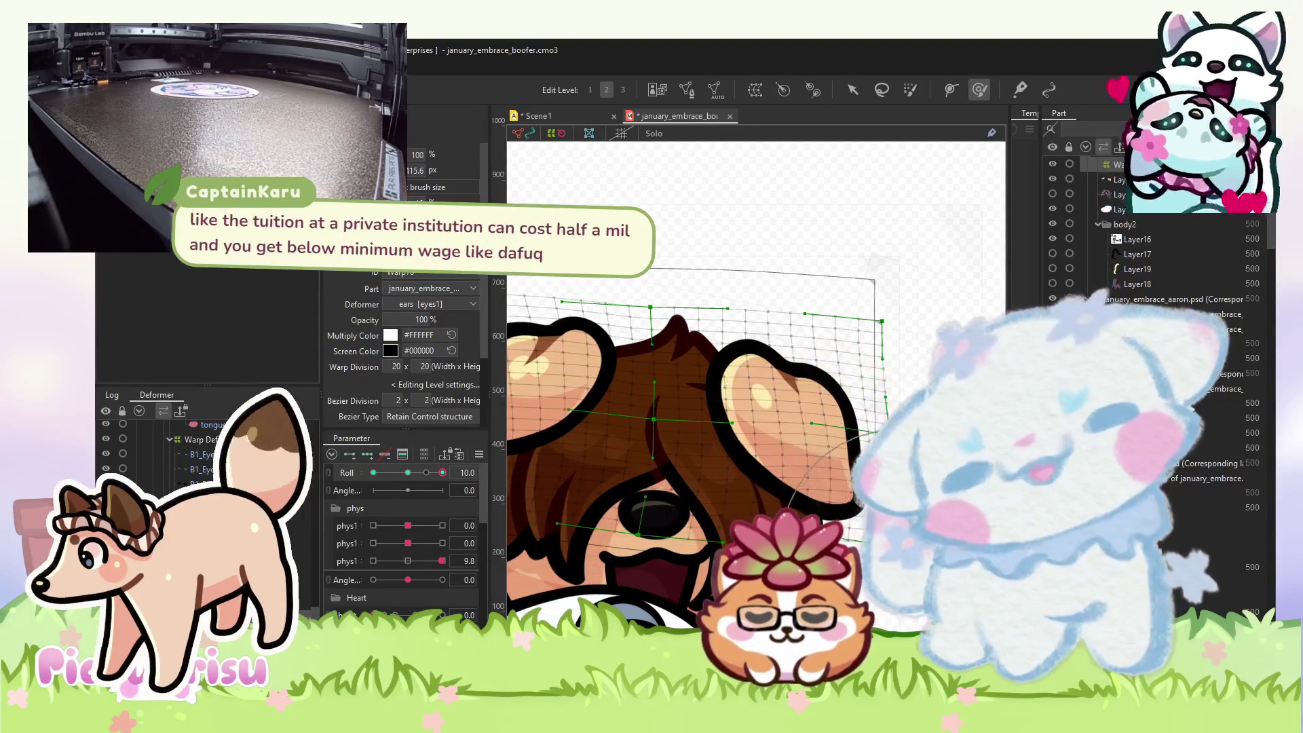
scroll(553, 468, "down", 3)
- Reshape the ears and their right edge at Roll -10, then reset Roll to 0 and phys1 to 10
left_click(374, 473)
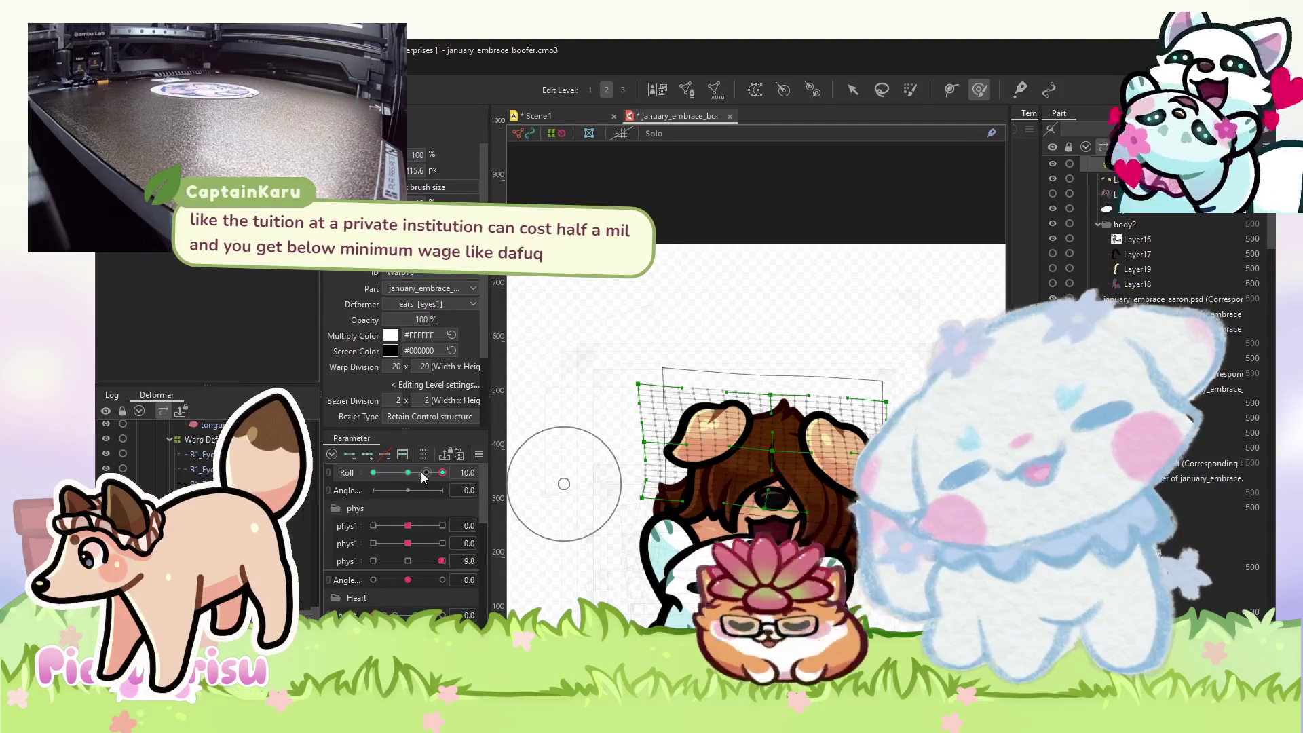
scroll(550, 421, "up", 5)
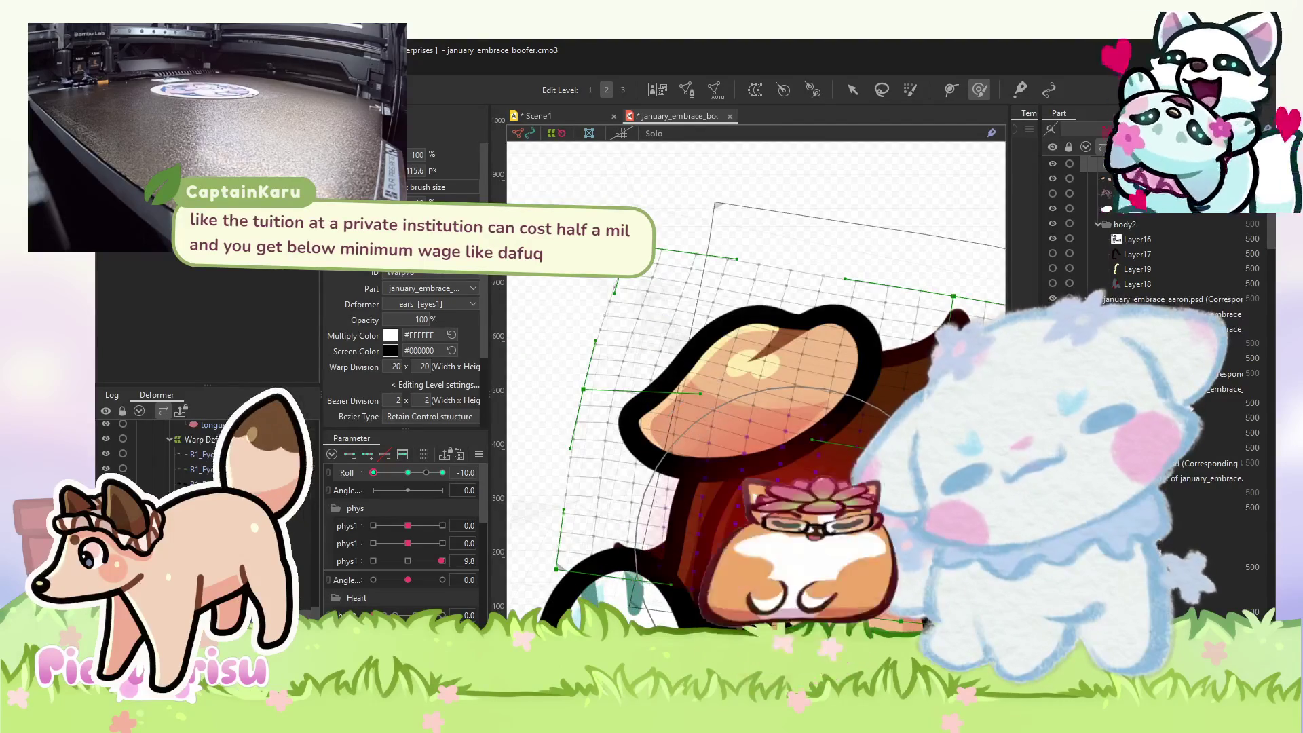
mouse_move(555, 418)
left_mouse_down()
mouse_move(654, 405)
mouse_move(722, 414)
mouse_move(736, 442)
mouse_move(747, 438)
left_mouse_up()
scroll(654, 405, "up", 5)
left_click_drag(931, 482, 916, 485)
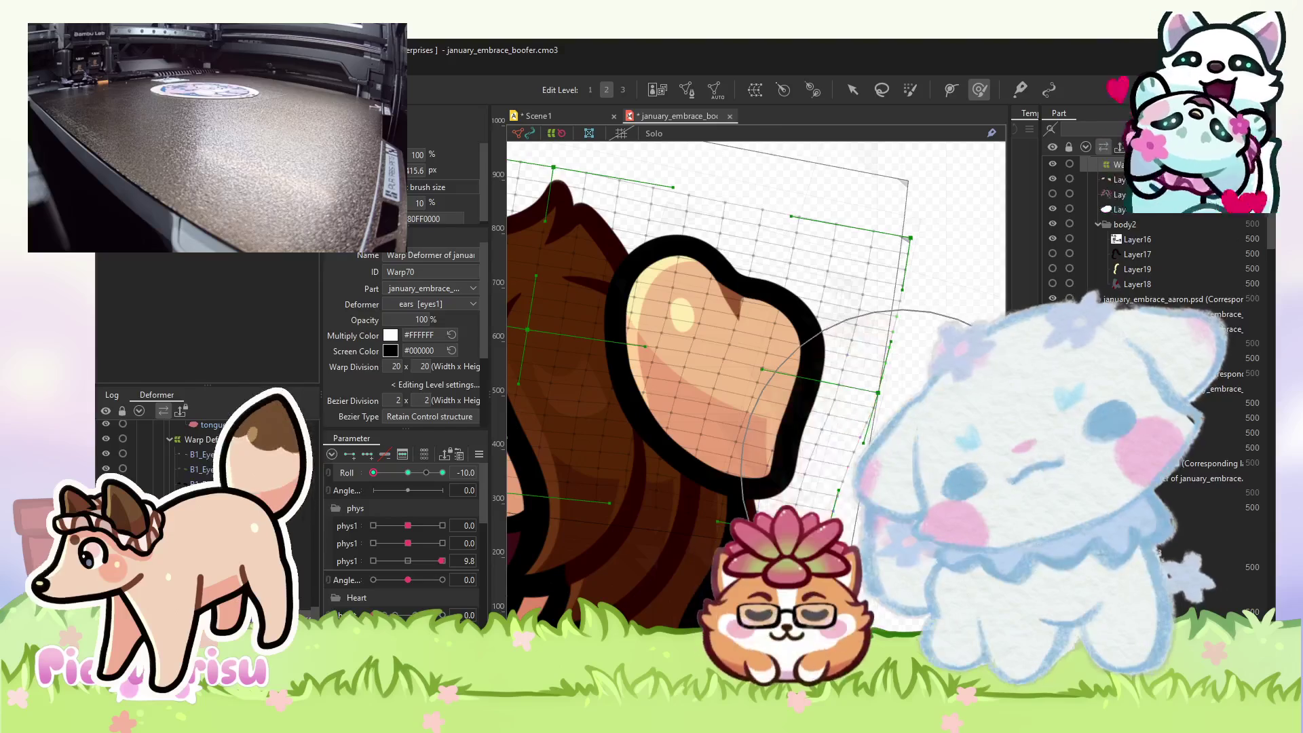
scroll(903, 468, "down", 2)
scroll(634, 475, "down", 2)
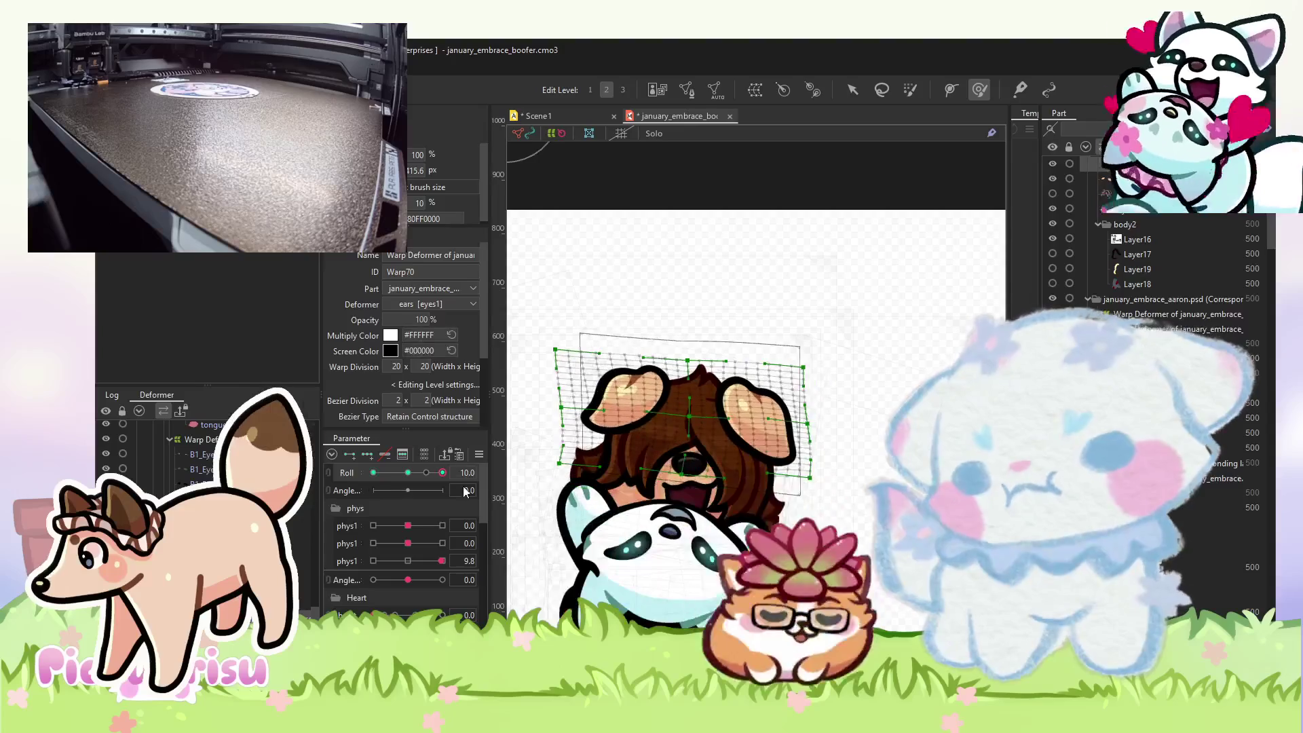
left_click(408, 473)
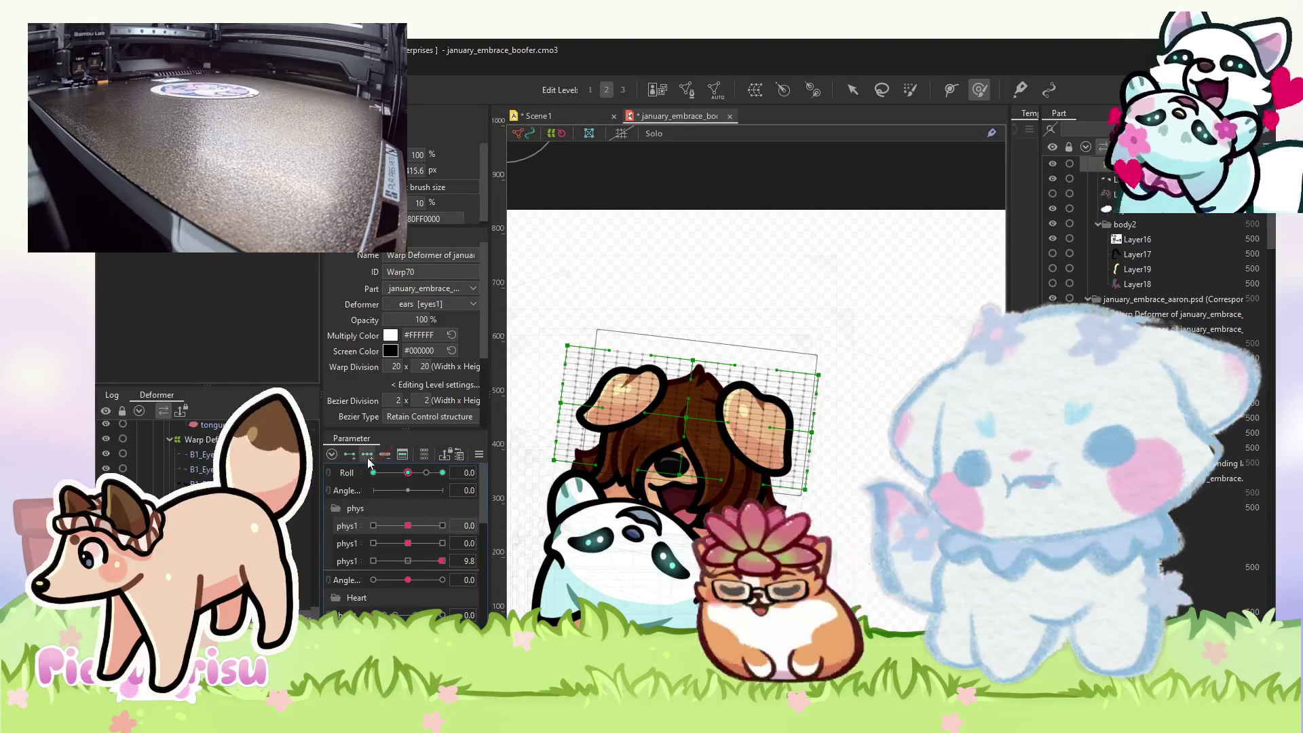
left_click(442, 526)
- Set phys1 to -10 and reshape the left ear for that pose
scroll(779, 346, "up", 6)
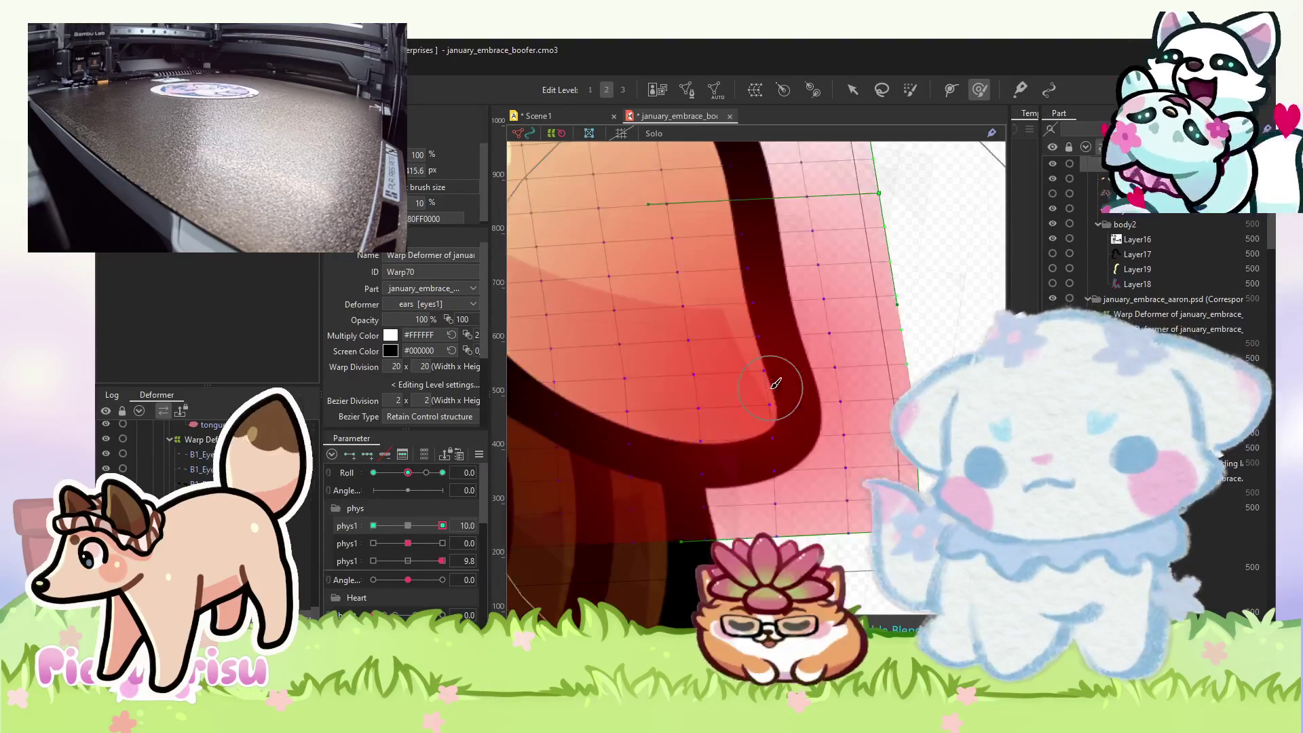
scroll(779, 346, "down", 2)
scroll(903, 441, "down", 3)
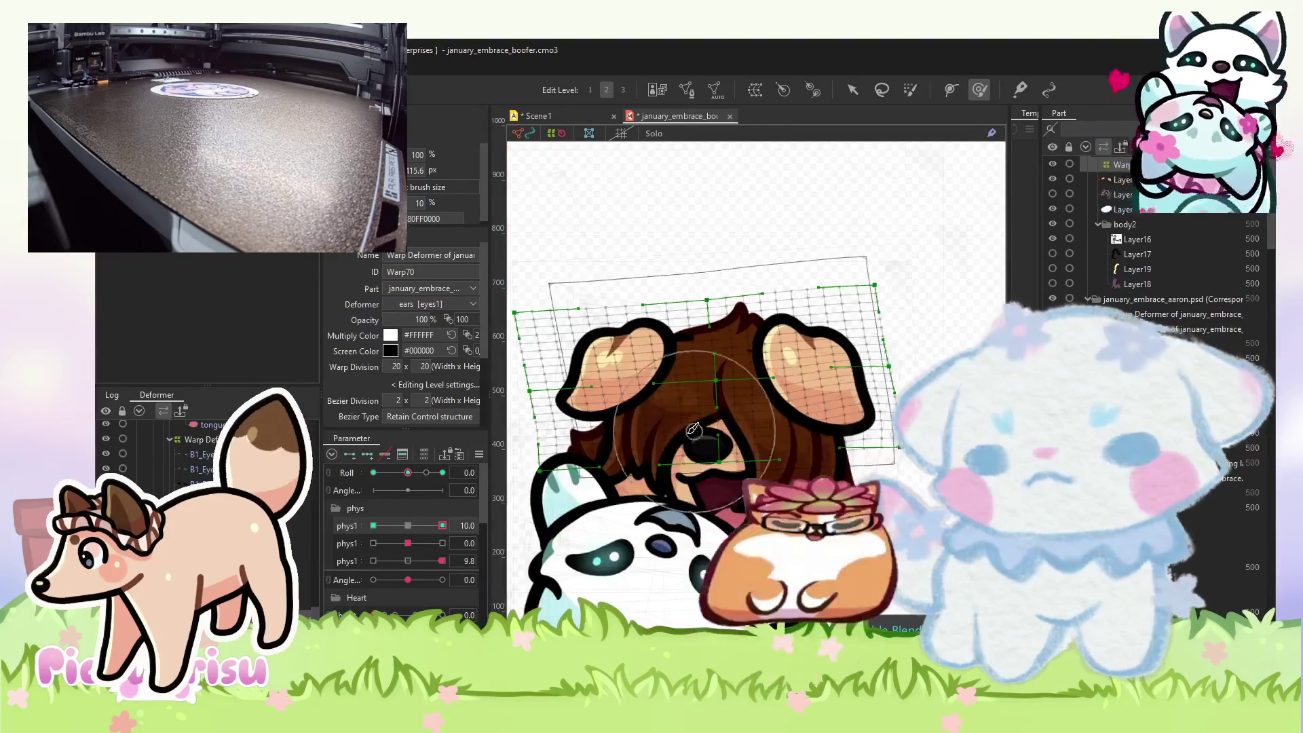
scroll(581, 430, "up", 3)
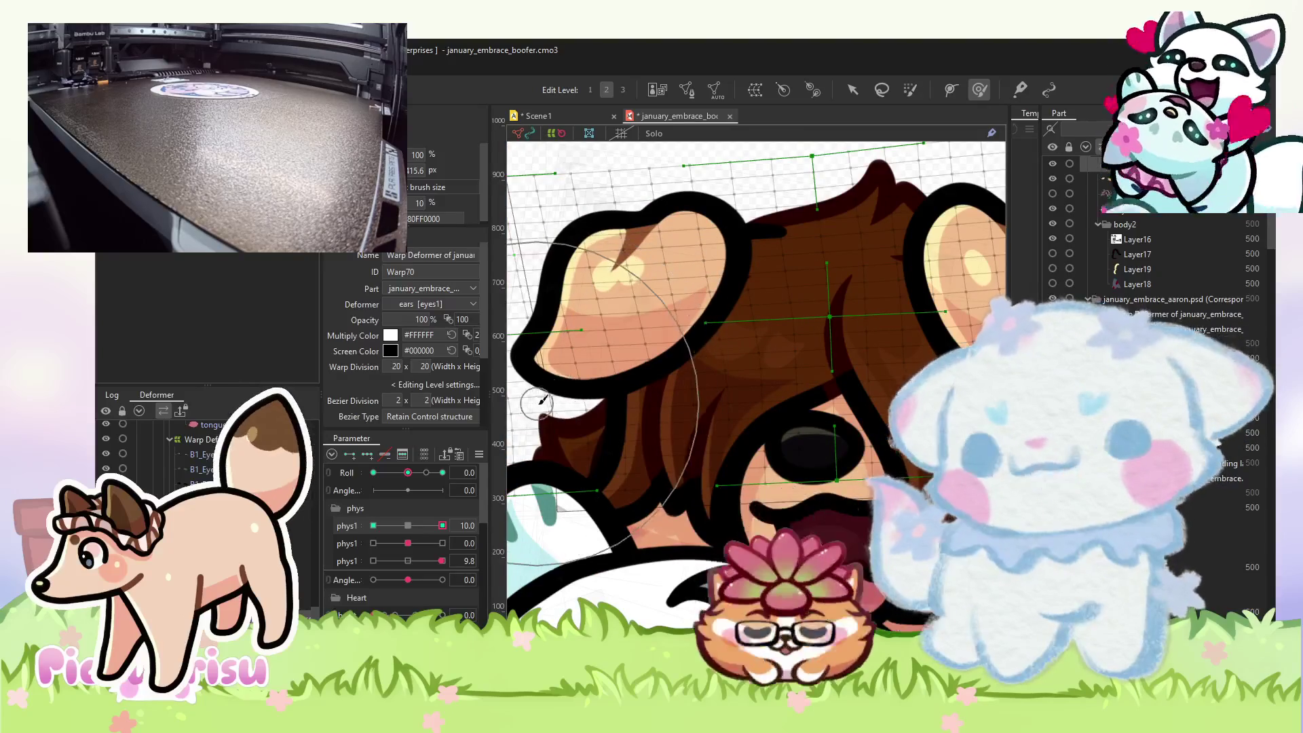
left_click(373, 525)
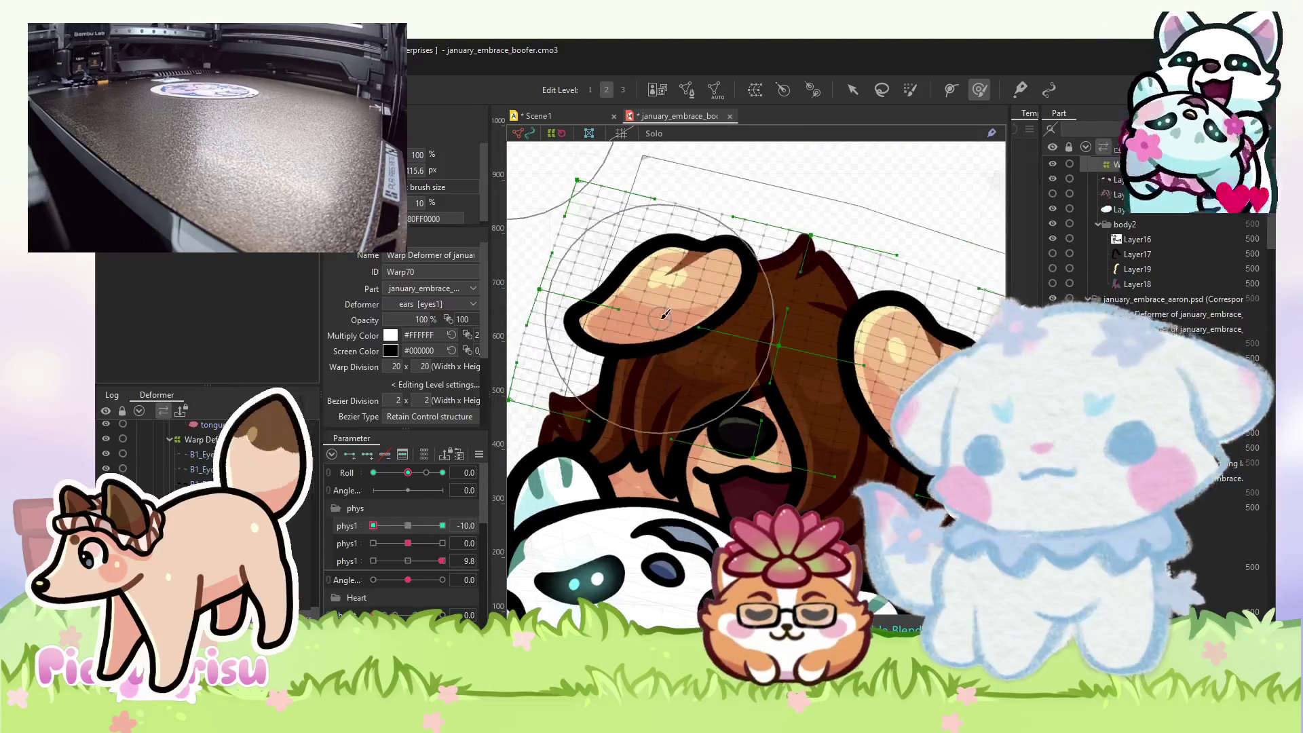
mouse_move(592, 313)
left_mouse_down()
mouse_move(611, 288)
mouse_move(598, 302)
mouse_move(594, 292)
mouse_move(749, 367)
left_mouse_up()
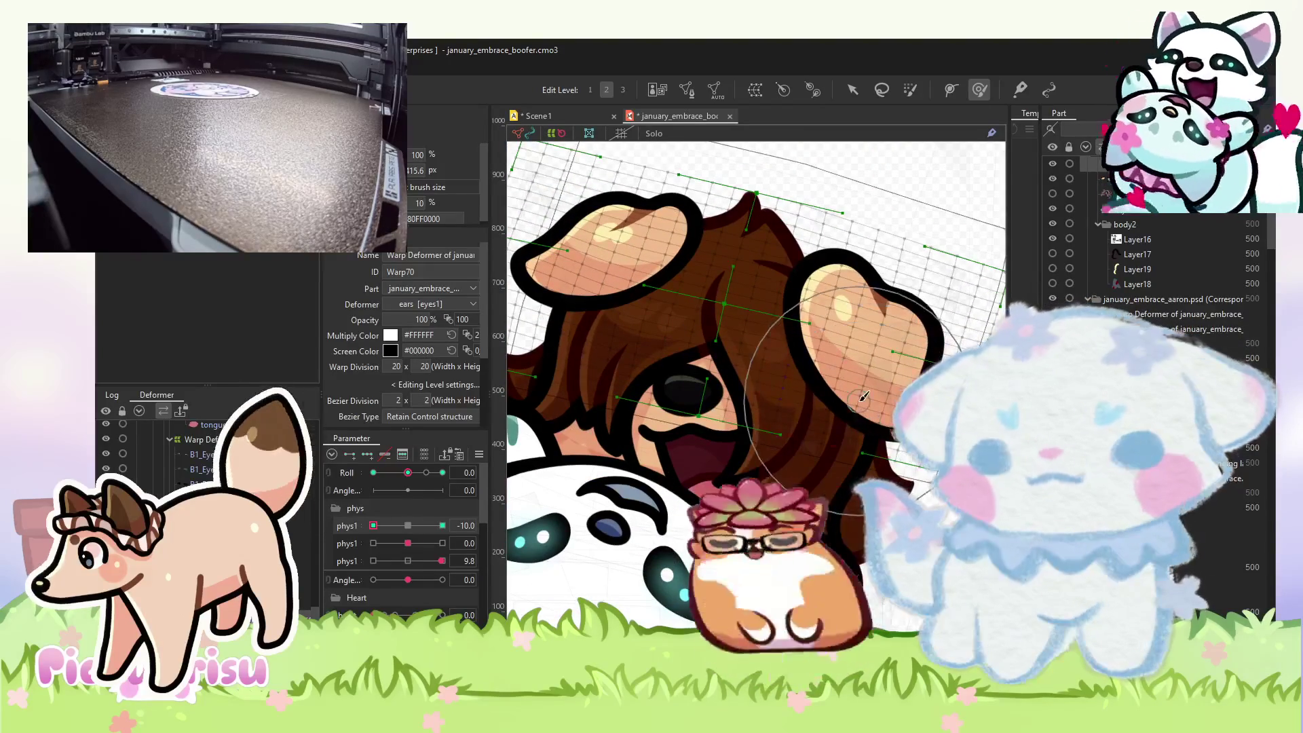
- Swing phys1 to 10 and back to neutral to check the ear deformation
scroll(893, 456, "down", 2)
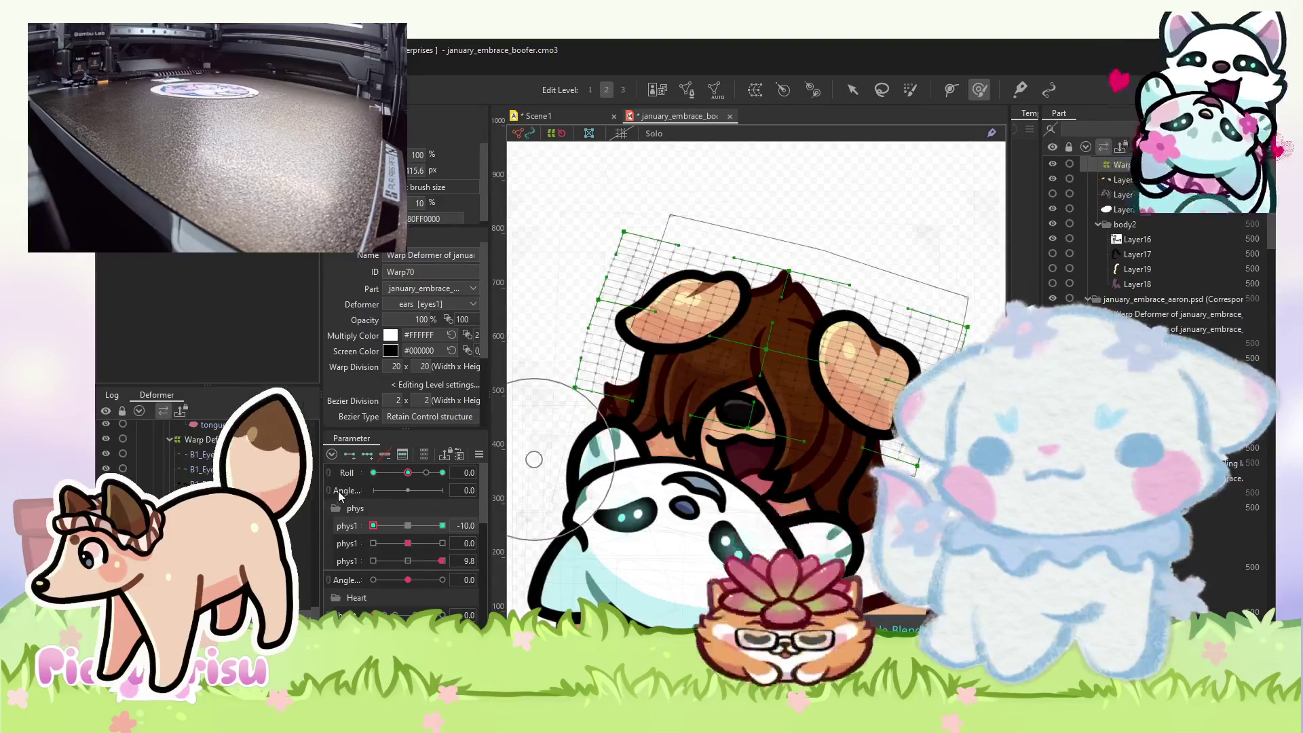
left_click_drag(380, 524, 442, 525)
scroll(878, 372, "up", 2)
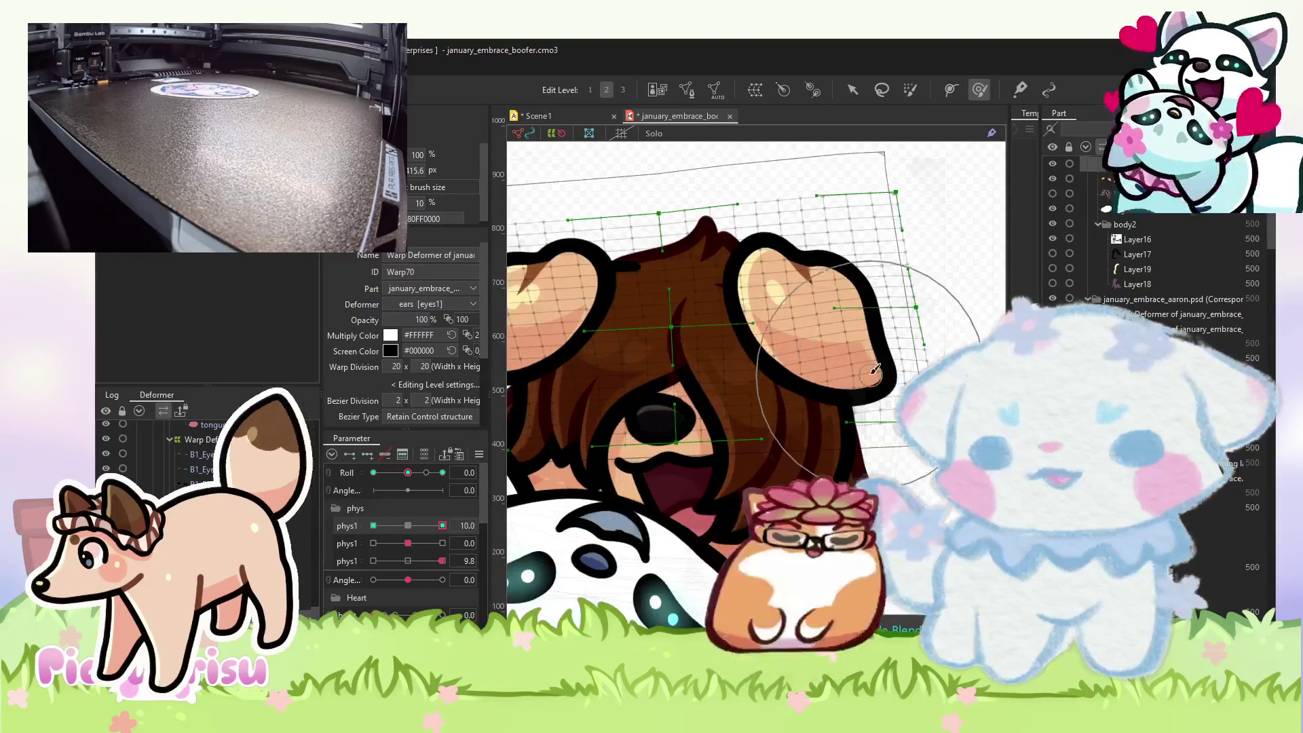
mouse_move(412, 531)
left_mouse_down()
mouse_move(426, 532)
mouse_move(401, 532)
mouse_move(442, 544)
left_mouse_up()
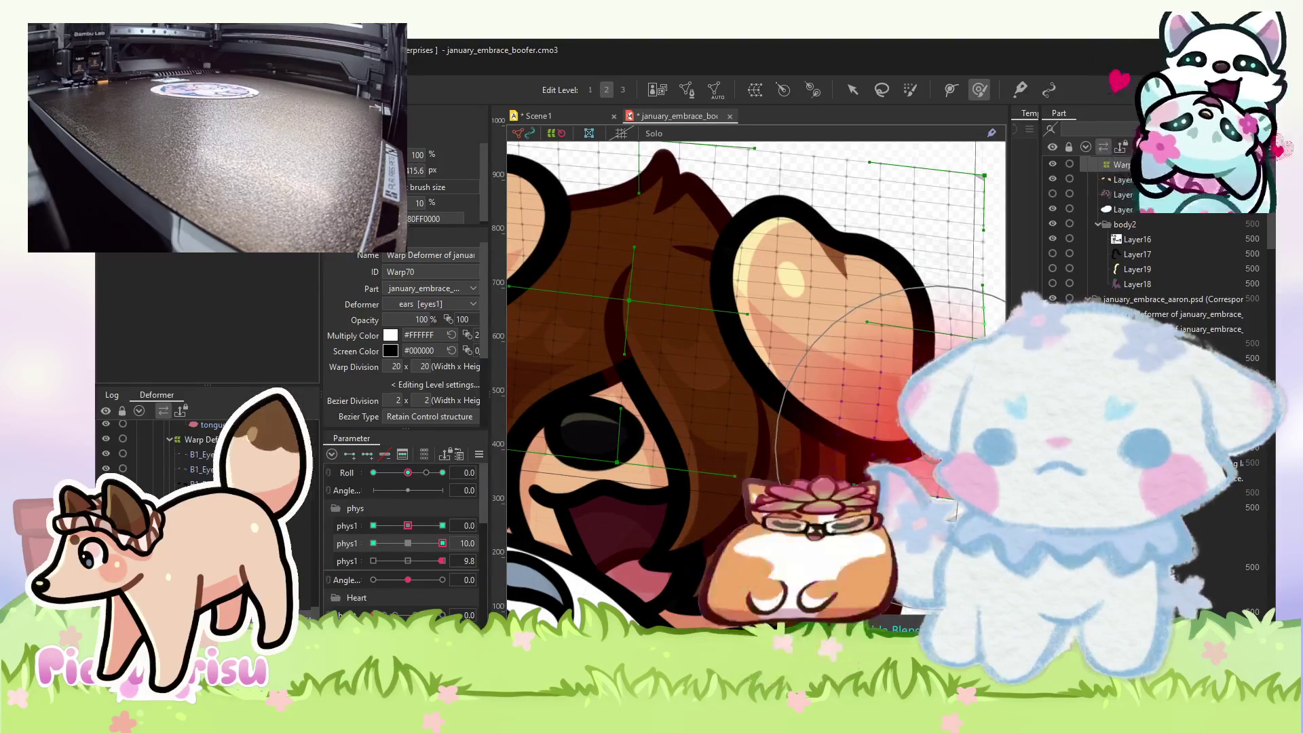
- Set the second phys1 to -10 and bend the ear grid, undoing the last stroke
mouse_move(630, 332)
left_mouse_down()
mouse_move(651, 326)
mouse_move(738, 397)
mouse_move(596, 384)
left_mouse_up()
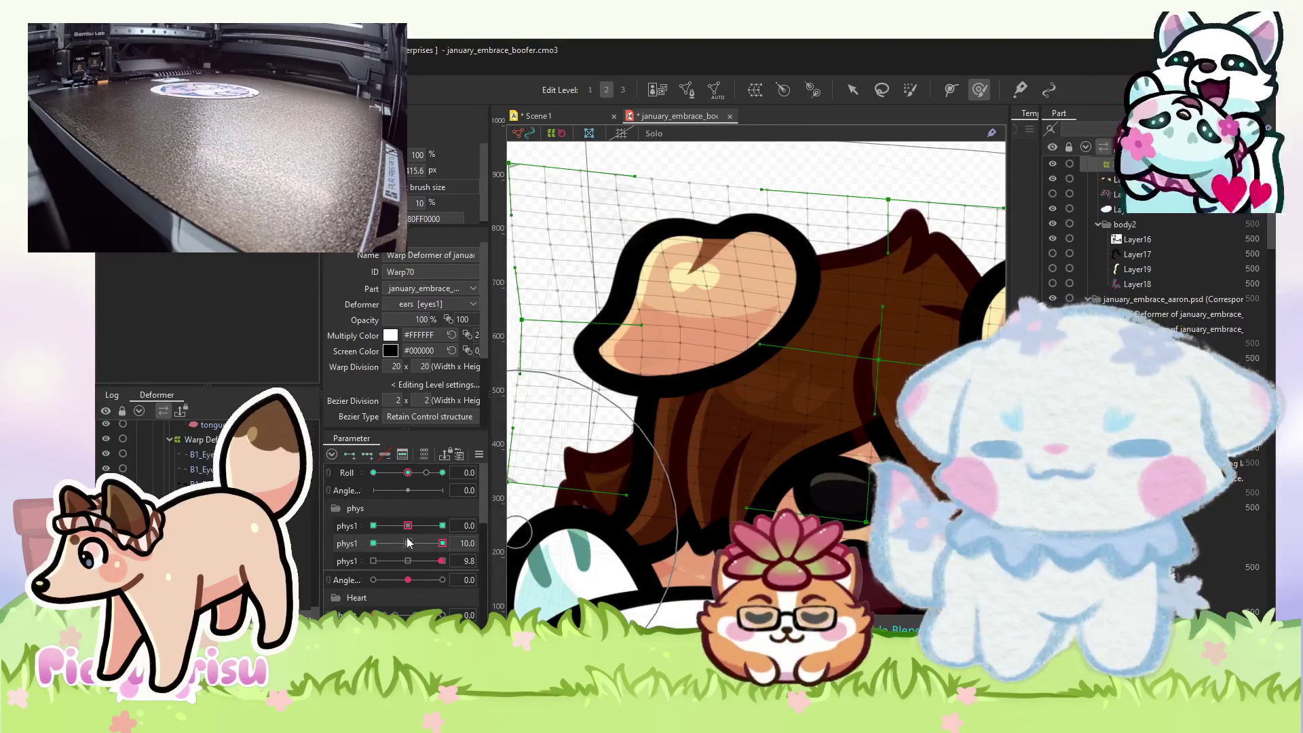
left_click(374, 544)
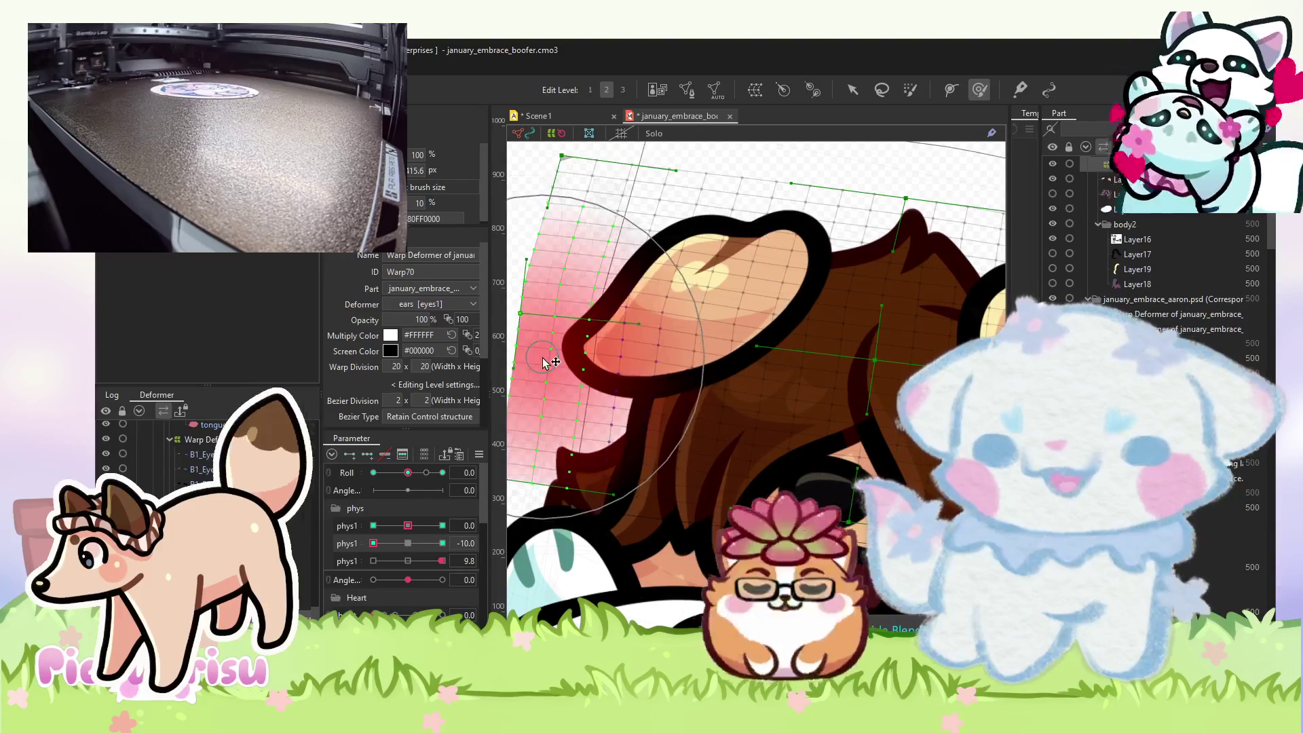
left_click_drag(781, 331, 537, 284)
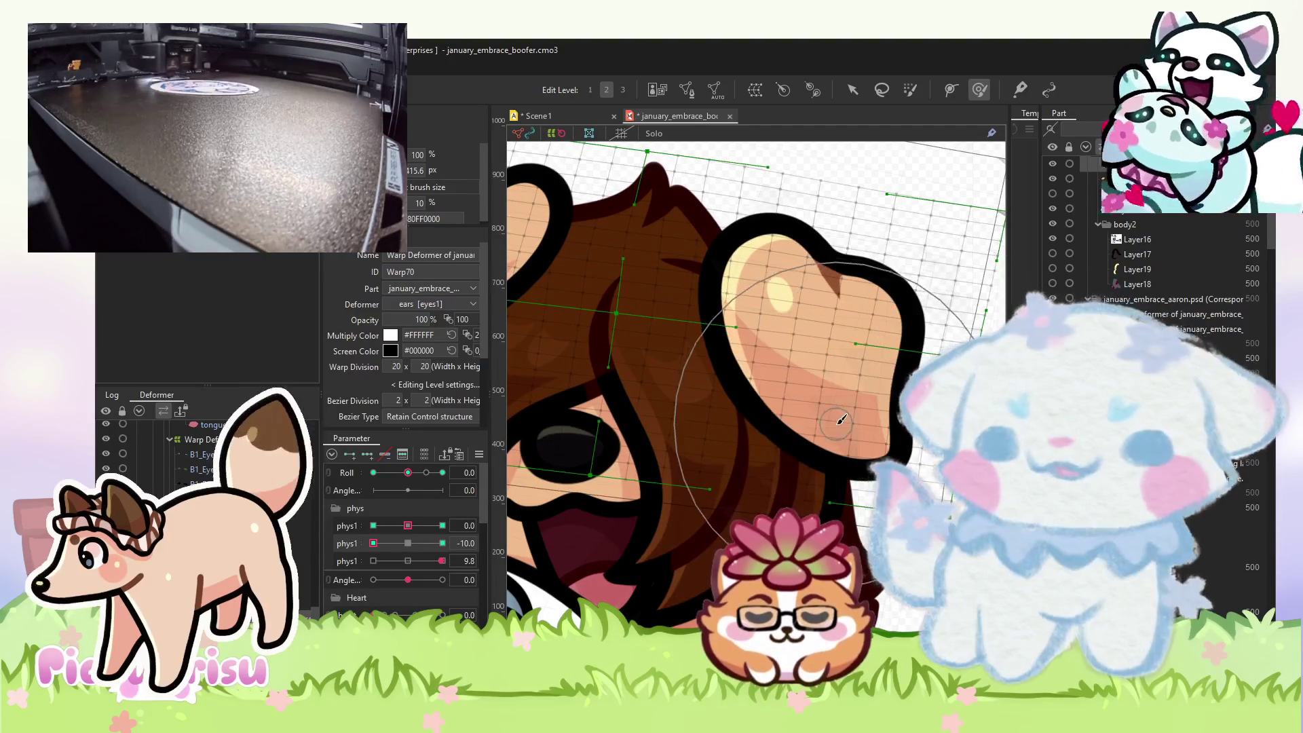
left_click_drag(785, 378, 835, 426)
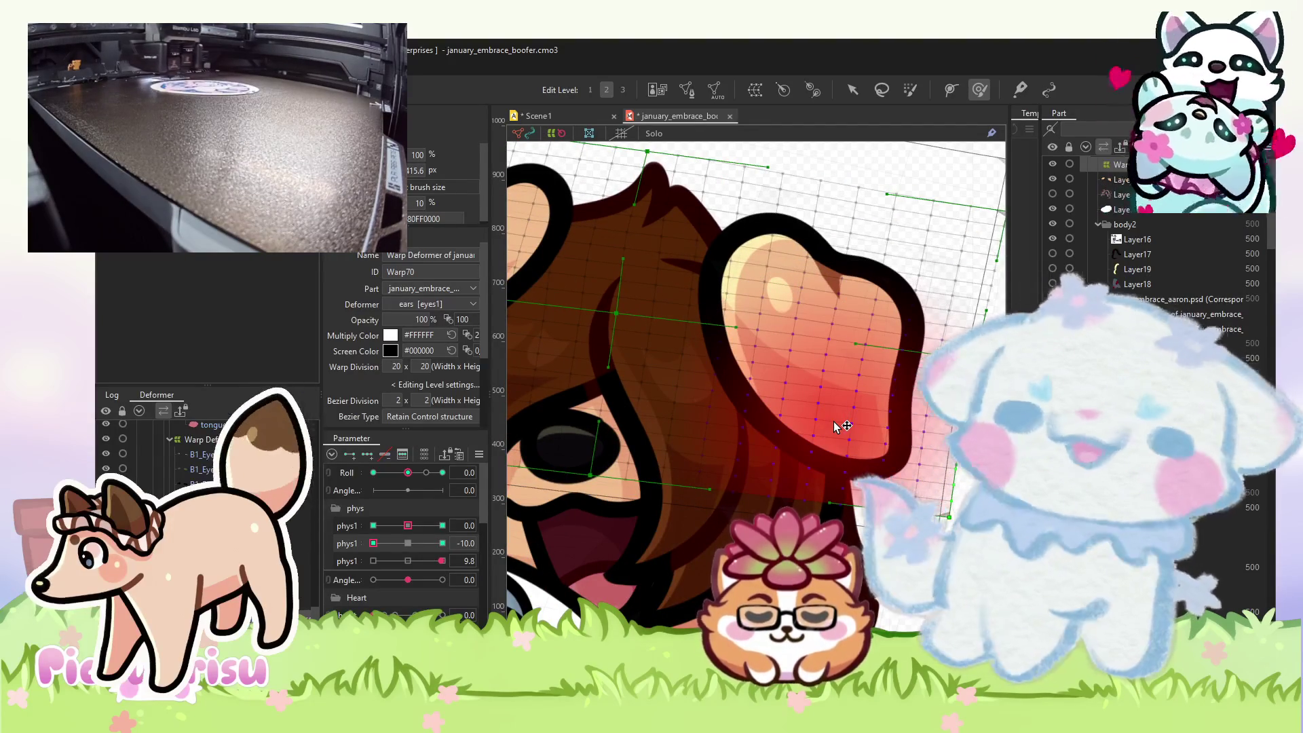
mouse_move(834, 422)
left_mouse_down()
mouse_move(823, 419)
mouse_move(834, 404)
left_mouse_up()
key("ctrl+z")
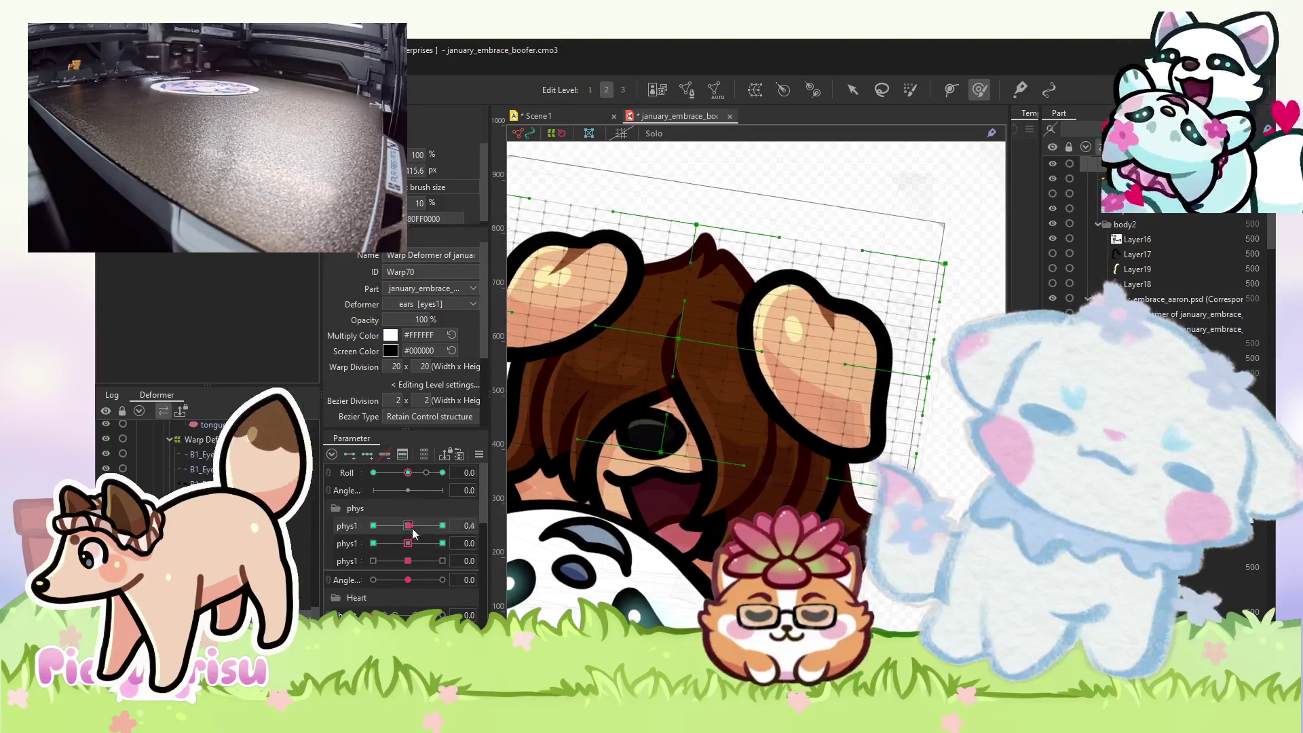
- Zoom out, set phys1 to 10 and enlarge the deform brush, then switch to Scene1
key("ctrl+minus")
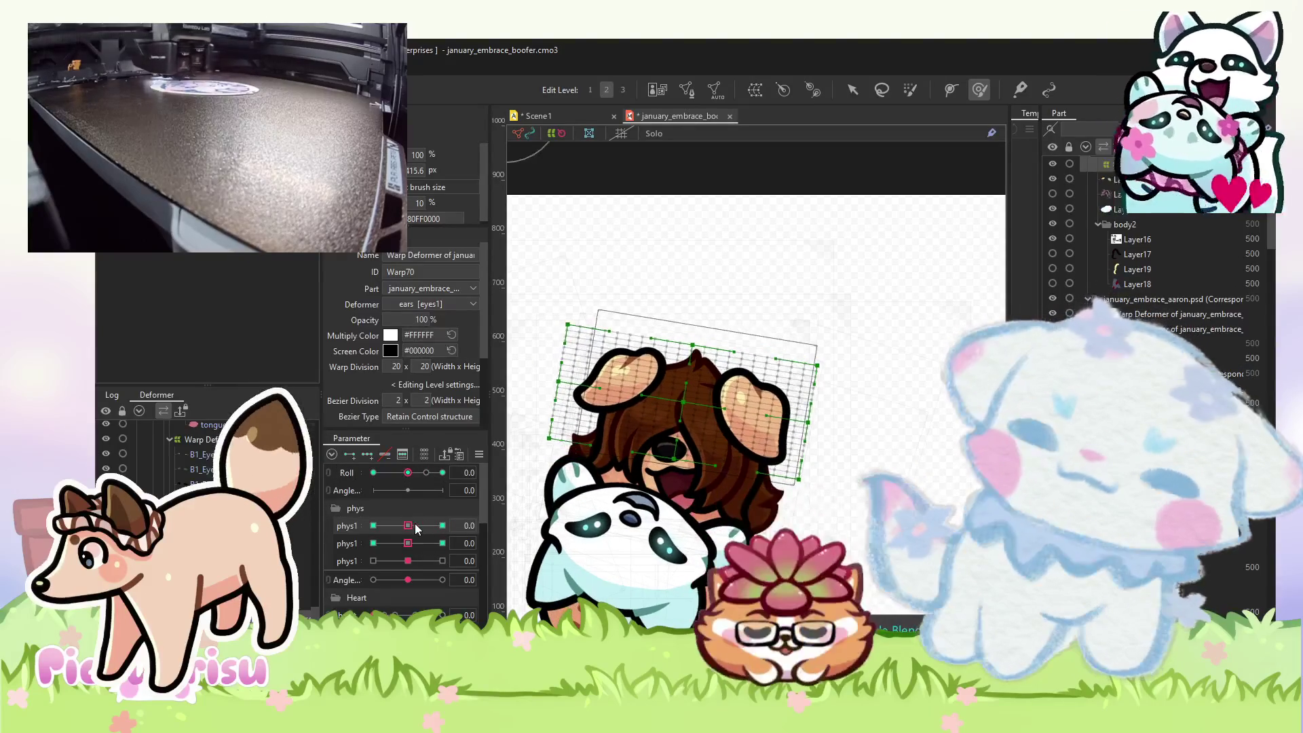
left_click_drag(408, 526, 442, 526)
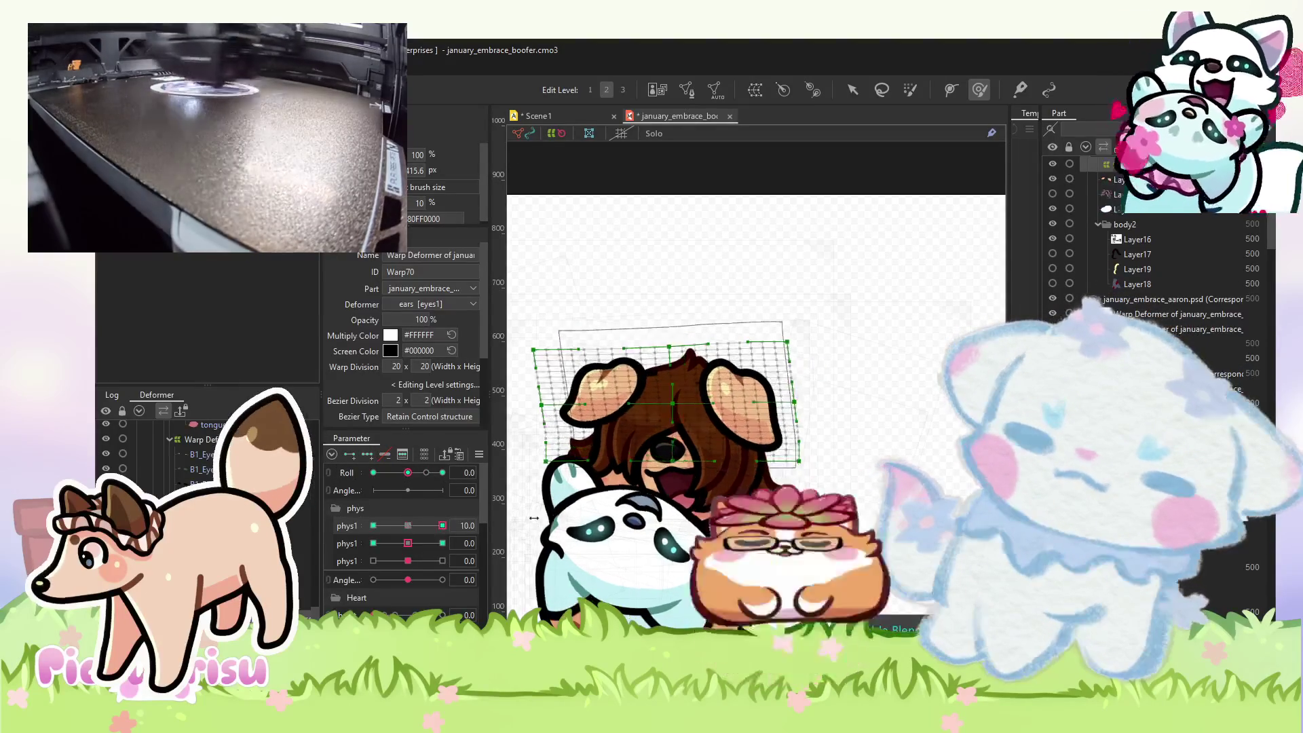
scroll(740, 422, "up", 5)
mouse_move(756, 455)
left_mouse_down()
mouse_move(839, 452)
mouse_move(720, 450)
left_mouse_up()
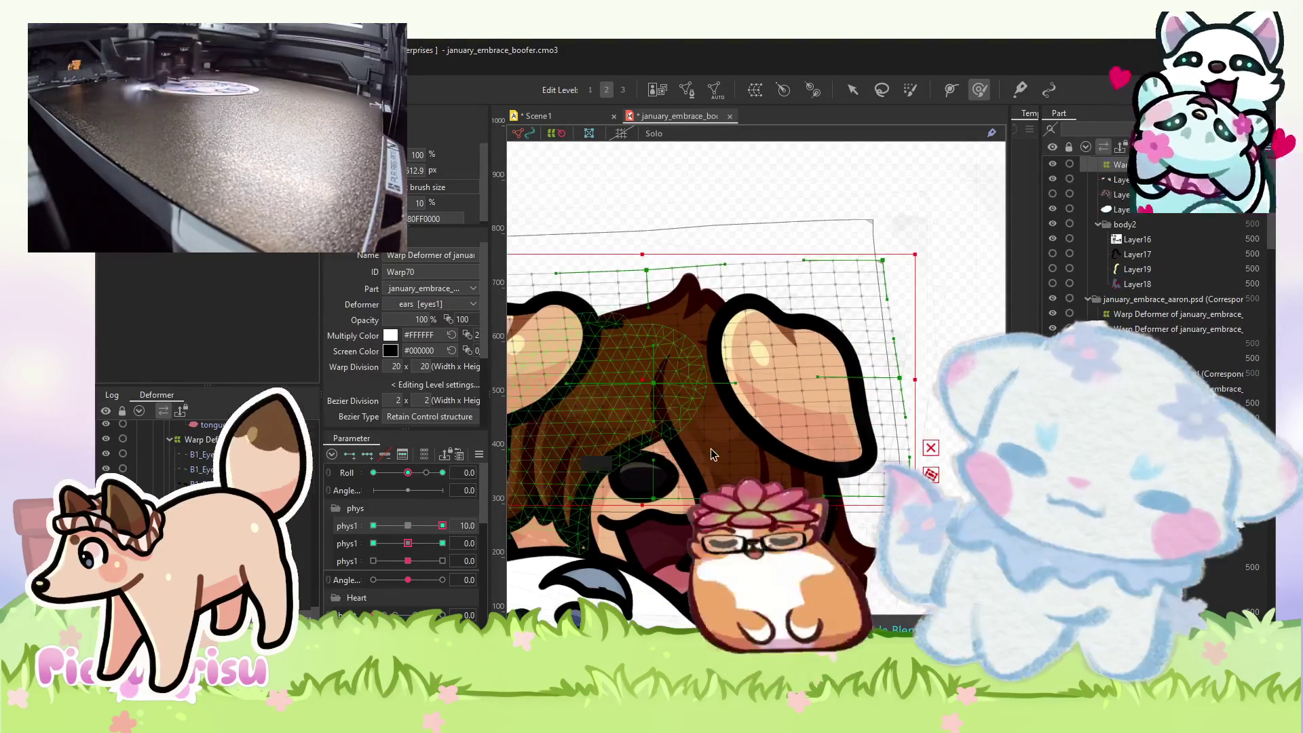
scroll(718, 446, "down", 5)
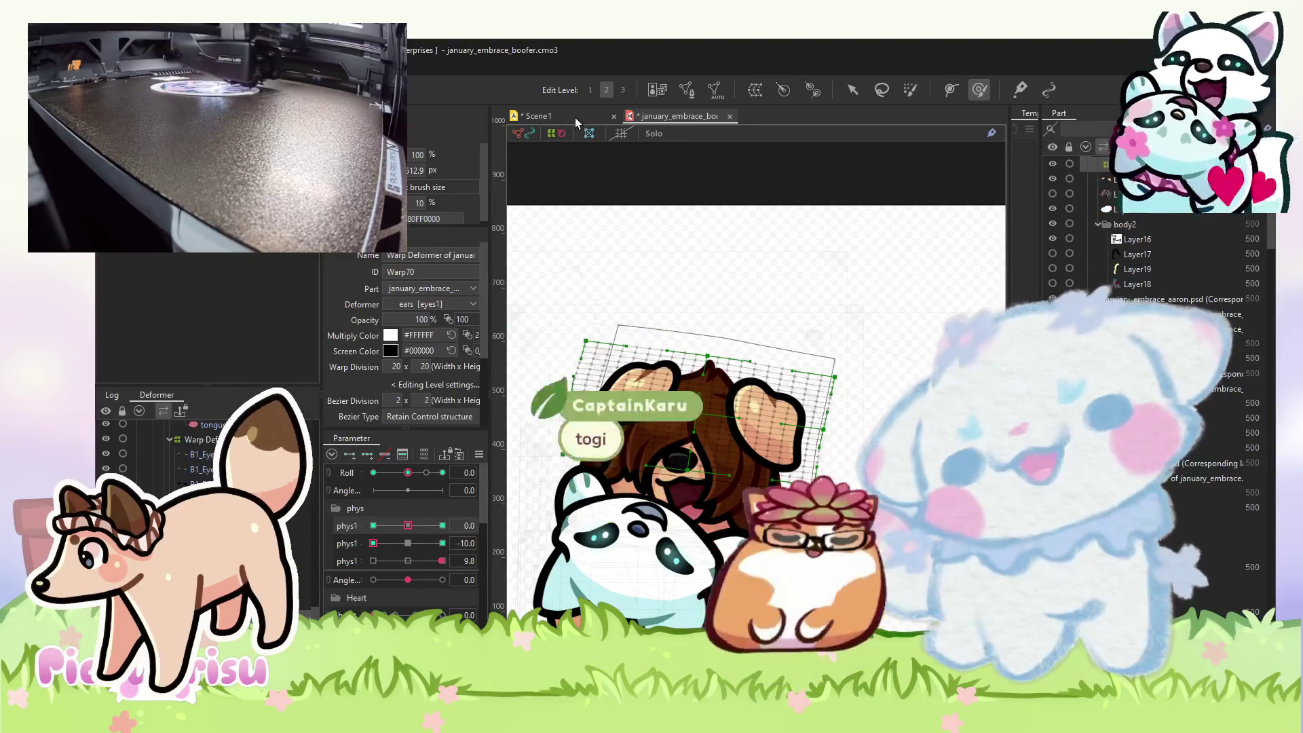
left_click(576, 117)
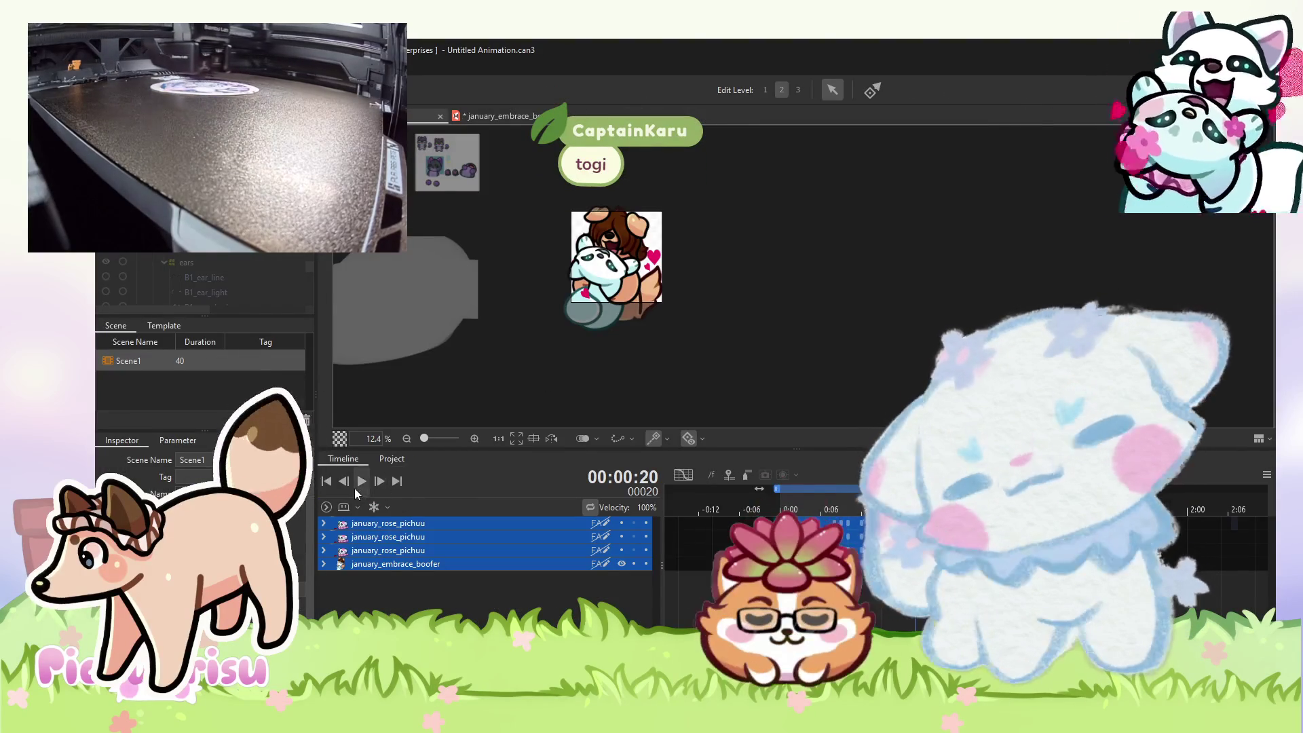
left_click(356, 486)
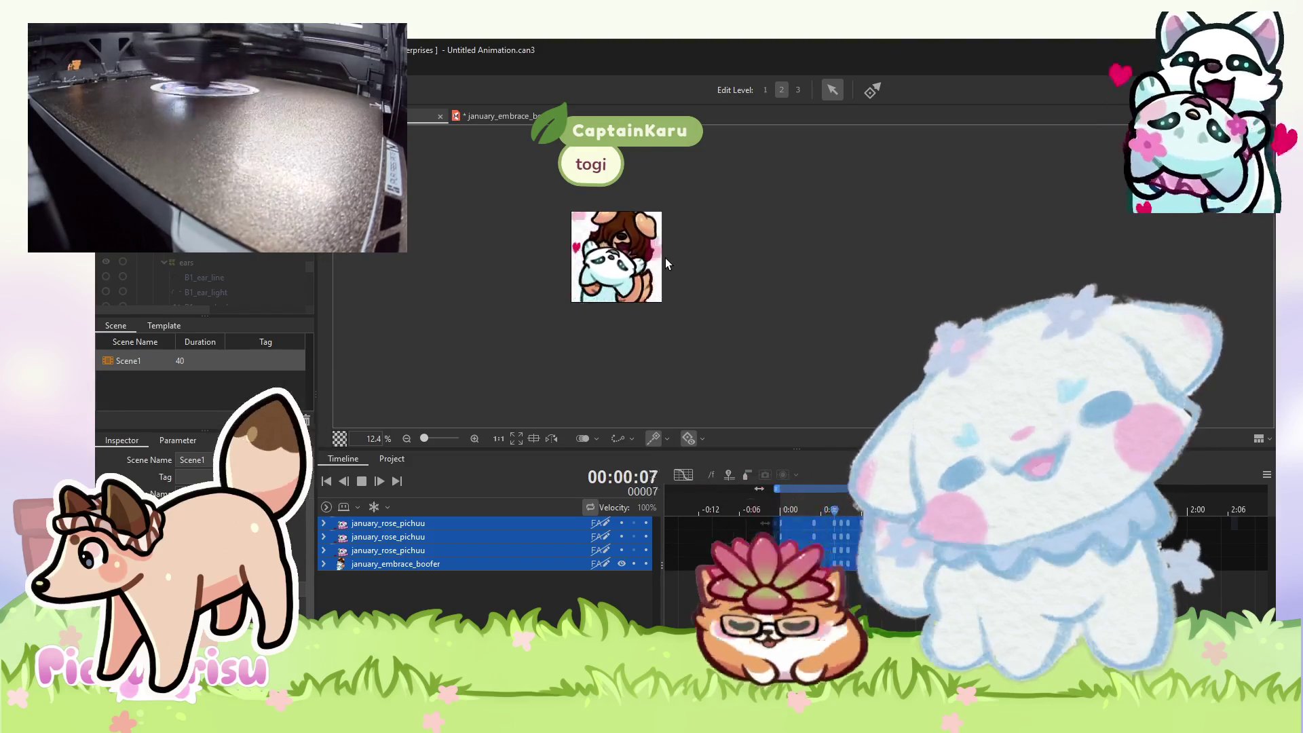
scroll(668, 265, "up", 2)
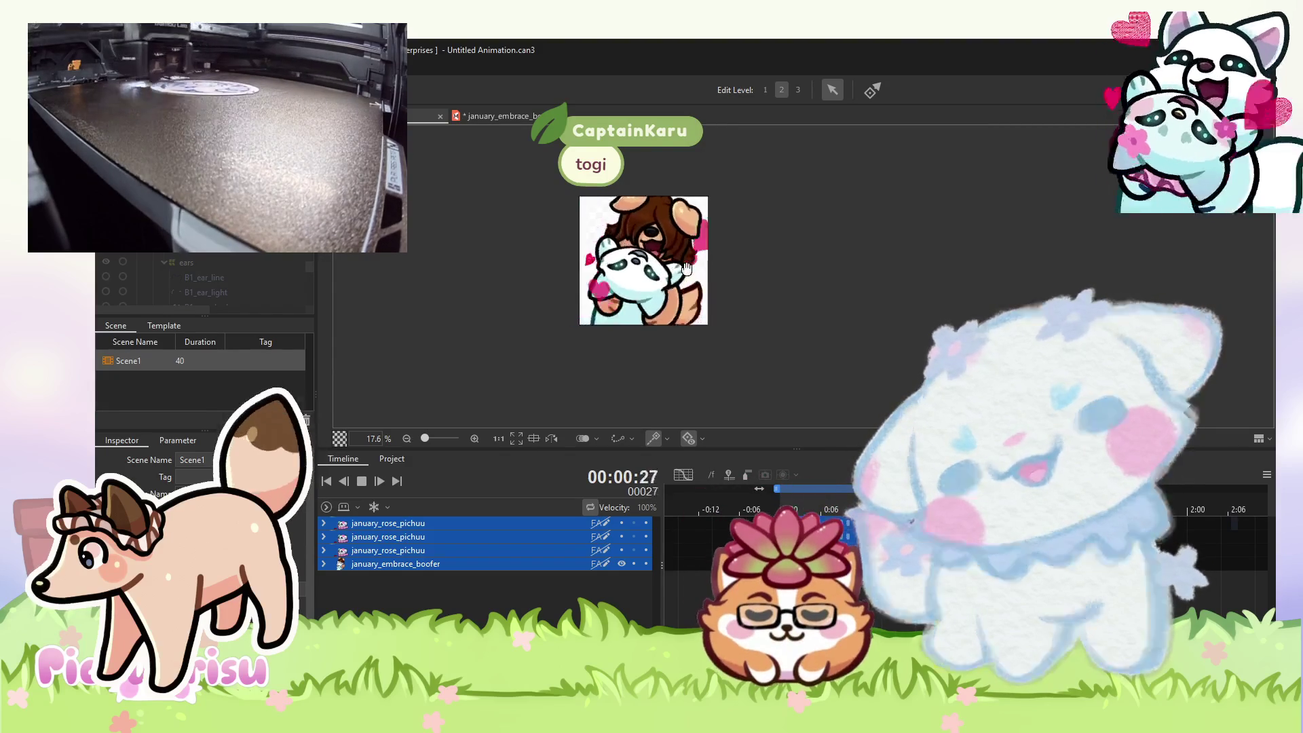
scroll(687, 272, "down", 2)
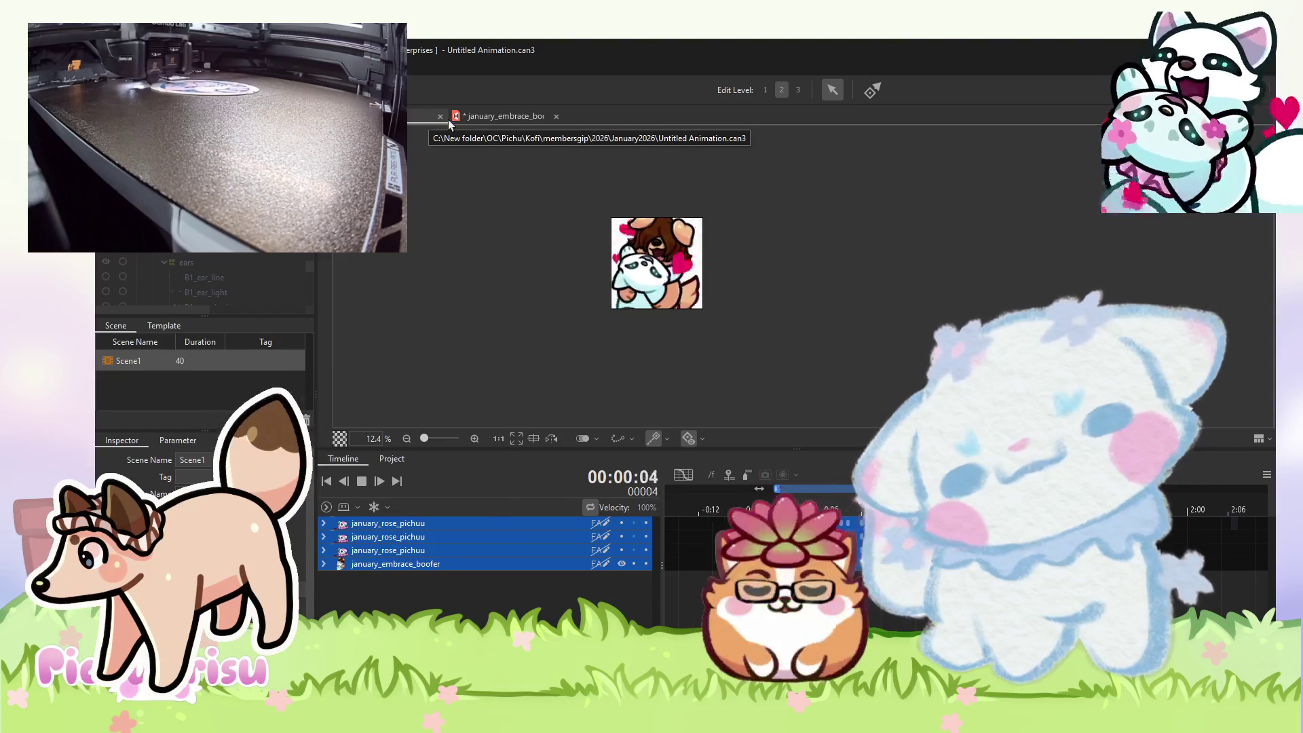
left_click(499, 116)
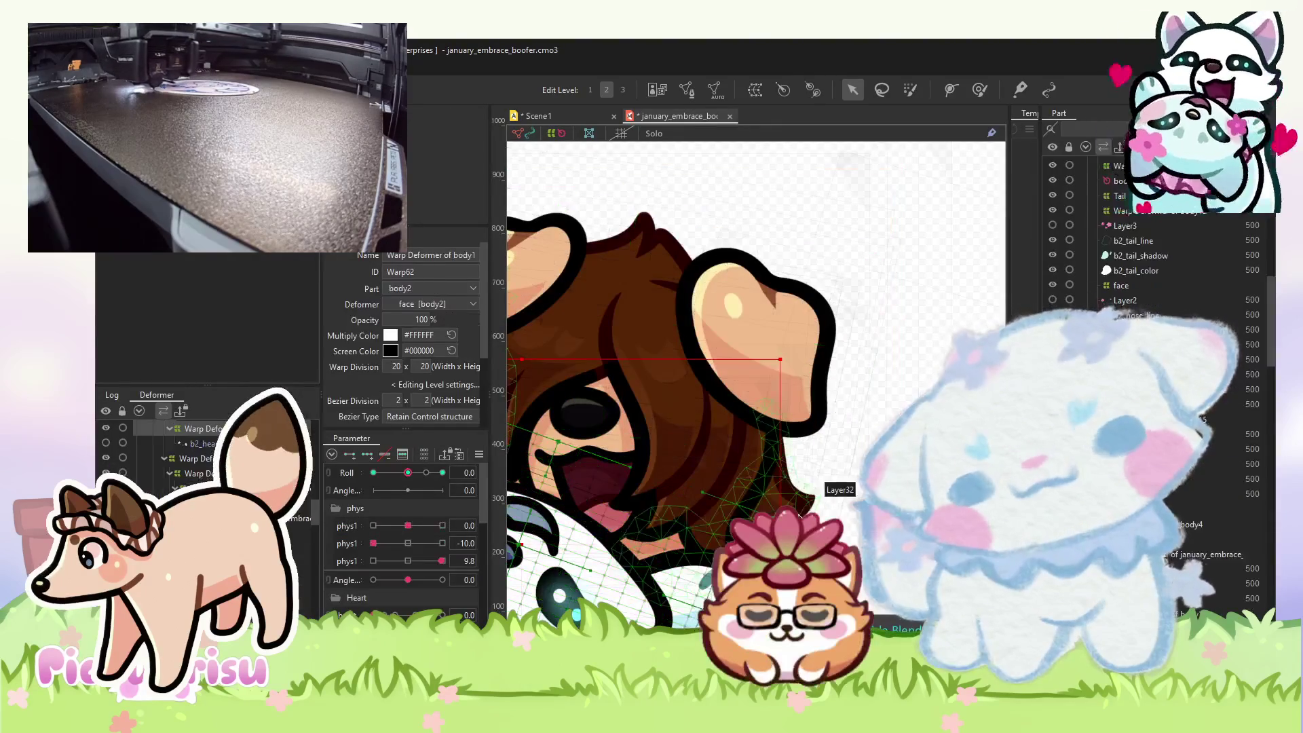
- Select hair mesh Layer32, test Roll, and set phys1 to 10 with the deform brush
left_click(781, 421)
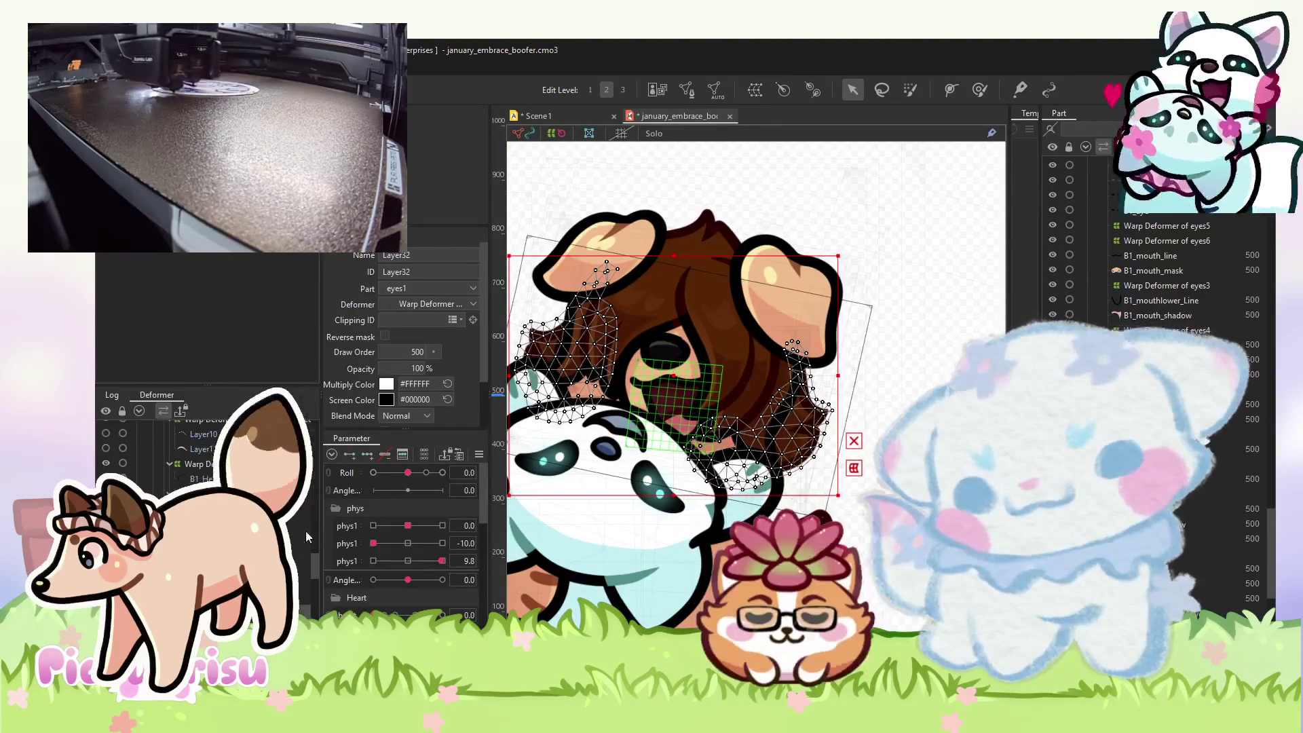
mouse_move(408, 473)
left_mouse_down()
mouse_move(428, 473)
mouse_move(387, 473)
mouse_move(424, 473)
mouse_move(407, 473)
left_mouse_up()
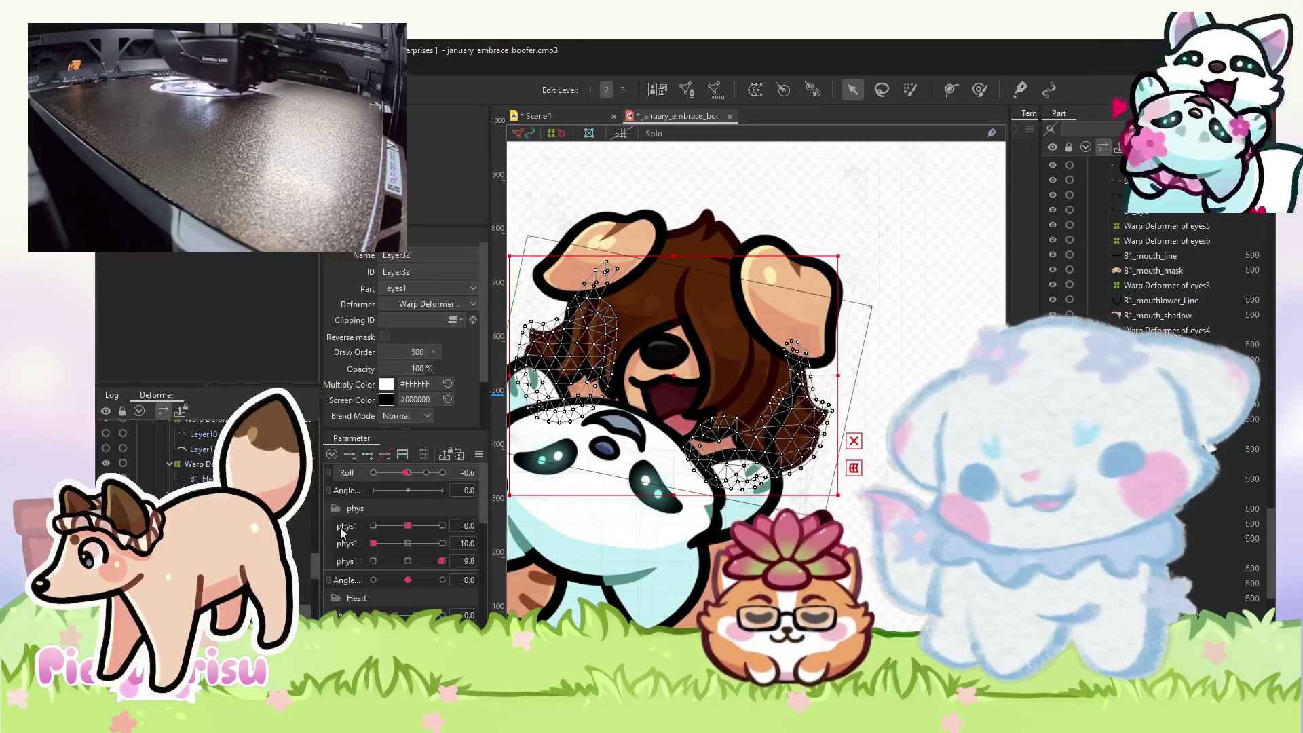
left_click(442, 526)
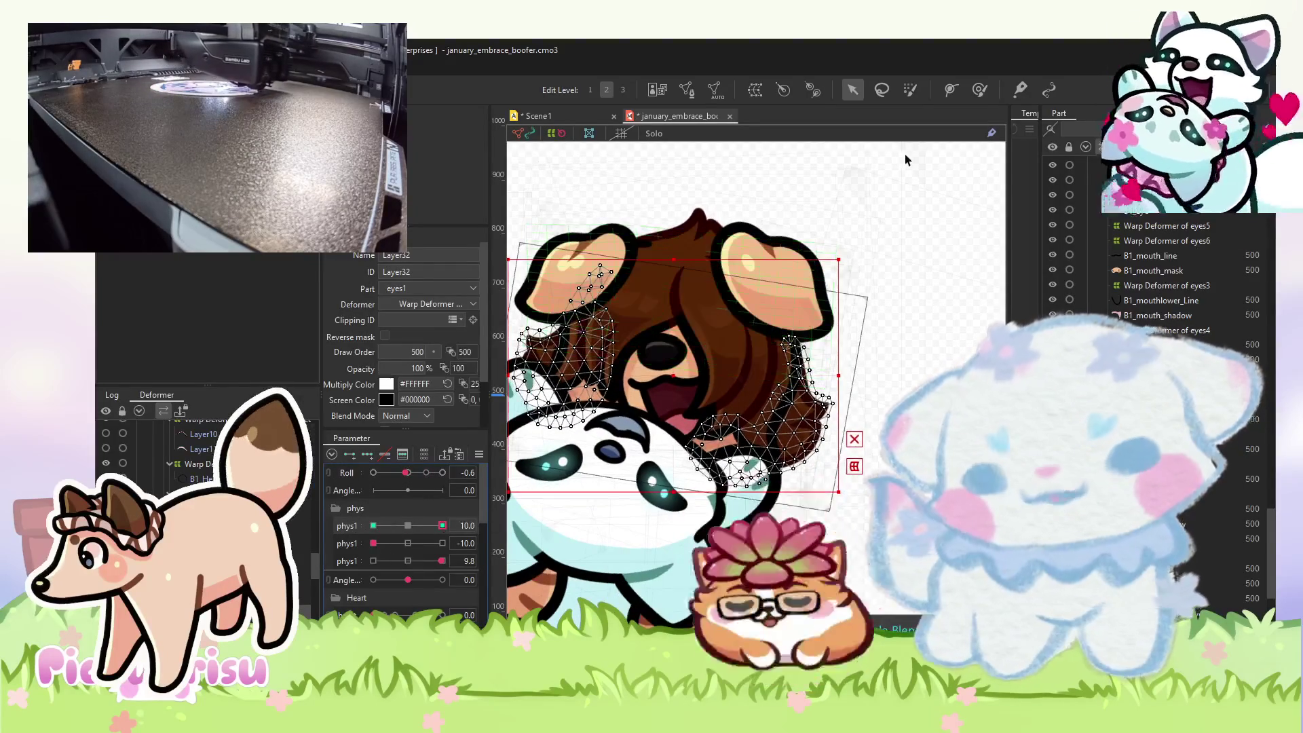
left_click(979, 89)
scroll(757, 374, "up", 3)
left_click_drag(757, 374, 560, 292)
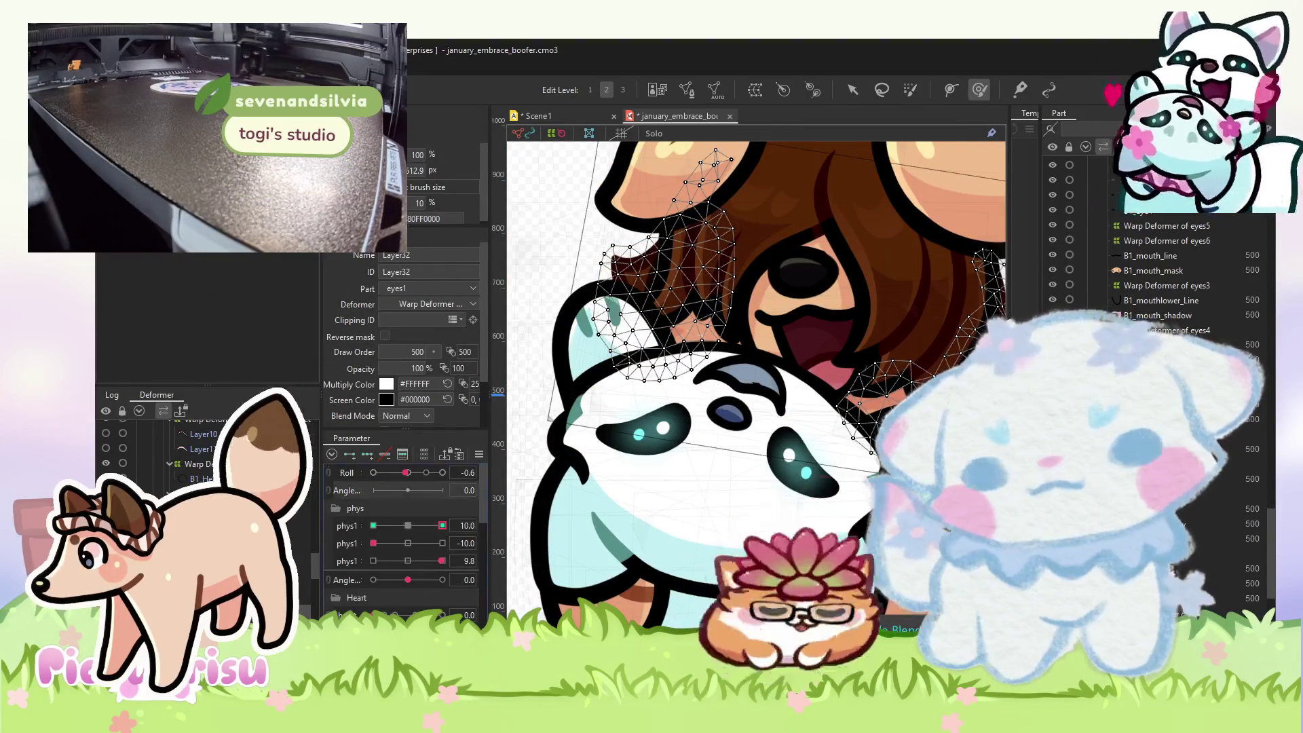
- Push the side hair mesh at phys1 -10, compare it with +10, then play Scene1
left_click(373, 525)
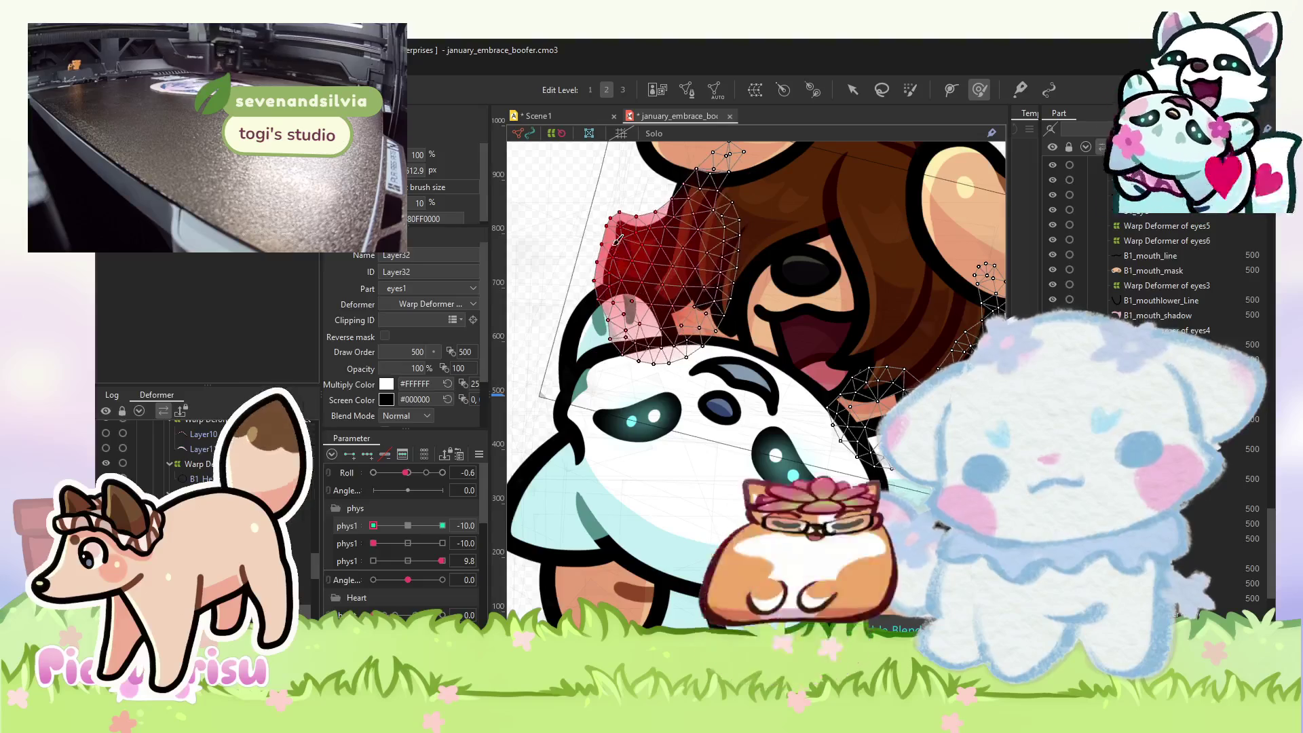
left_click_drag(614, 260, 343, 206)
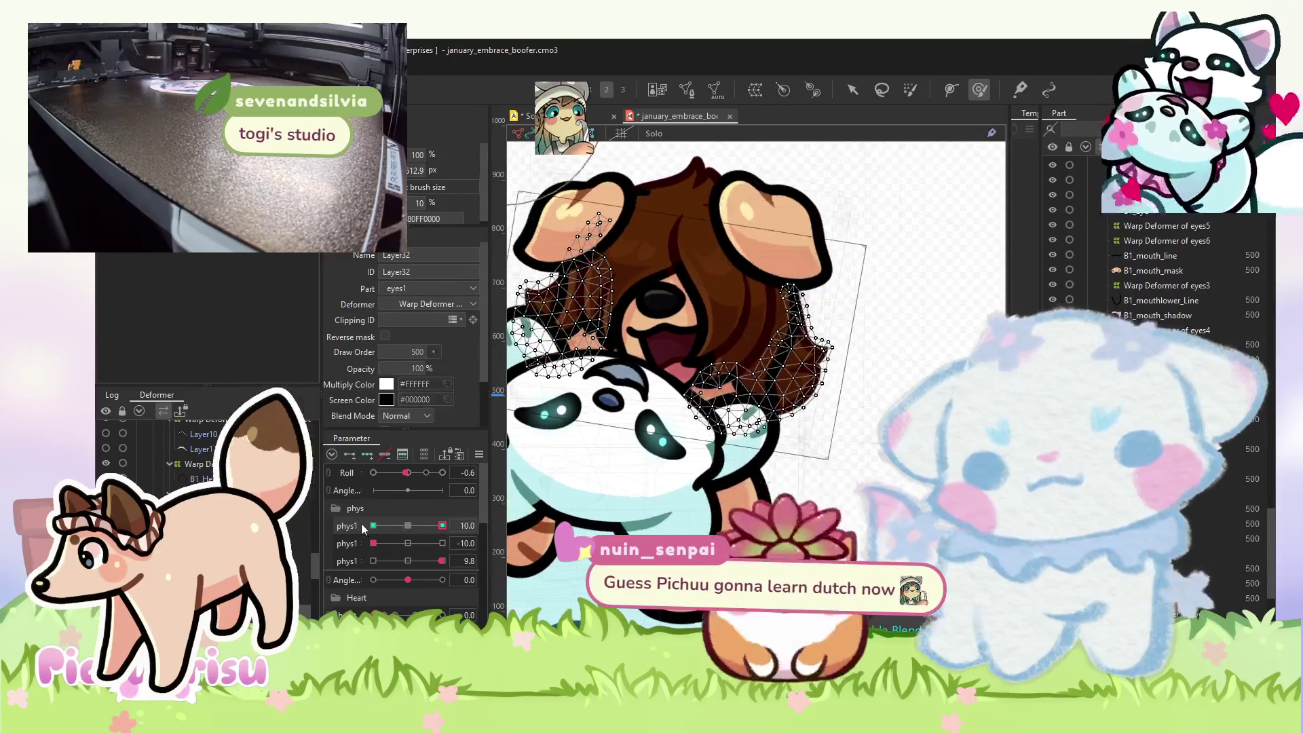
left_click(443, 526)
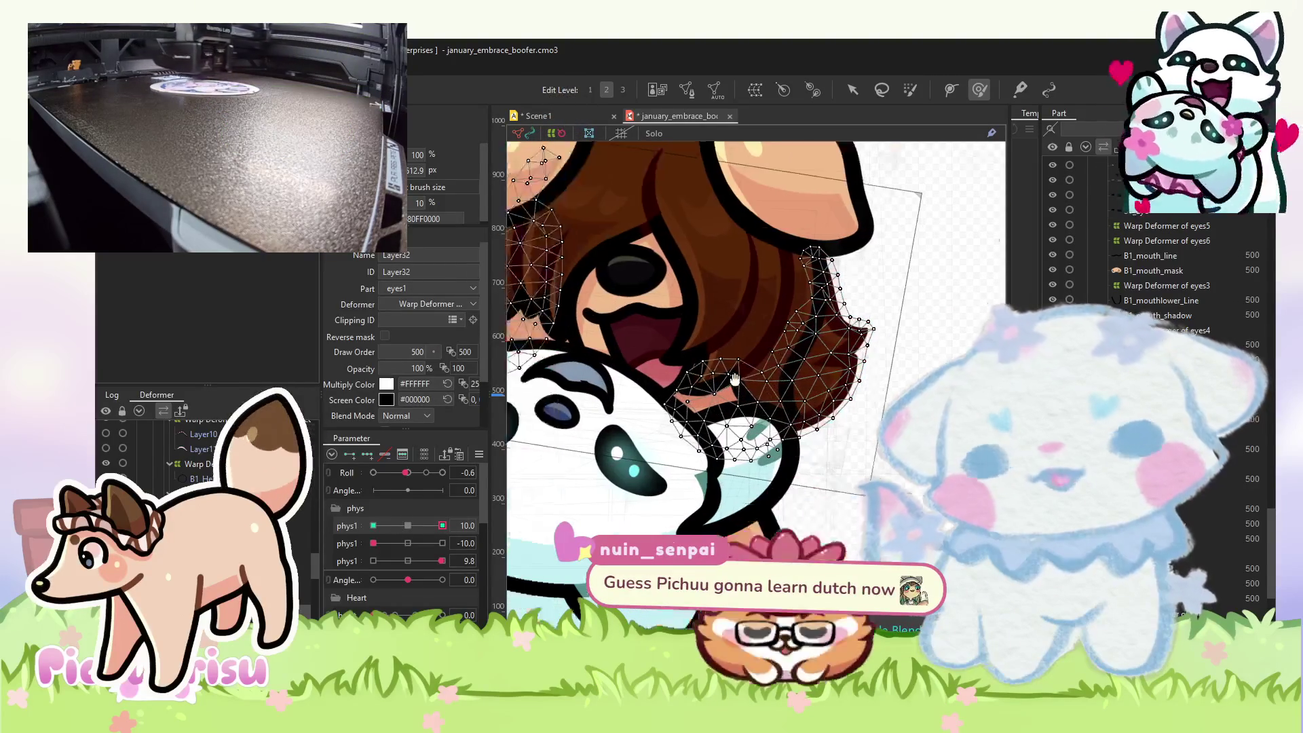
left_click(373, 525)
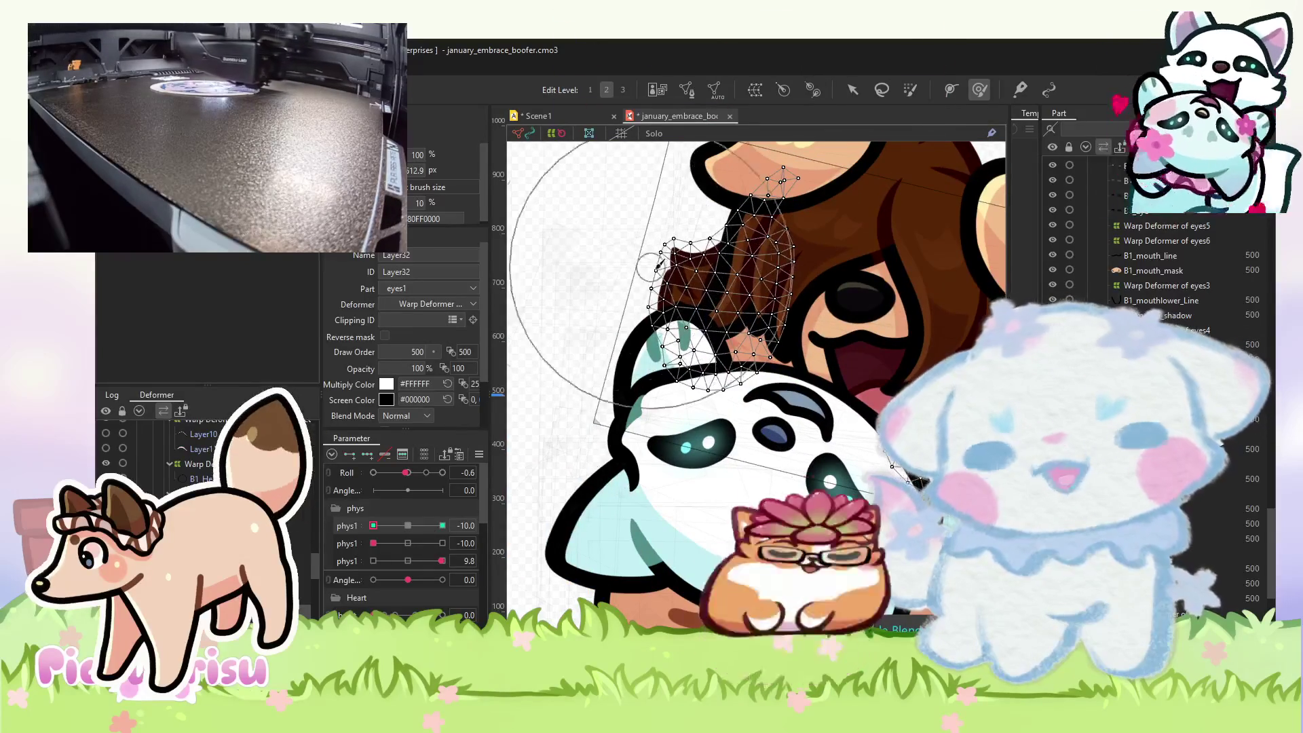
left_click(526, 116)
left_click(362, 480)
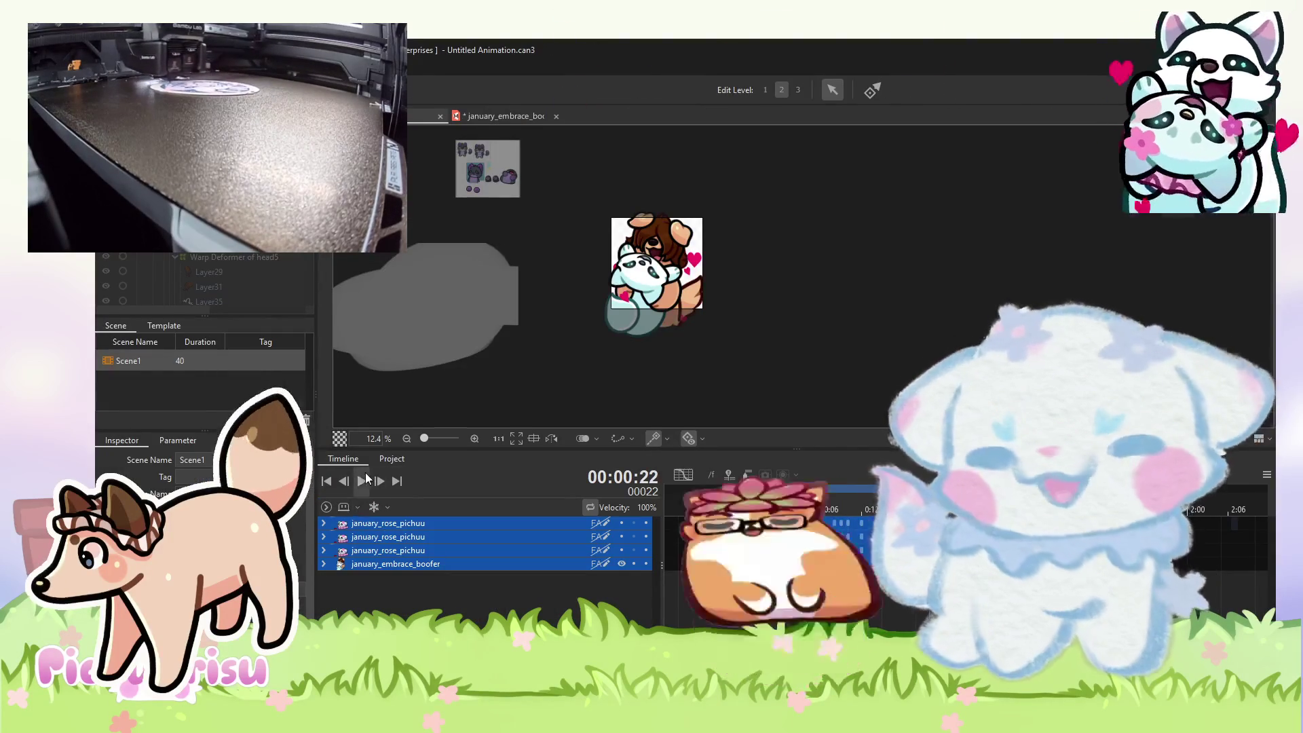
- Watch the Scene1 preview, then return to january_embrace_boofer and select Layer30
scroll(670, 261, "up", 4)
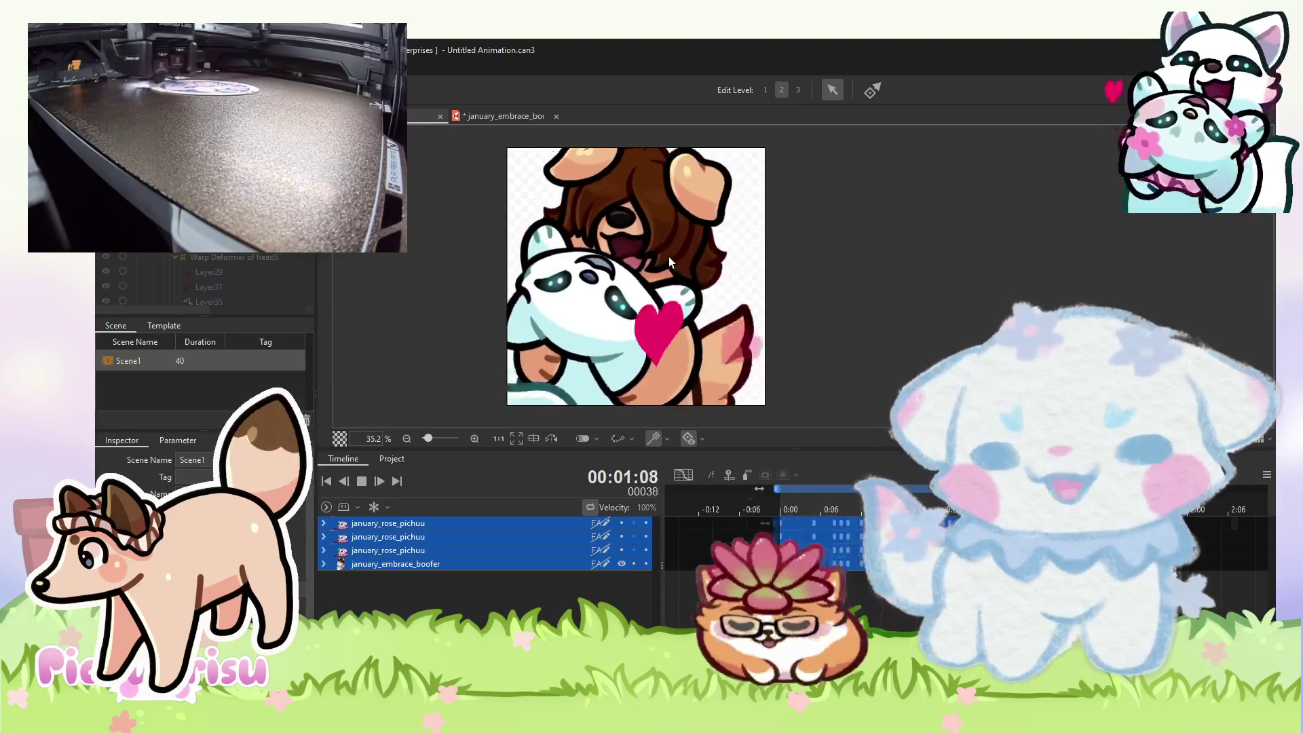
scroll(670, 261, "down", 2)
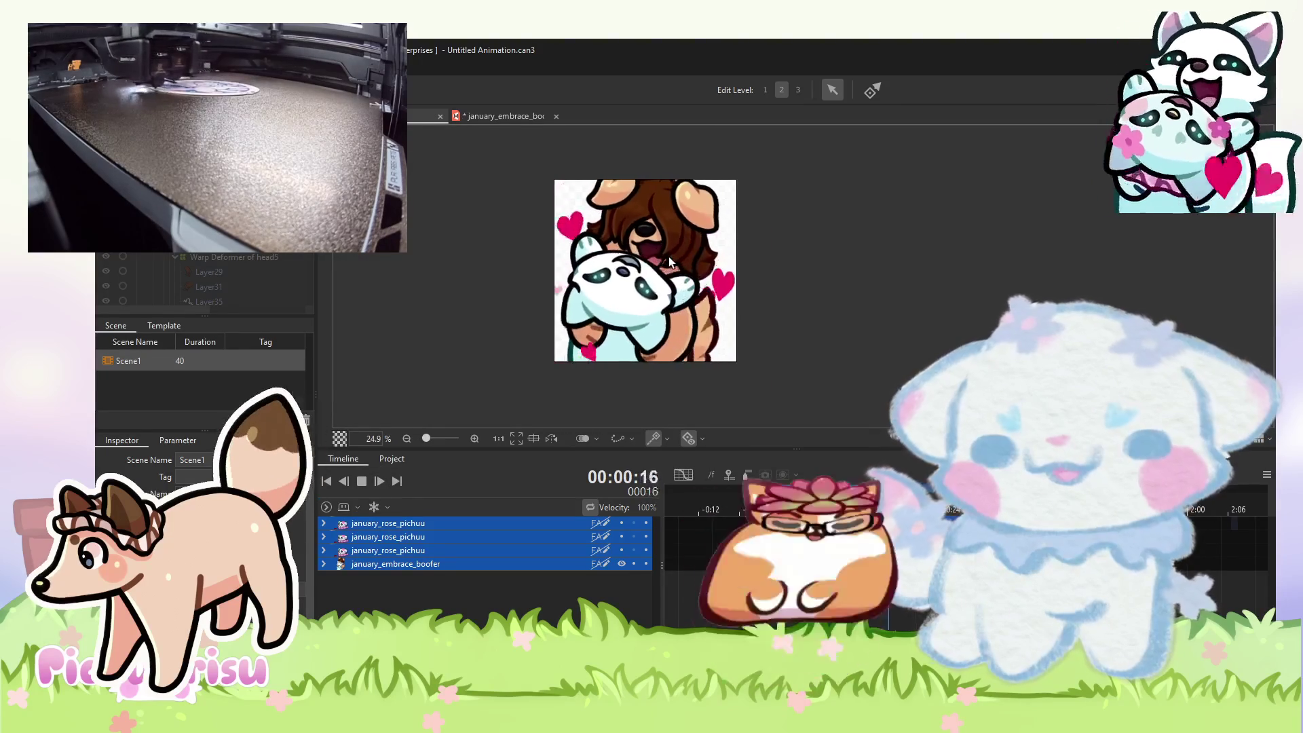
left_click(509, 117)
left_click(854, 182)
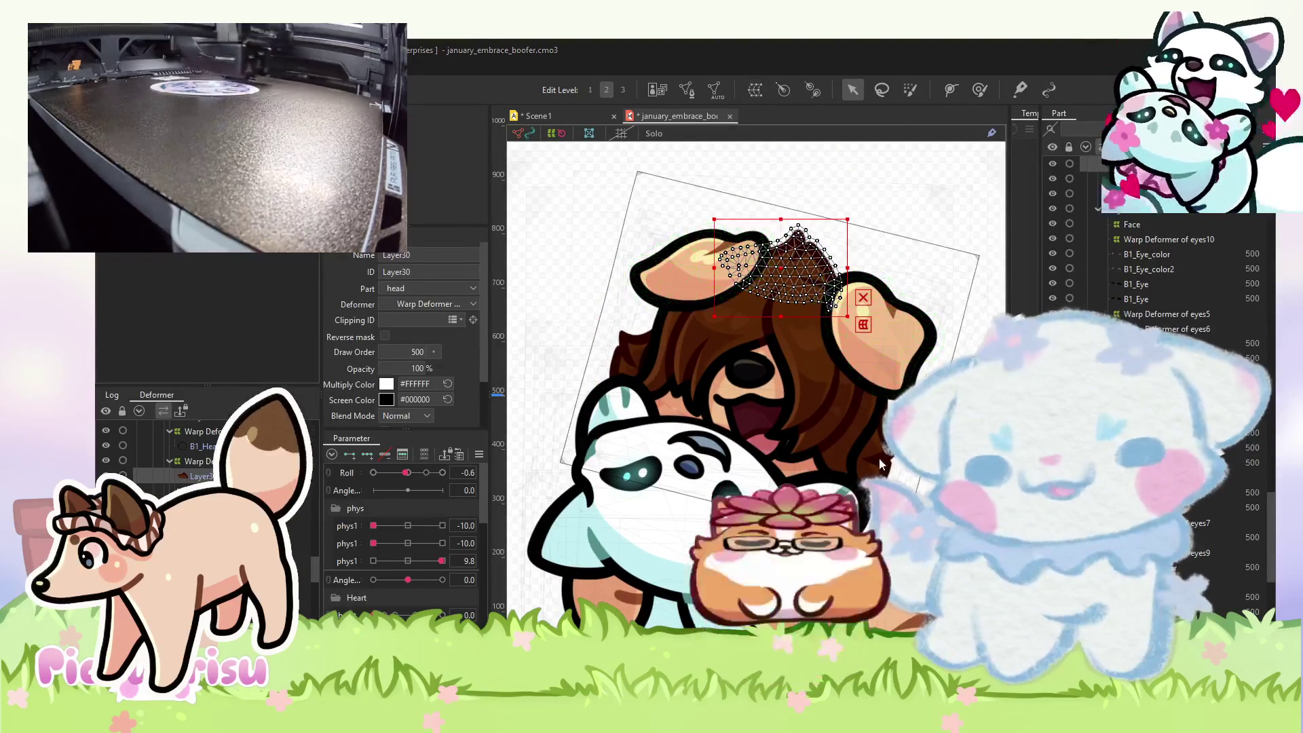
- Select the head6 warp deformer and set Roll to 10 with the deform brush
left_click(849, 501)
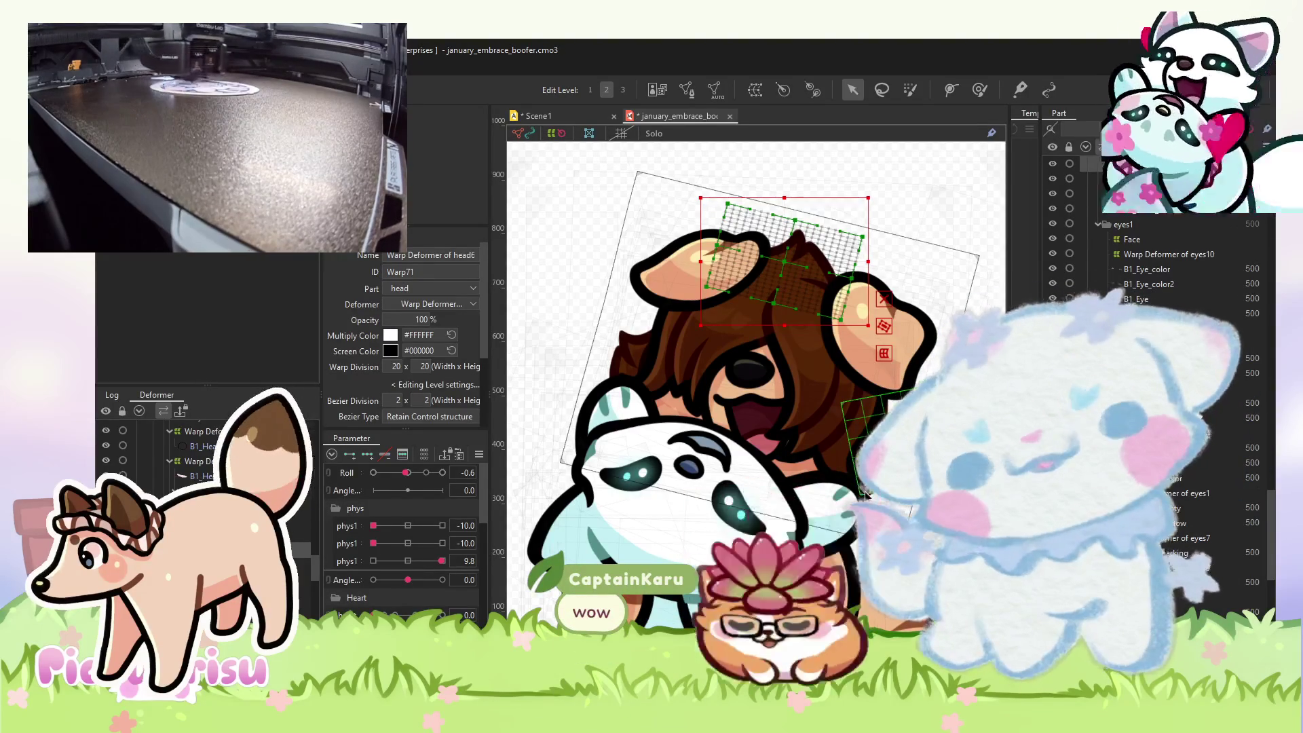
scroll(820, 206, "up", 2)
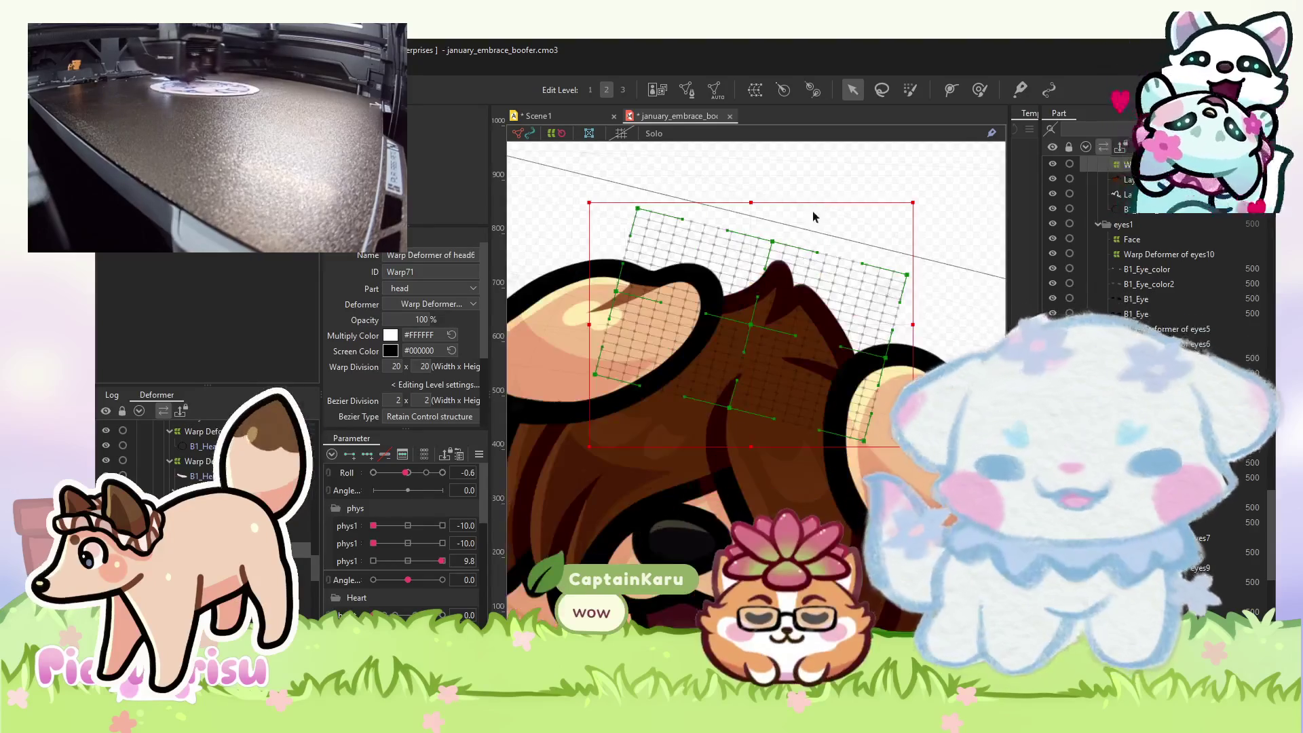
left_click(443, 472)
left_click(980, 89)
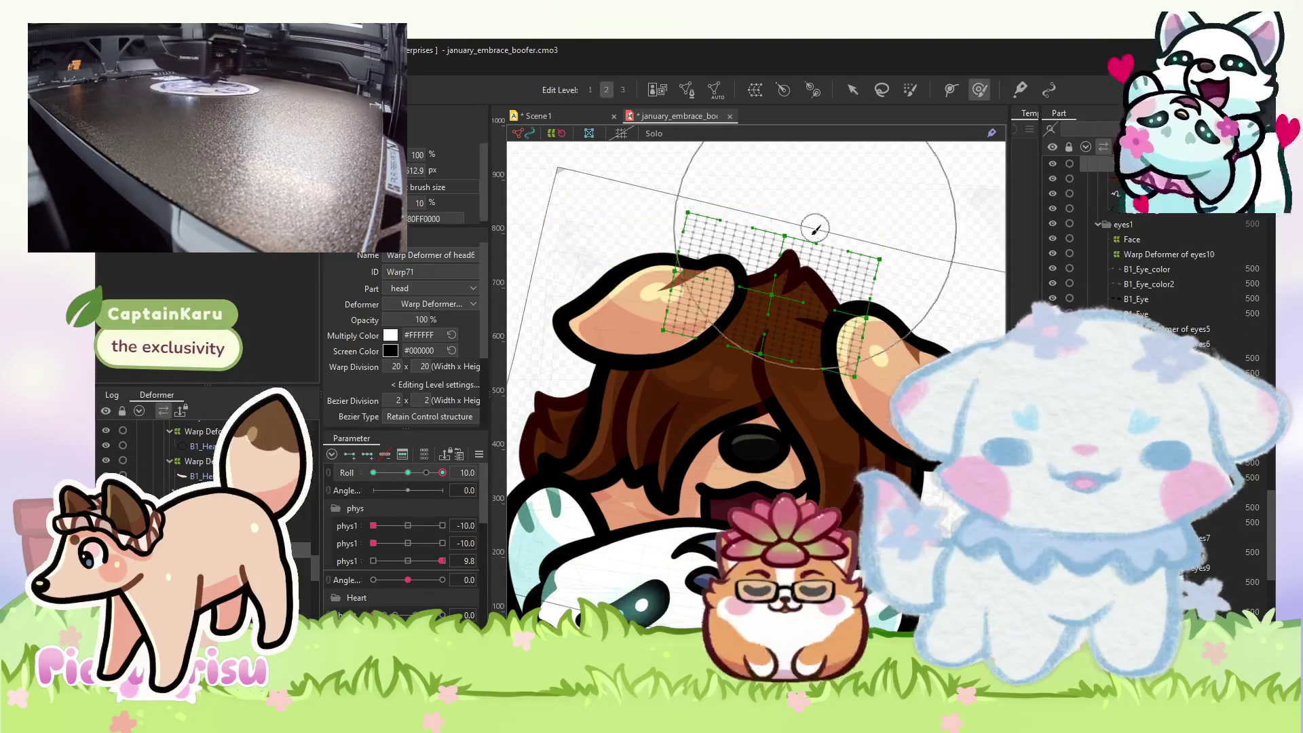
- At Roll -10, reshape and nudge the head warp grid, then sweep Roll to check the tilt
left_click(374, 472)
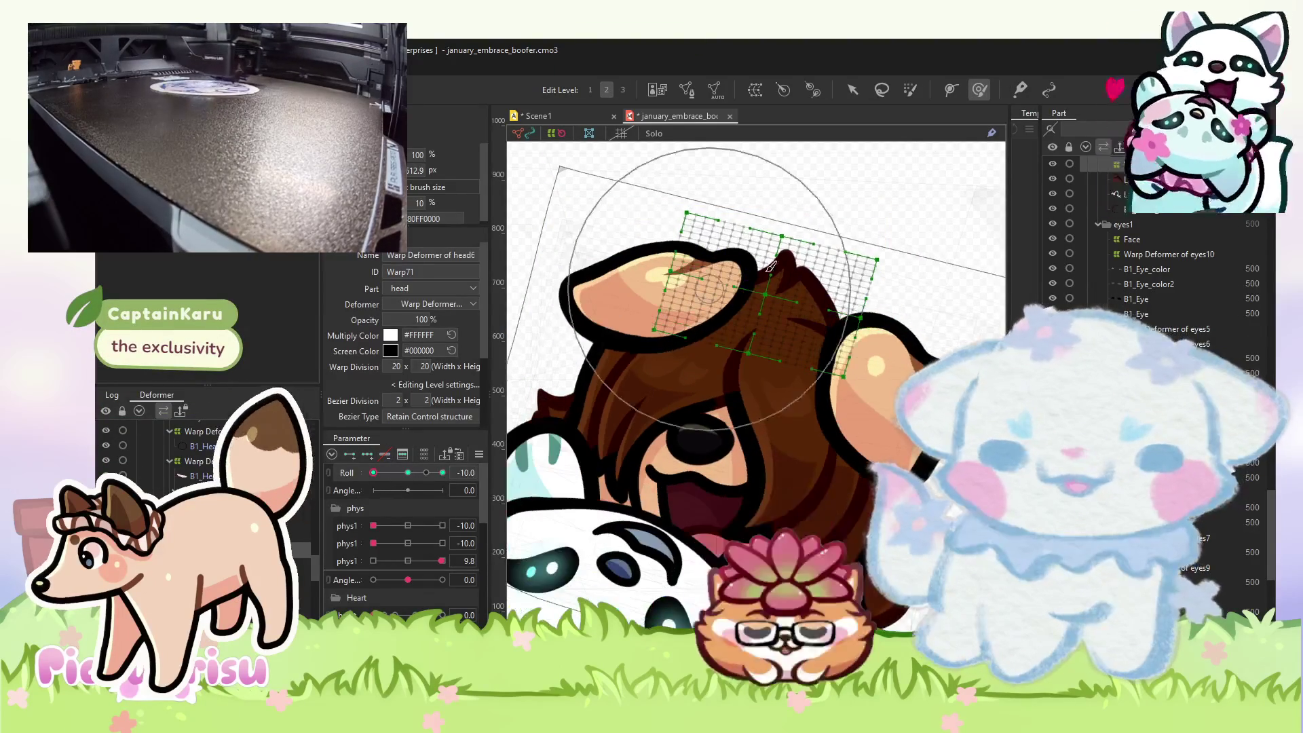
mouse_move(803, 252)
left_mouse_down()
mouse_move(713, 275)
mouse_move(838, 227)
left_mouse_up()
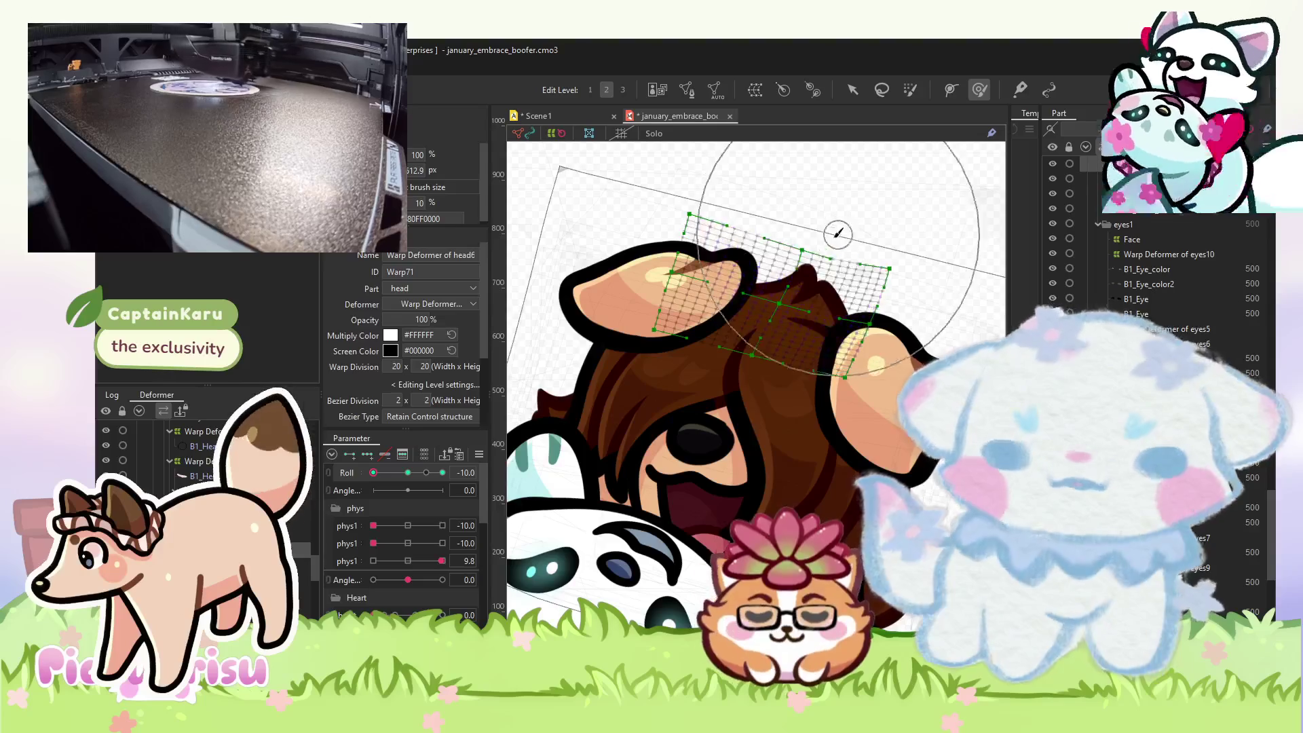
left_click_drag(535, 381, 527, 385)
left_click(377, 473)
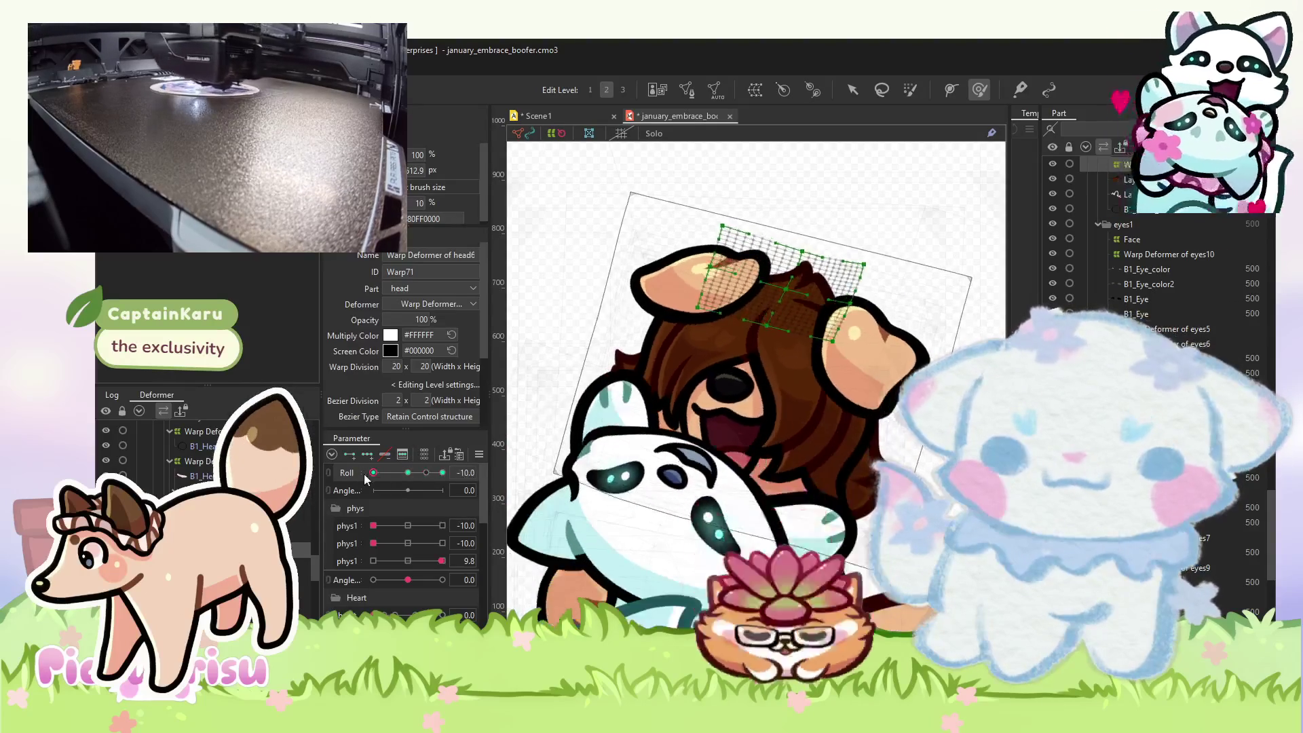
left_click_drag(376, 472, 424, 472)
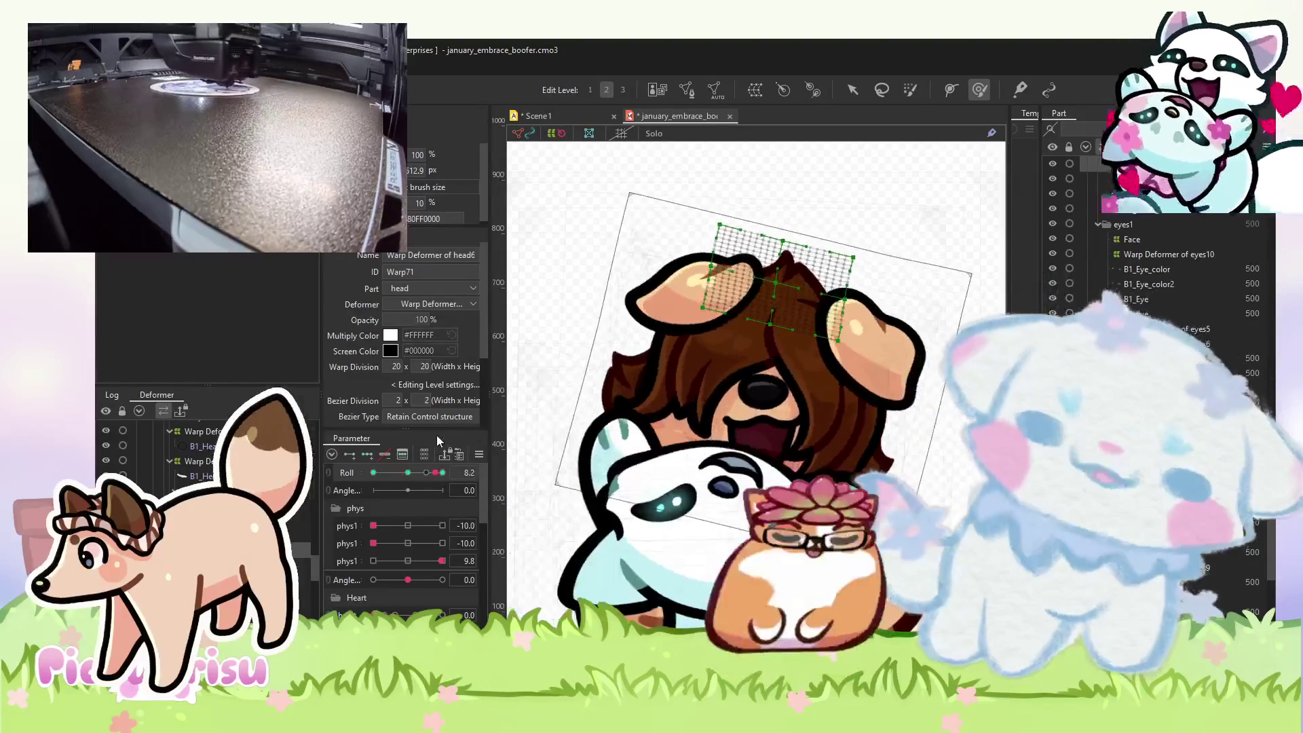
left_click(440, 473)
left_click(828, 380)
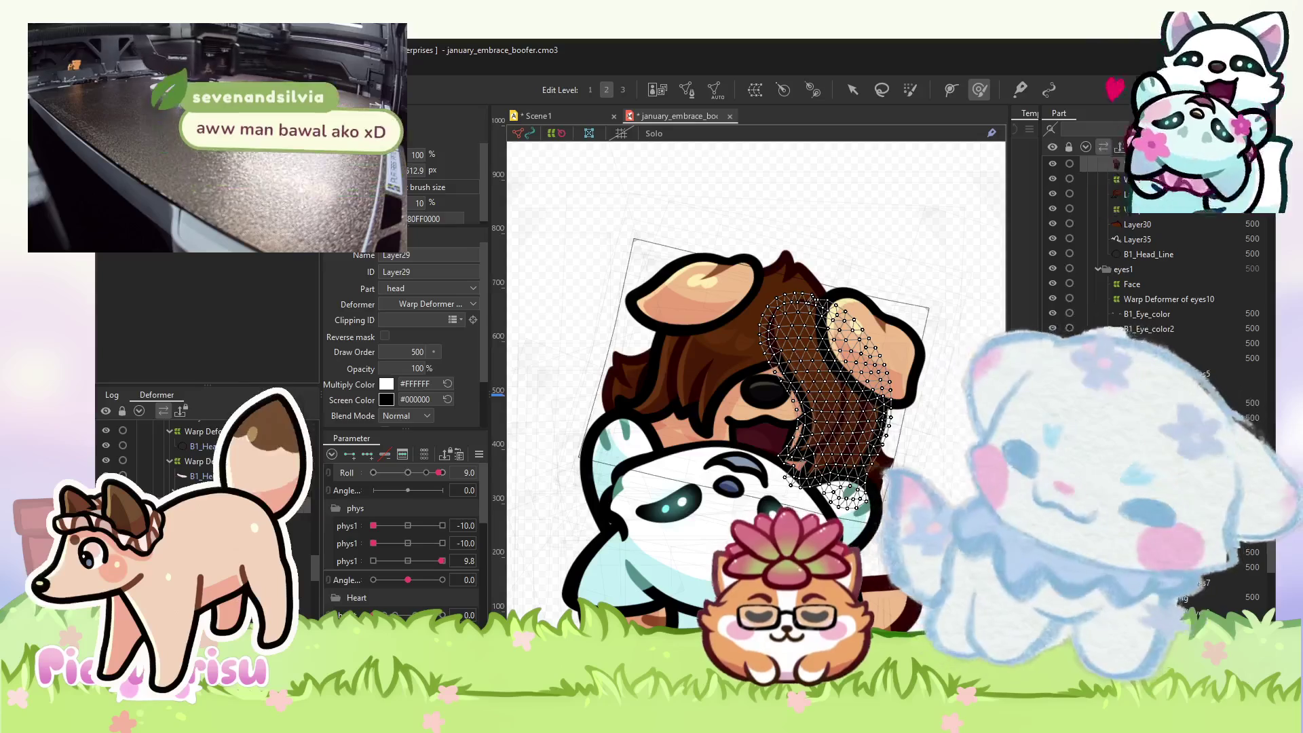
- Select the head5 warp deformer and inspect its tilt at Roll 10, near 0, 10 and 0
left_click(358, 498)
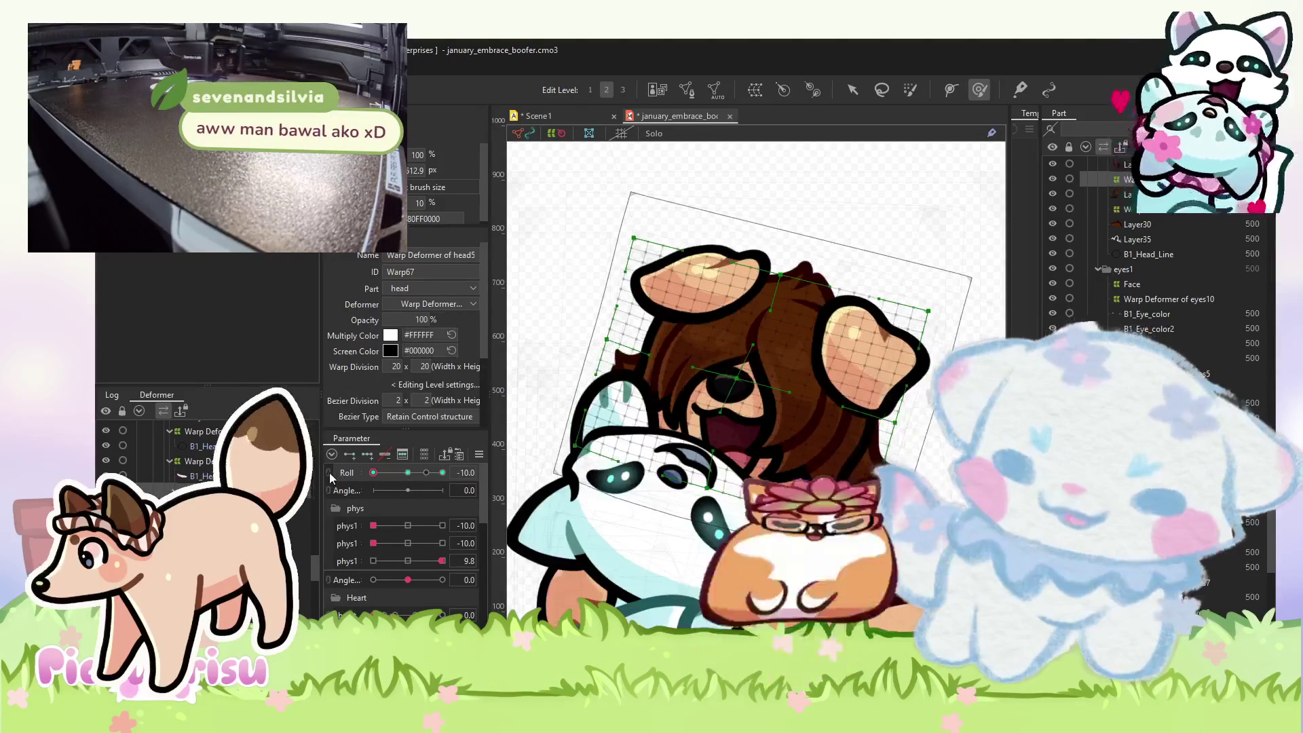
scroll(665, 417, "up", 4)
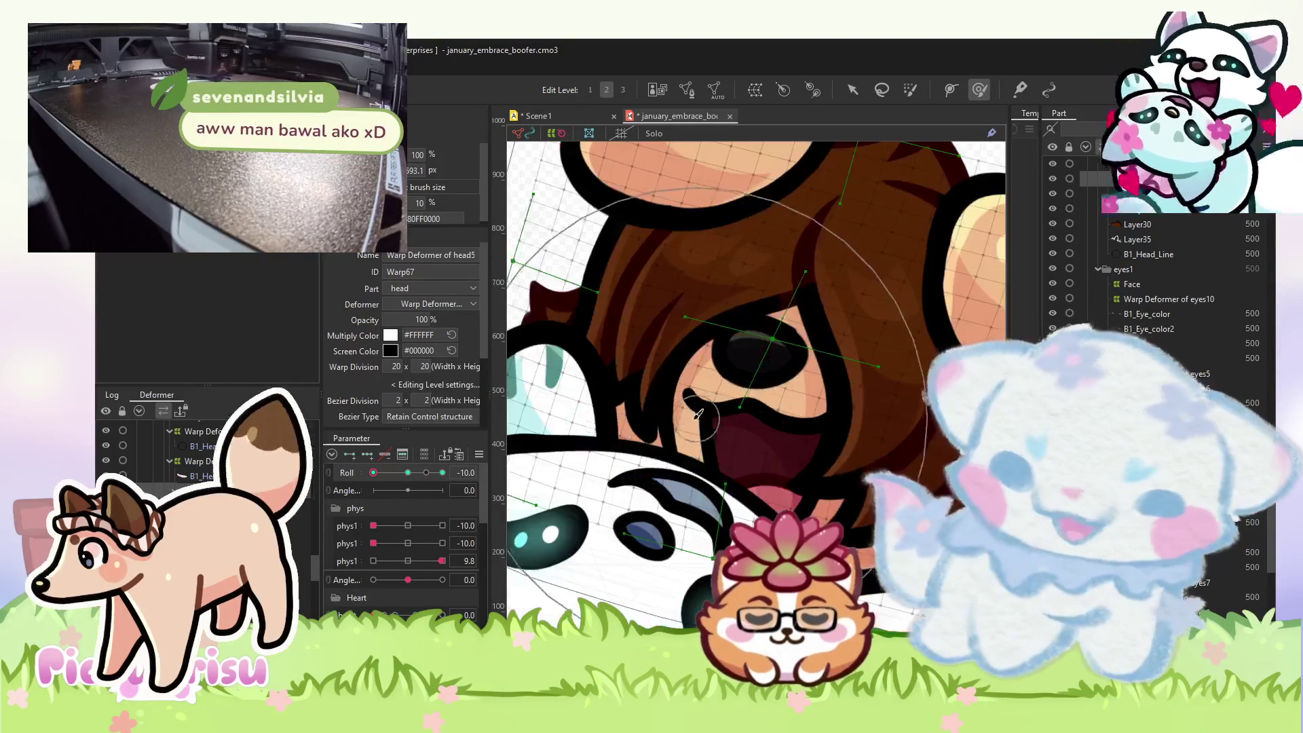
scroll(699, 424, "down", 2)
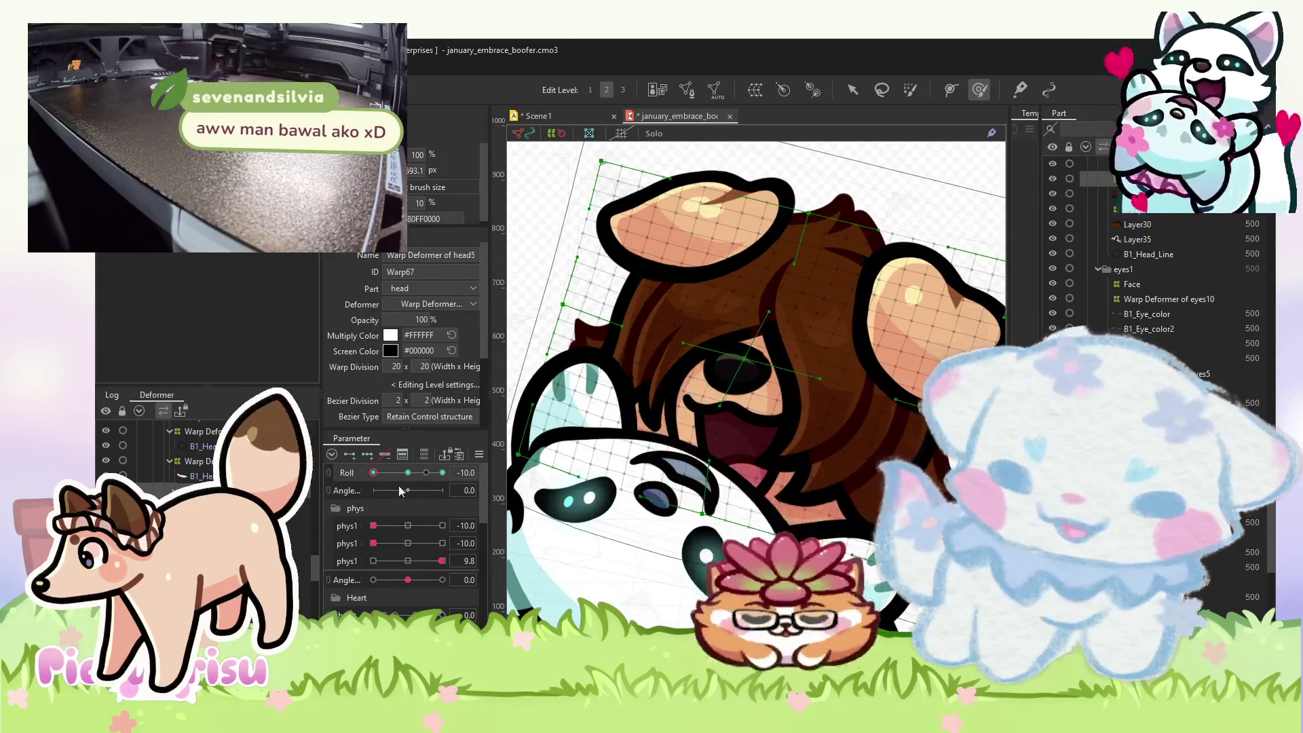
left_click(442, 472)
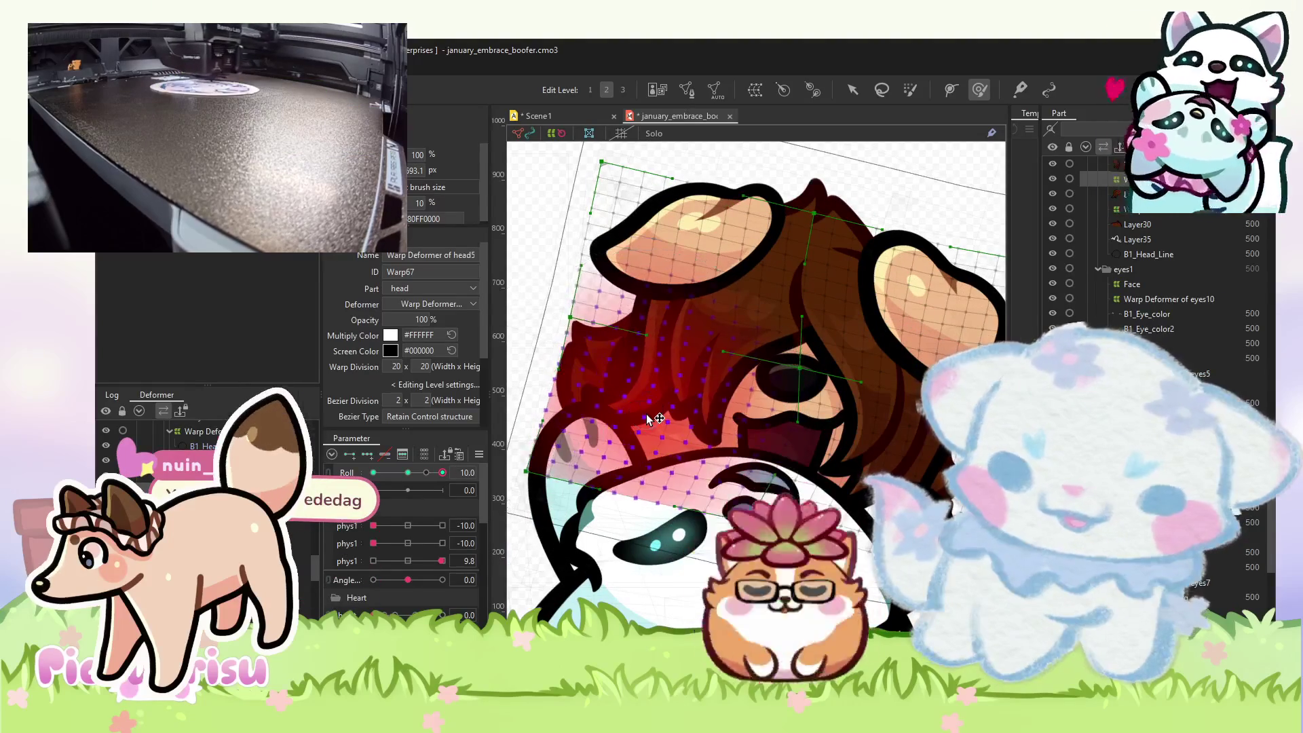
scroll(640, 357, "down", 2)
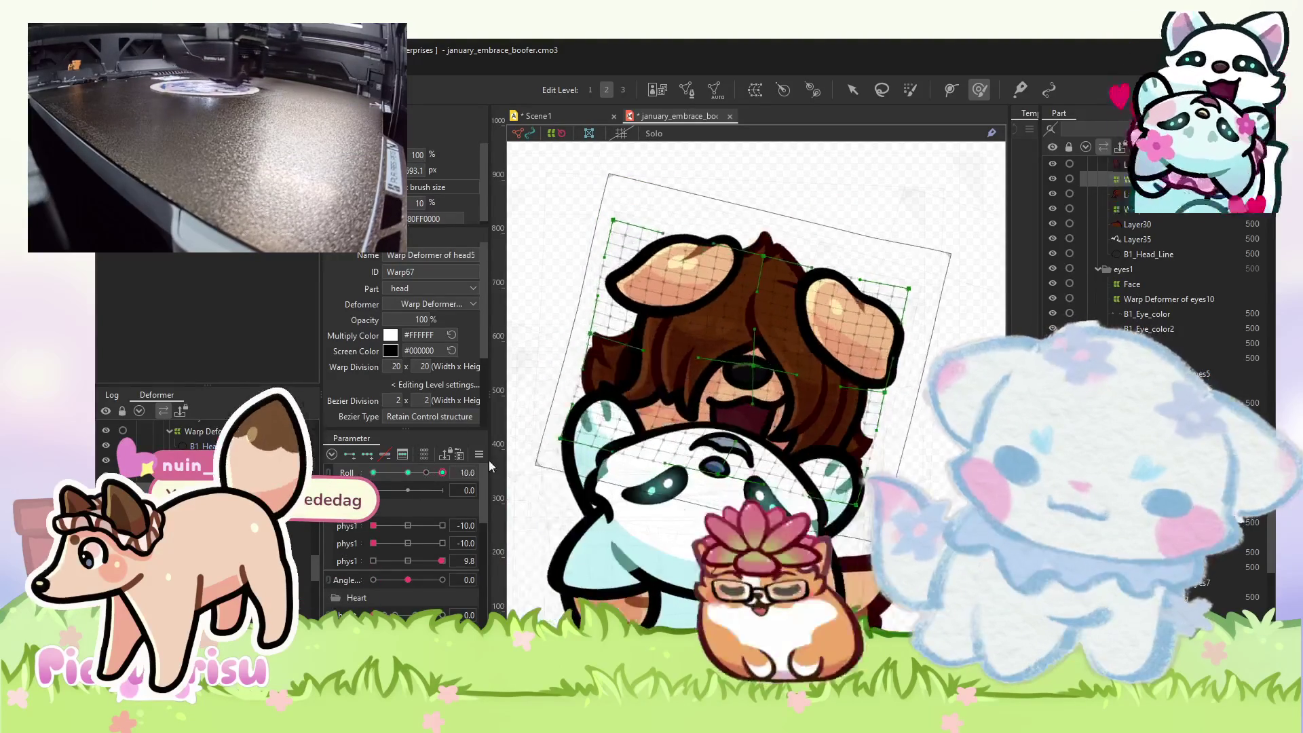
left_click(409, 473)
left_click(442, 473)
left_click(407, 473)
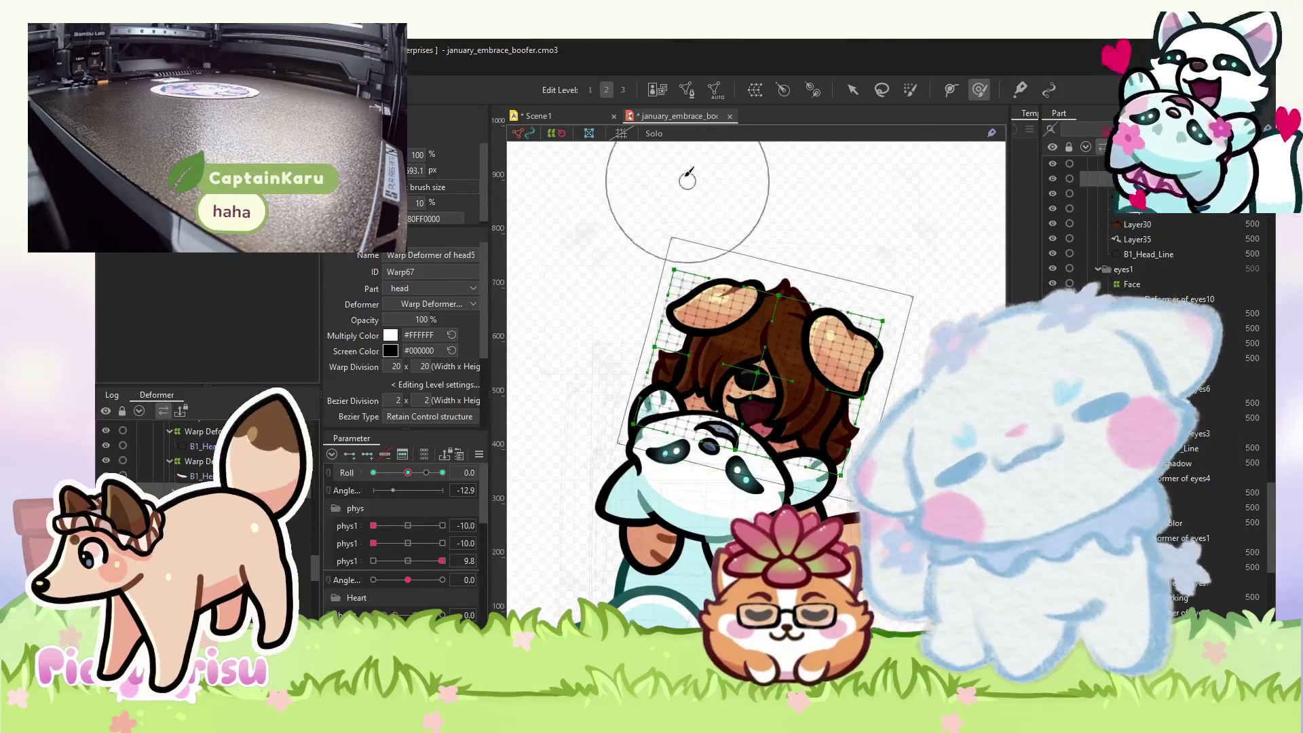
- Shift the head warp deformer down about 40 px and add Roll keys to it
left_click_drag(820, 304, 820, 331)
mouse_move(408, 472)
left_mouse_down()
mouse_move(438, 456)
mouse_move(419, 472)
left_mouse_up()
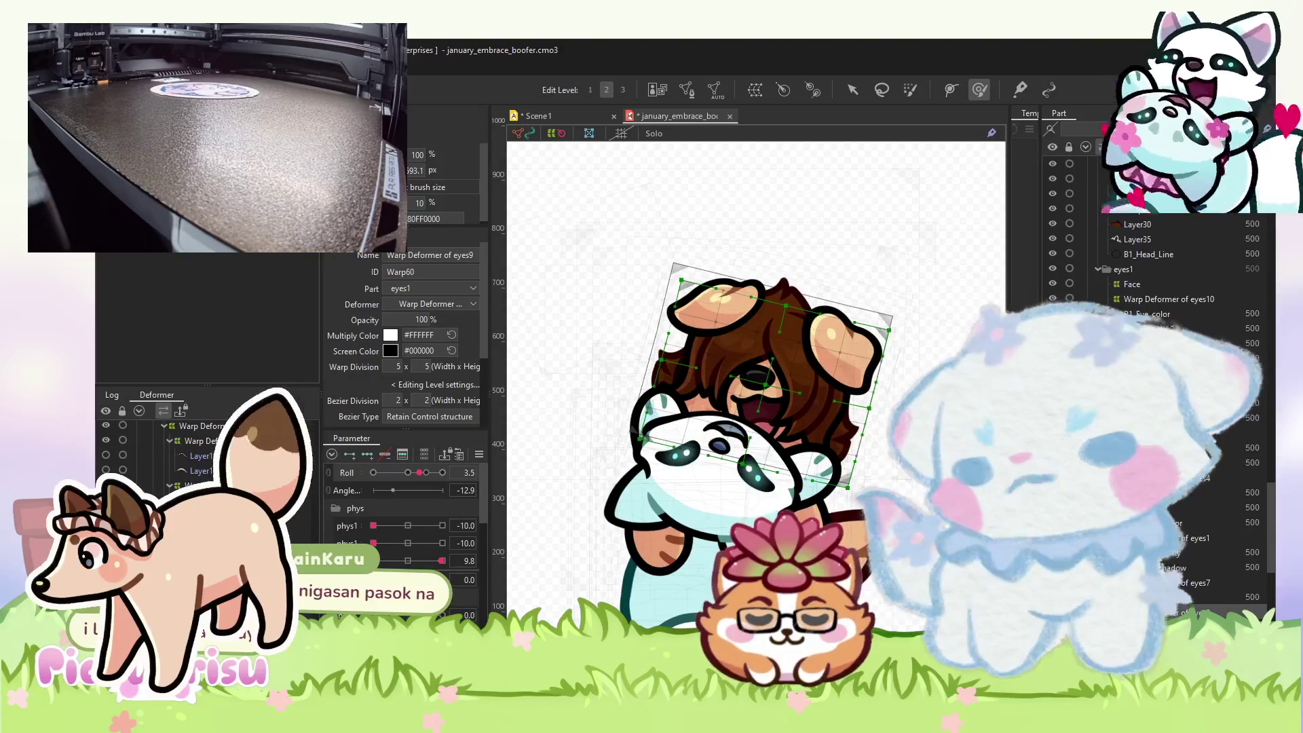
scroll(203, 455, "down", 3)
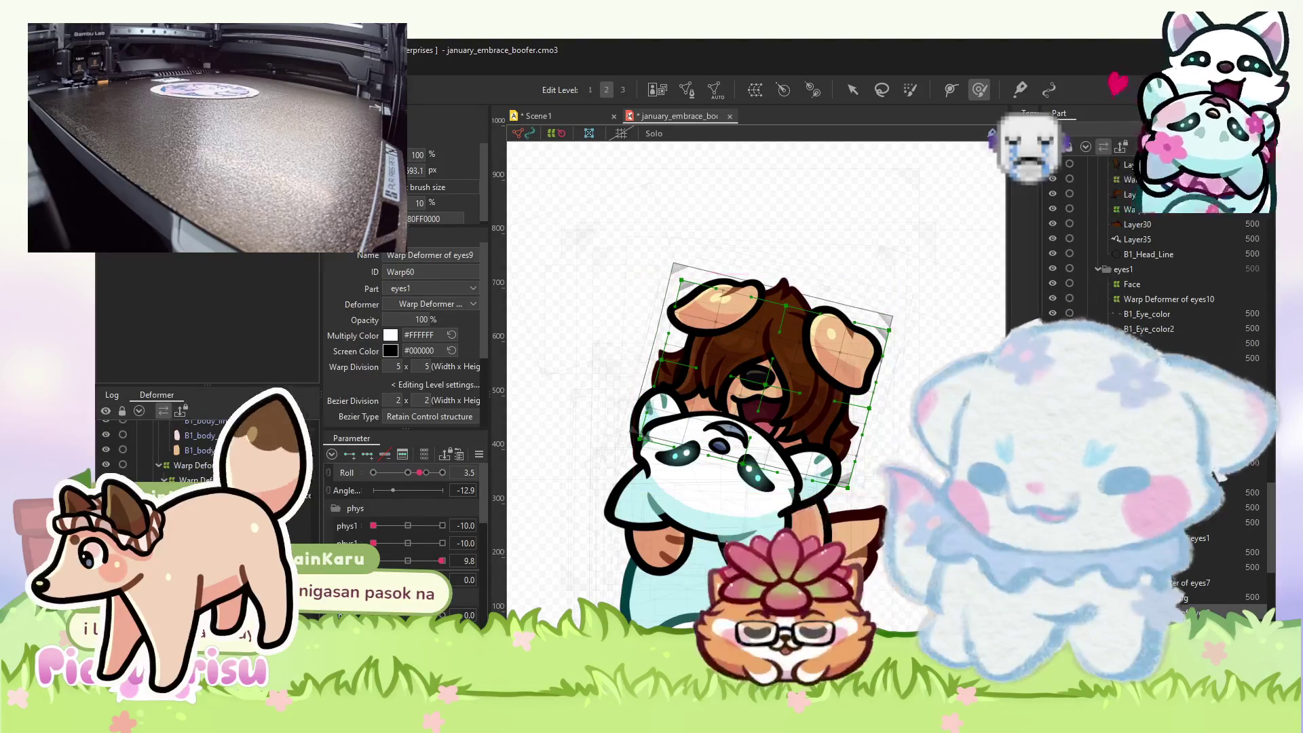
left_click_drag(420, 472, 425, 473)
left_click(367, 456)
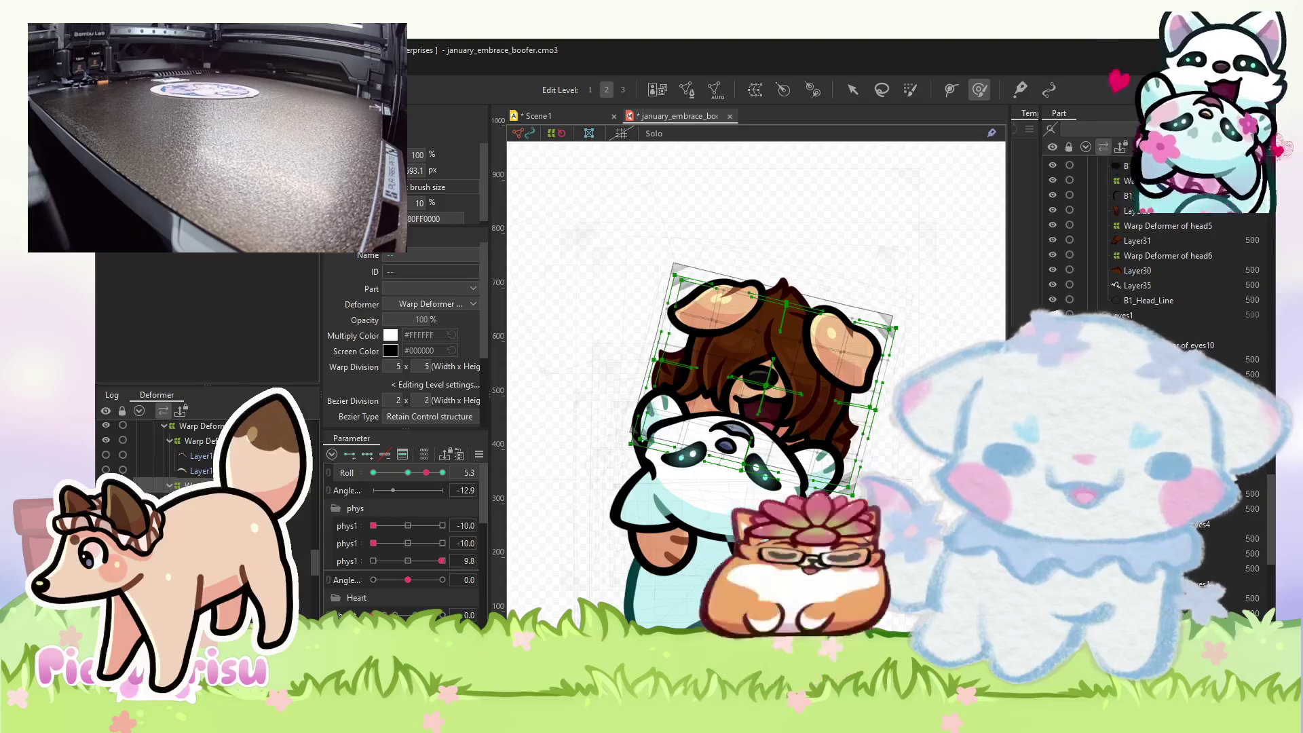
- Scrub Roll to 10 and -10, settling back on the left key
scroll(787, 479, "up", 2)
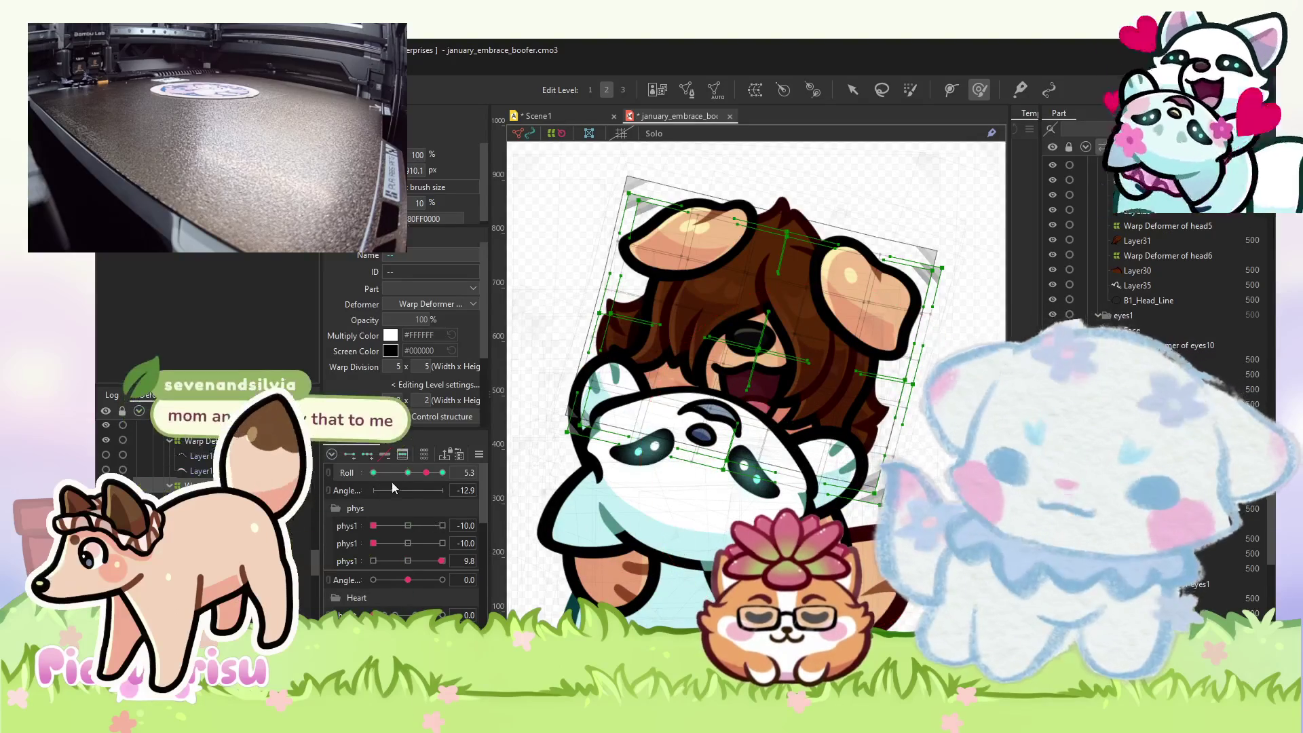
left_click_drag(421, 475, 443, 472)
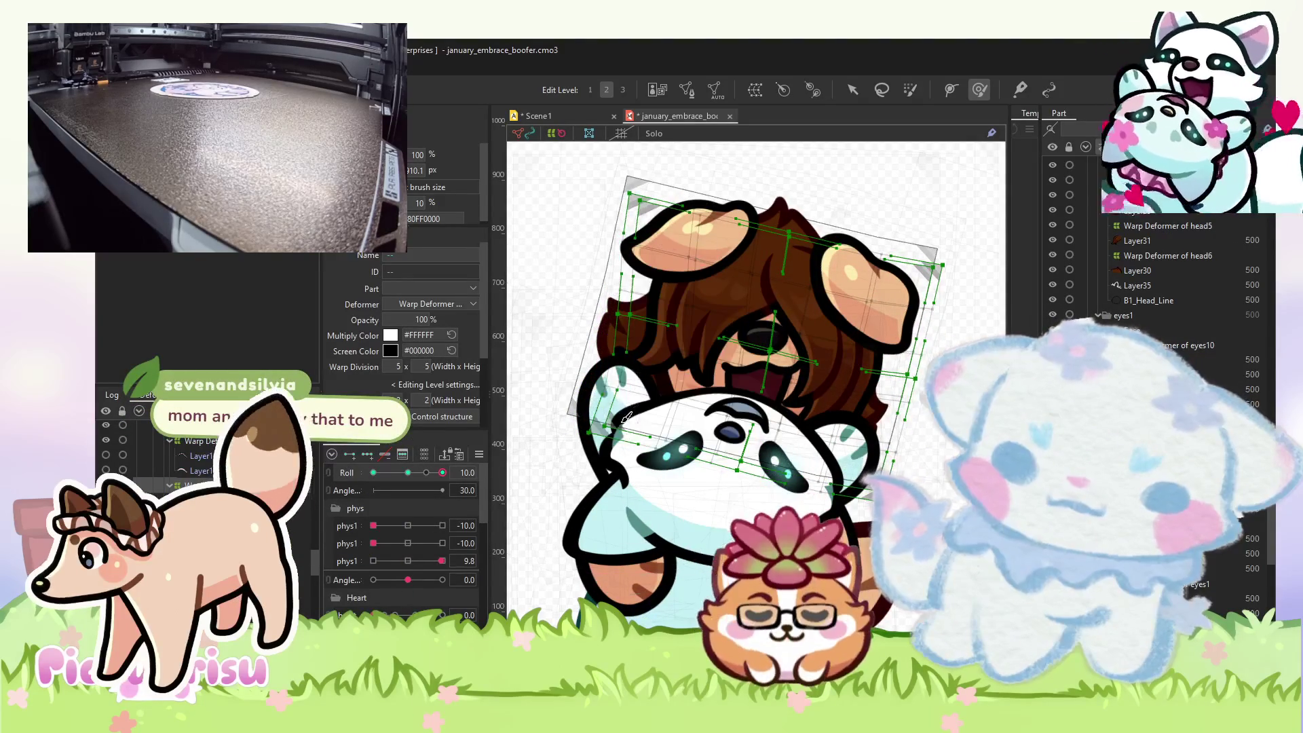
left_click_drag(474, 469, 408, 469)
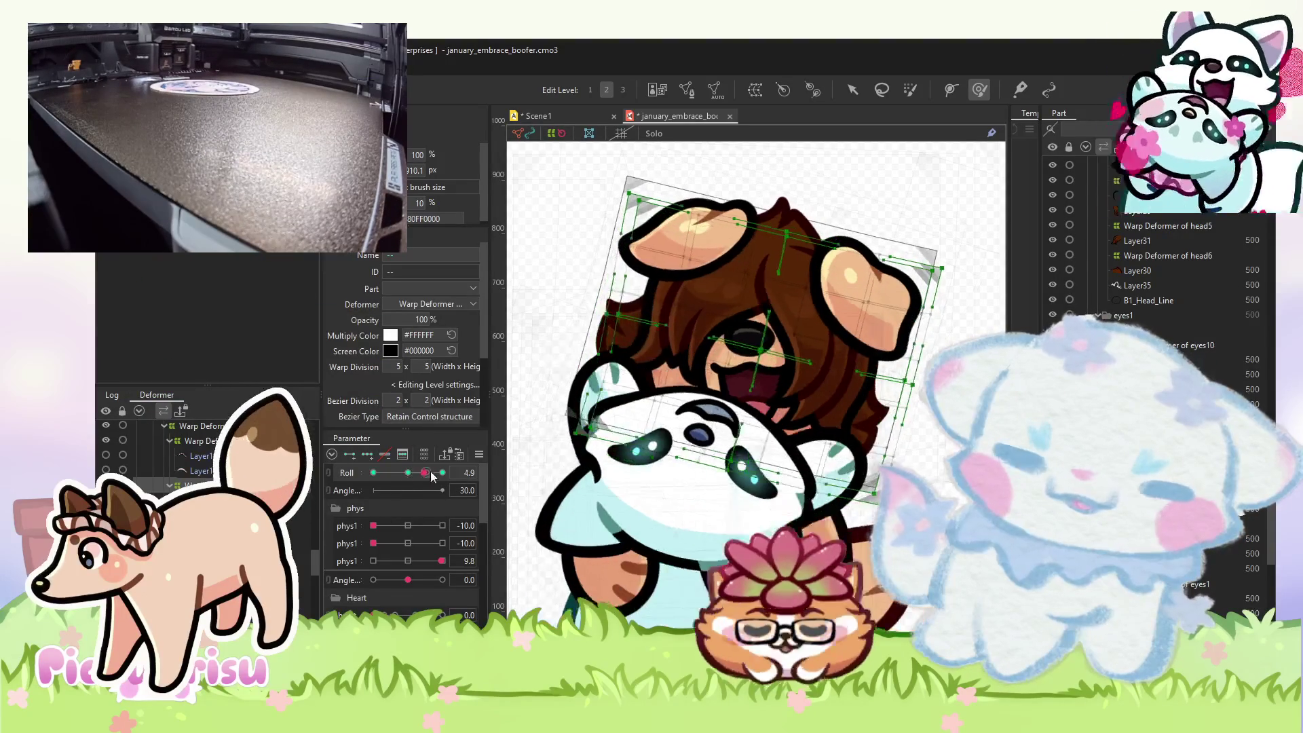
left_click(380, 473)
left_click_drag(380, 473, 401, 473)
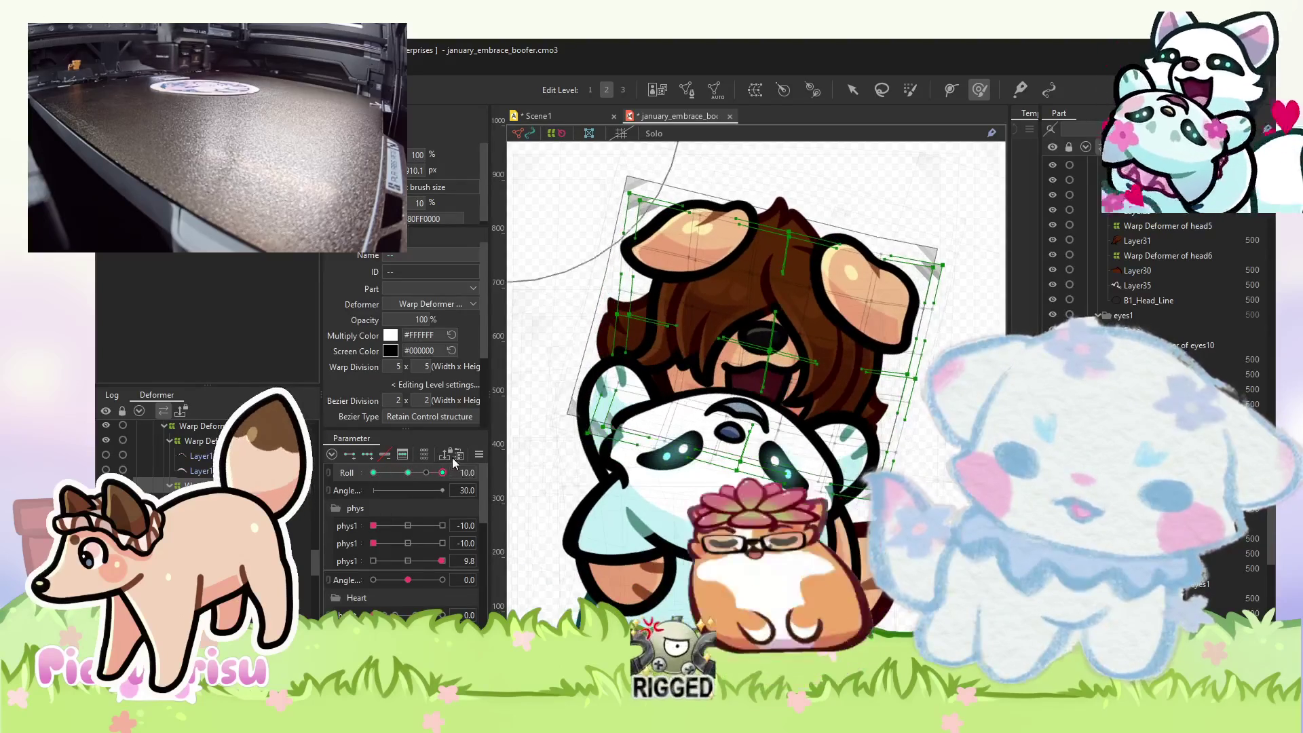
left_click(402, 457)
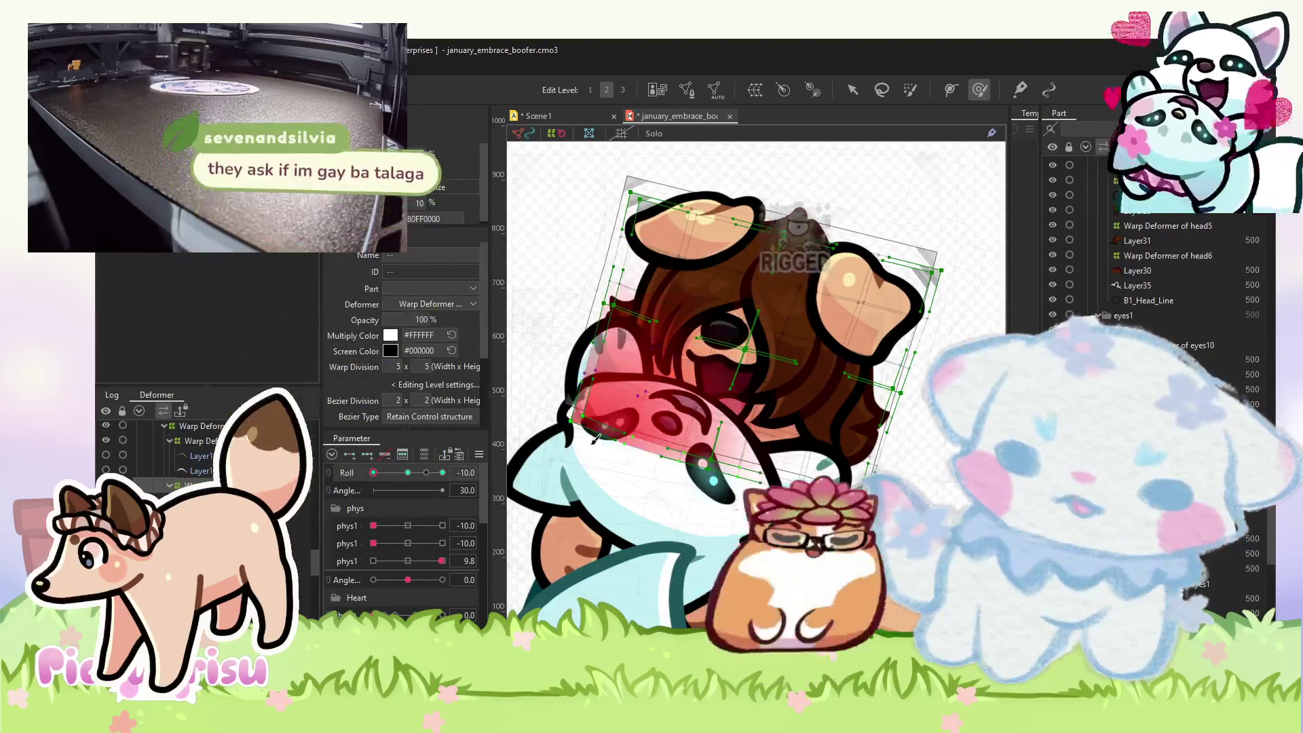
- Recheck the tilt at mid, neutral and +10 Roll, then play the Scene1 animation
left_click(389, 473)
left_click_drag(390, 476, 459, 466)
left_click(409, 473)
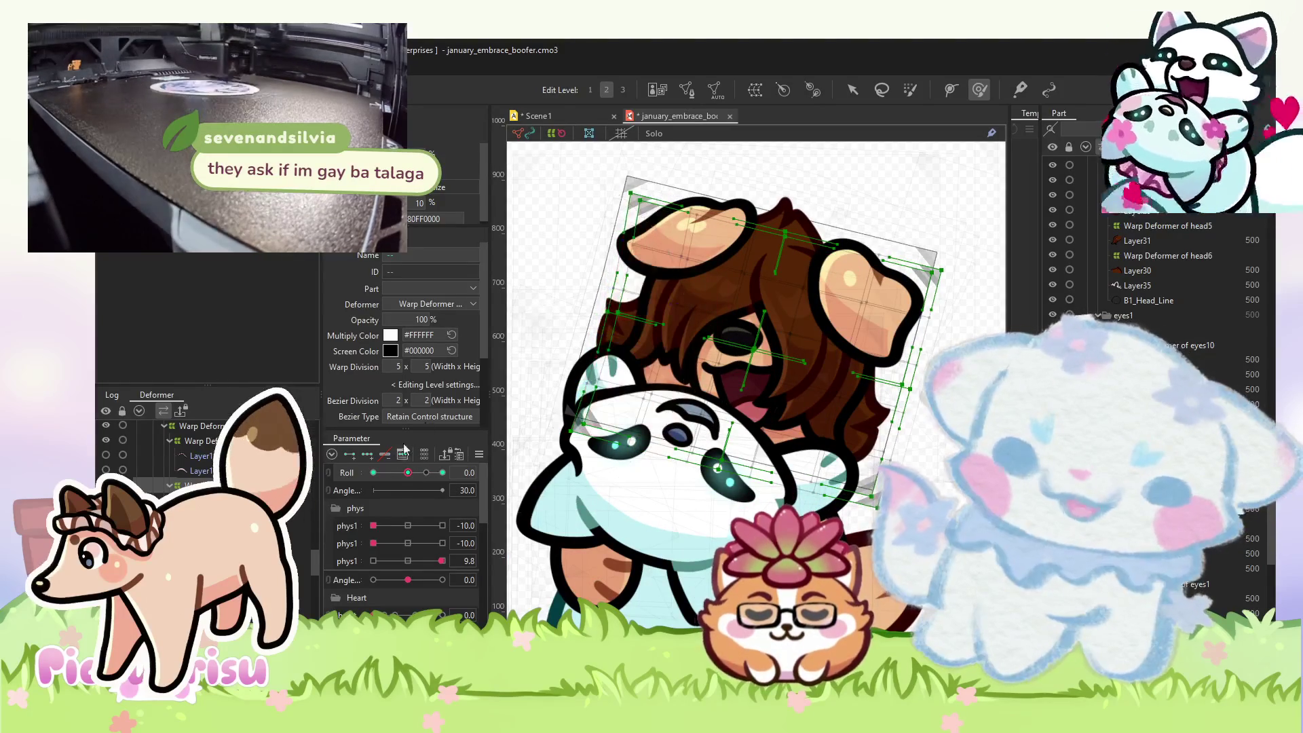
left_click(443, 473)
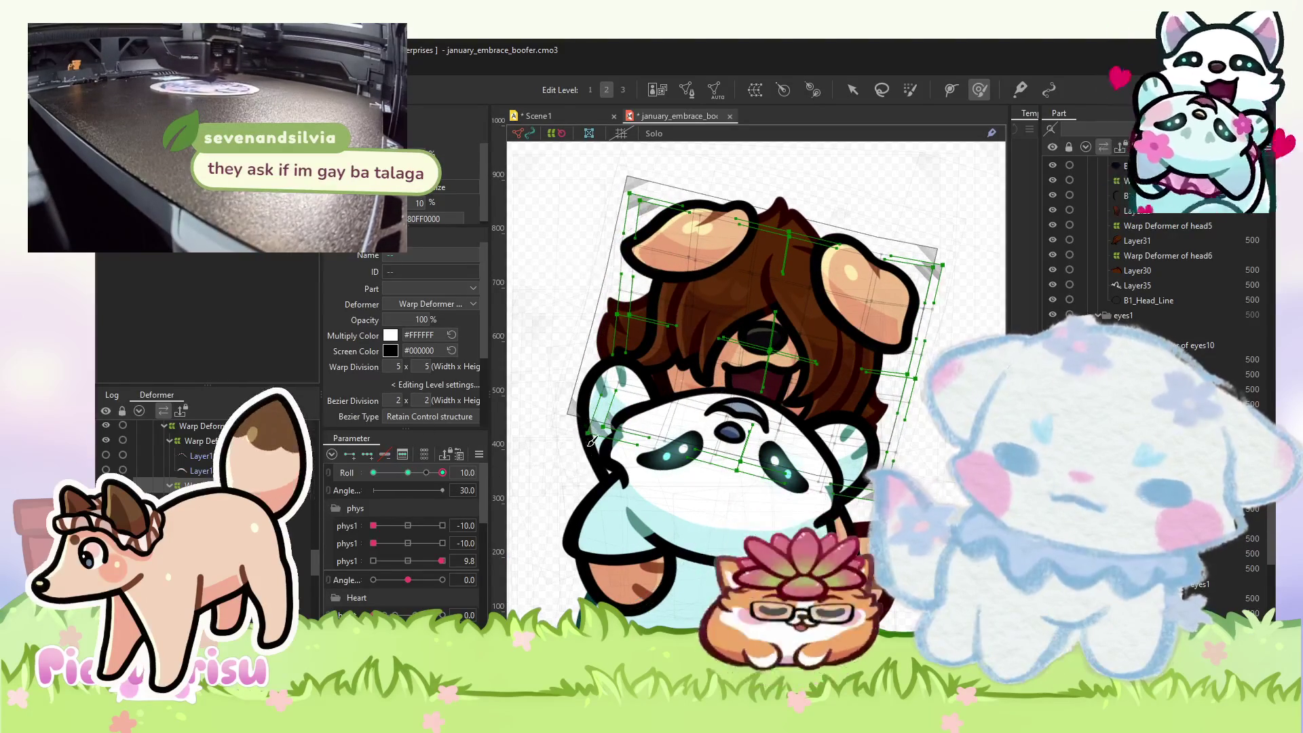
scroll(592, 441, "down", 5)
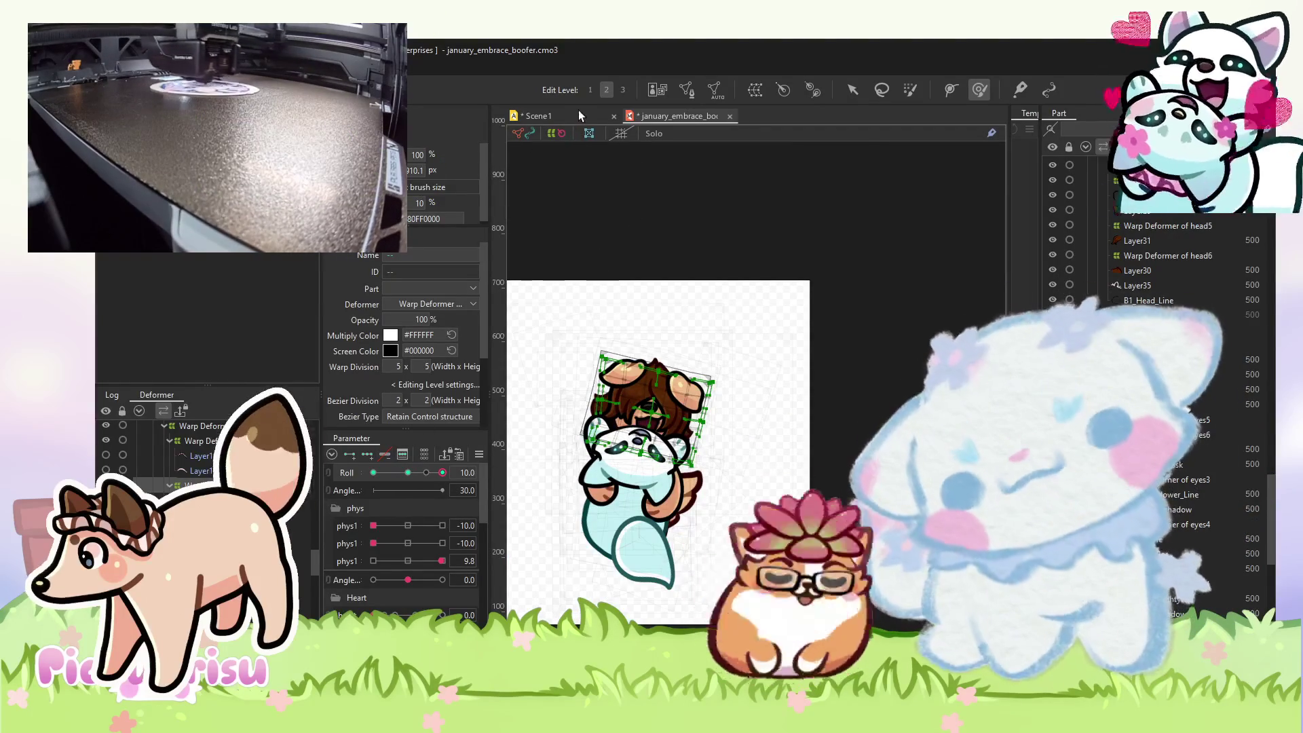
left_click(579, 115)
left_click(361, 482)
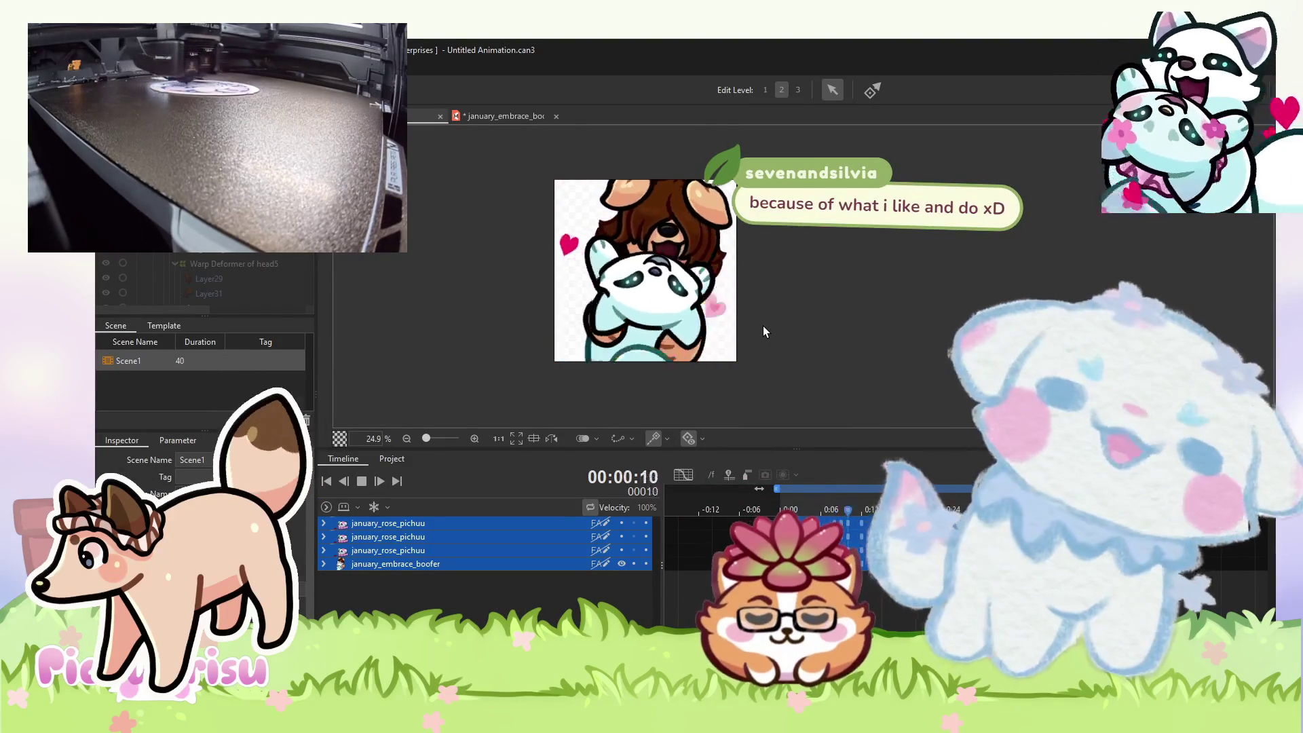
- Watch the hug loop in Scene1, then switch back to the january_embrace_boofer.cmo3 model
scroll(763, 326, "up", 1)
scroll(761, 326, "down", 2)
scroll(721, 305, "up", 1)
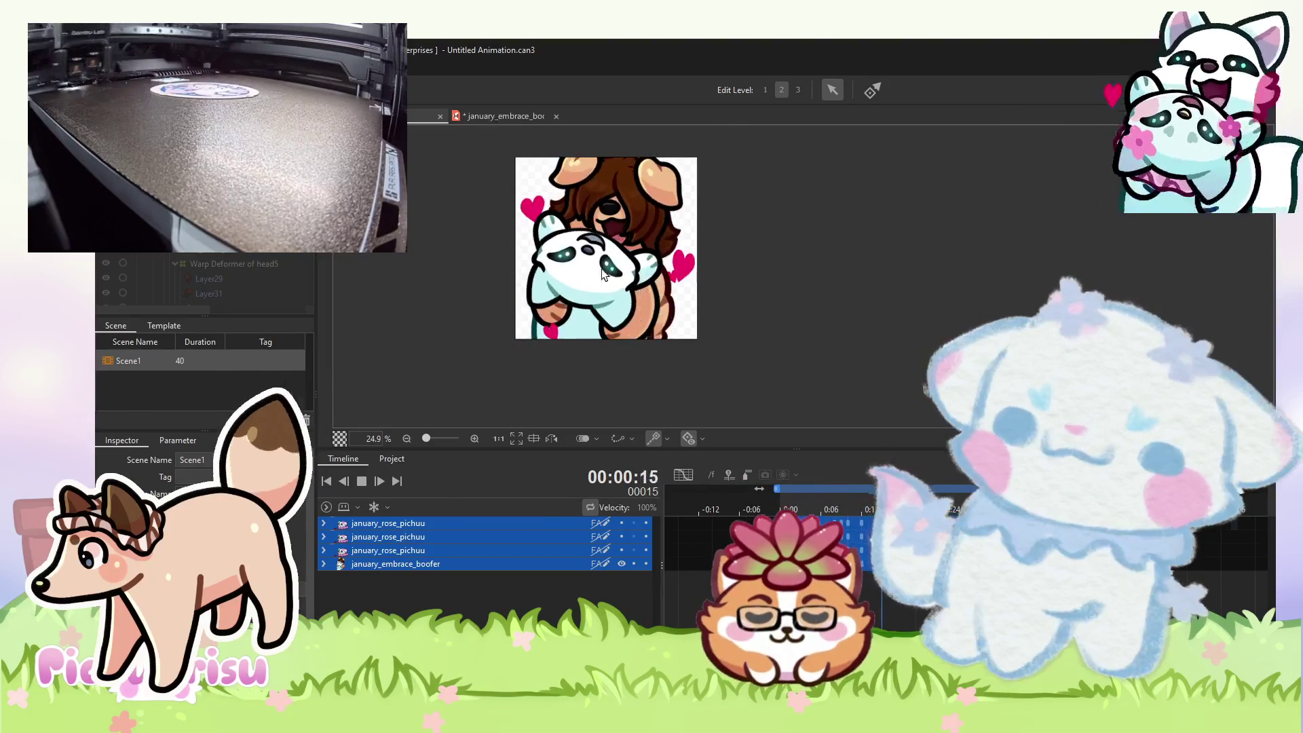
left_click(499, 119)
scroll(624, 411, "up", 2)
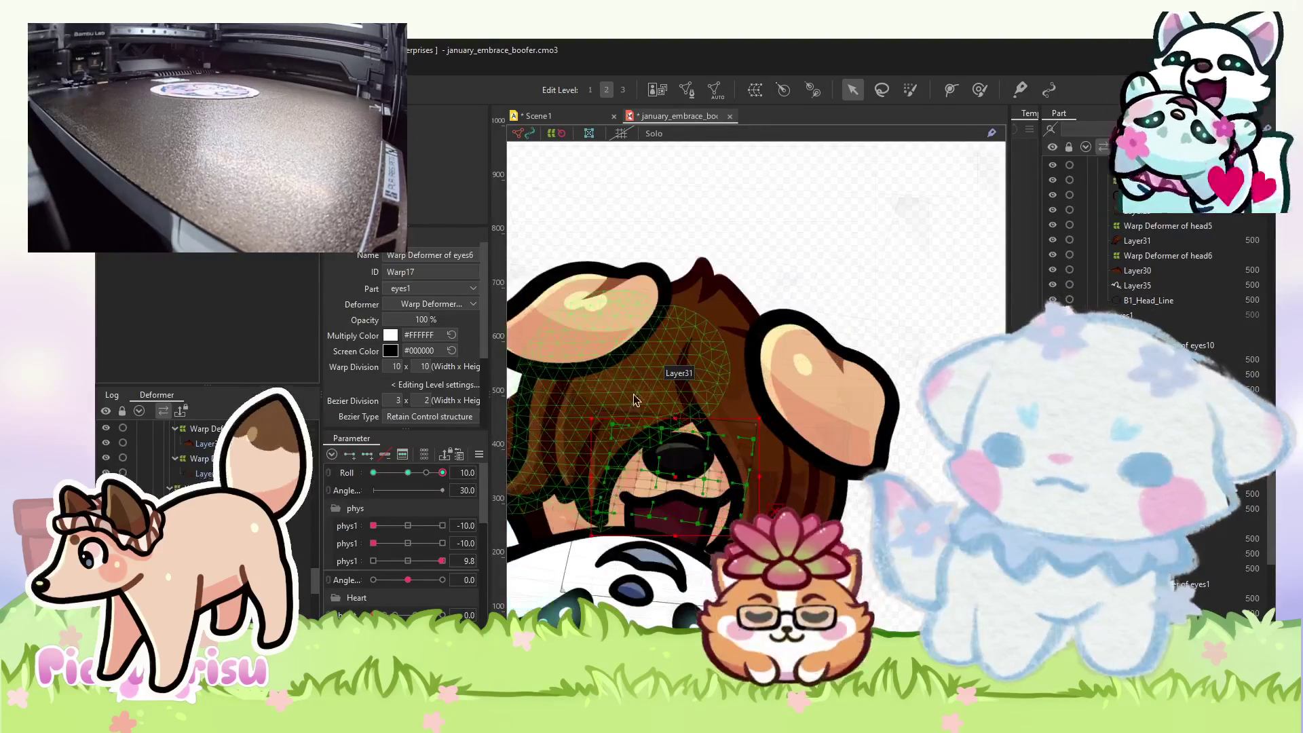
- Select hair meshes Layer31 and Layer35 with the deform brush, set Roll to -10, then drag the first phys1 partway
left_click(633, 404)
scroll(633, 403, "up", 1)
left_click(975, 97)
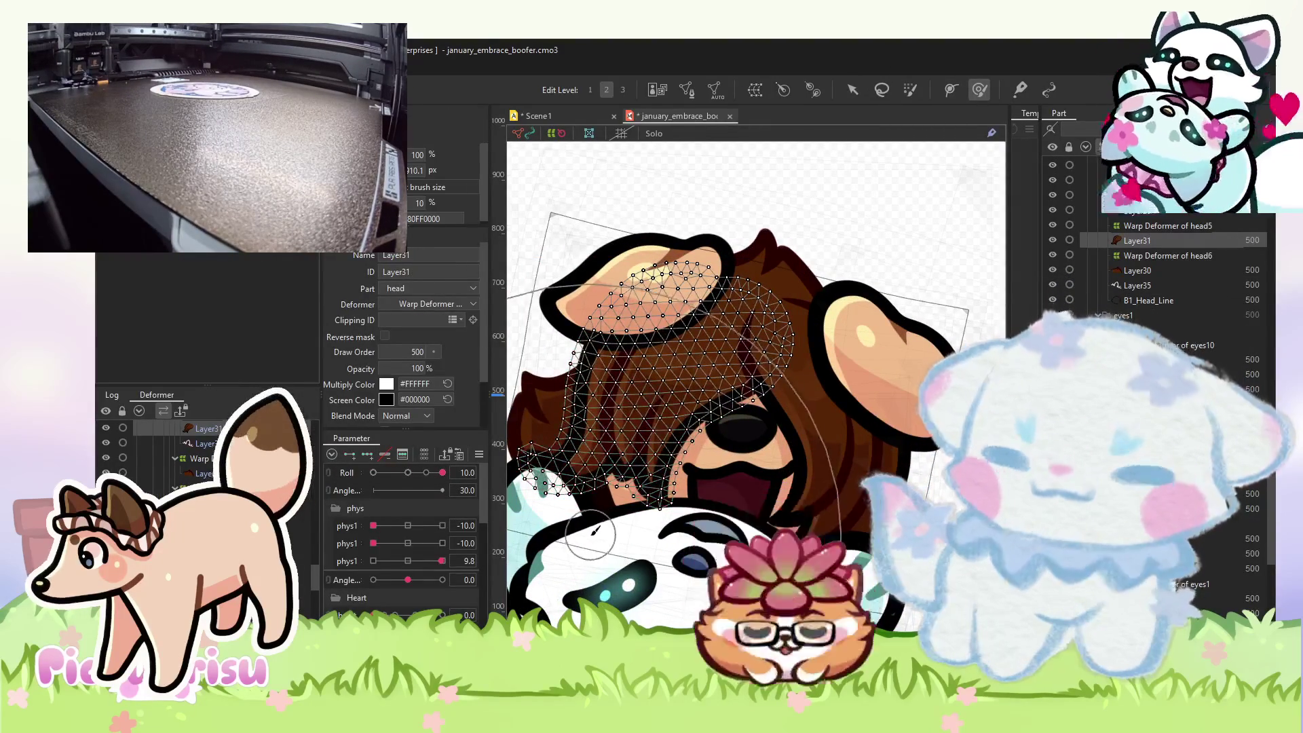
left_click(535, 549)
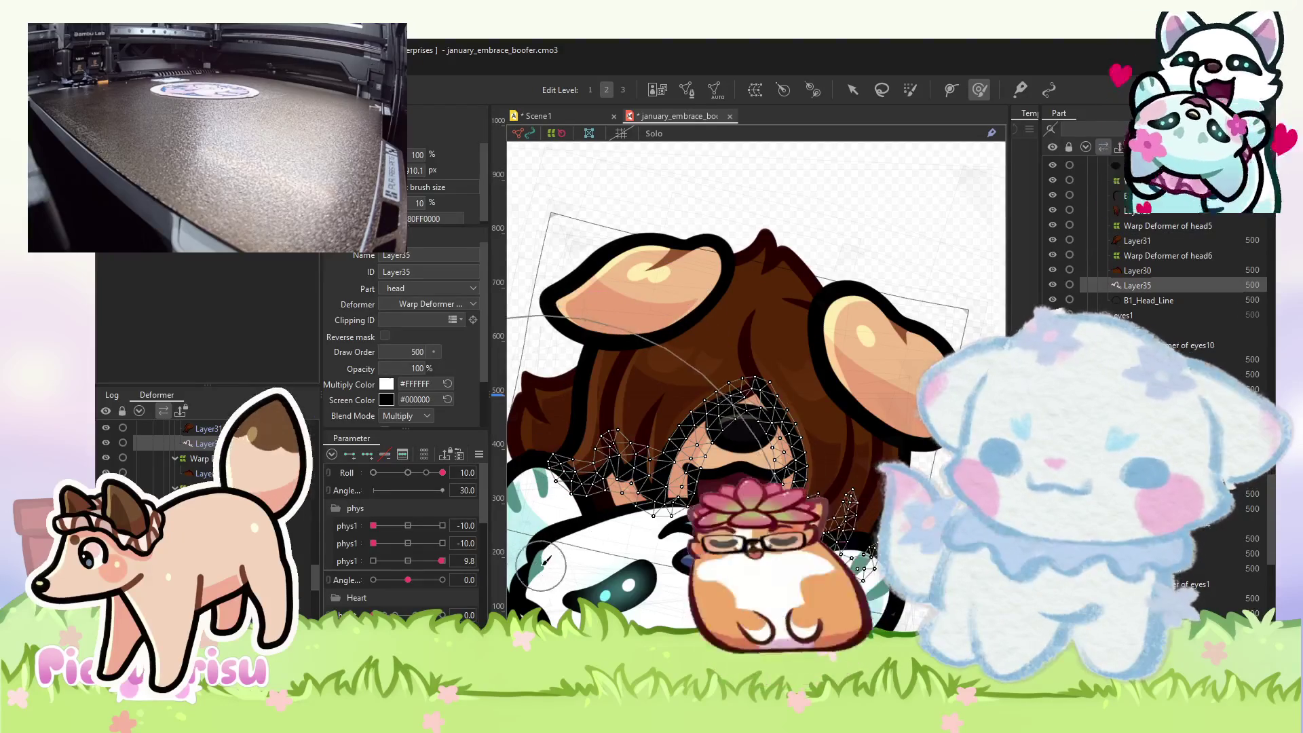
mouse_move(442, 472)
left_mouse_down()
mouse_move(360, 474)
mouse_move(457, 474)
left_mouse_up()
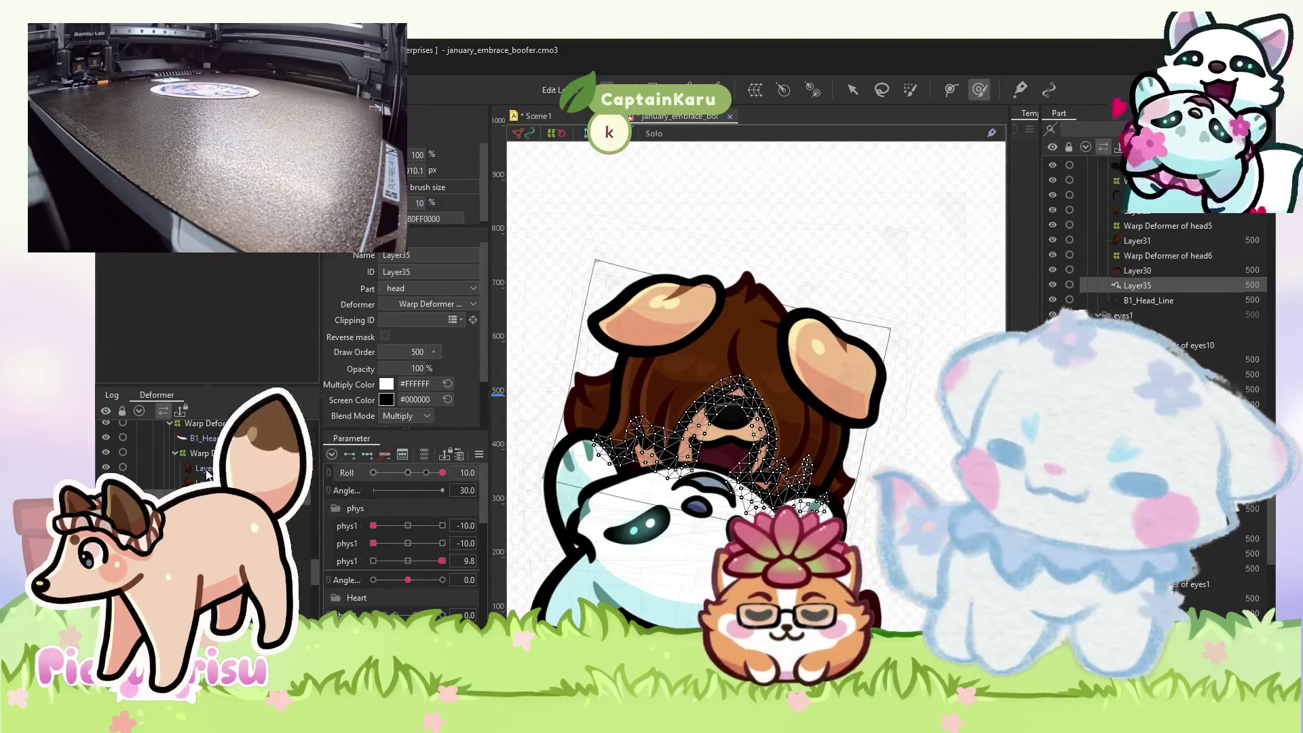
left_click(733, 326, "shift")
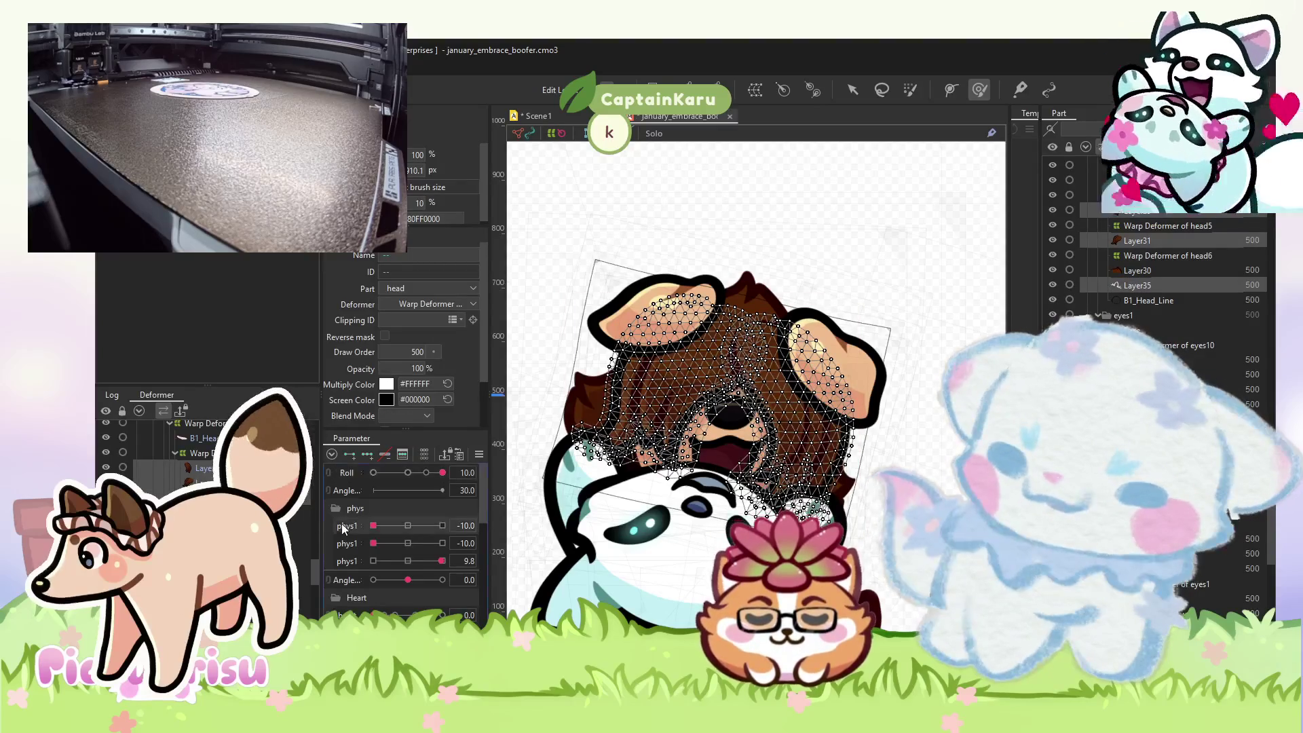
mouse_move(422, 526)
left_mouse_down()
mouse_move(405, 526)
mouse_move(442, 526)
left_mouse_up()
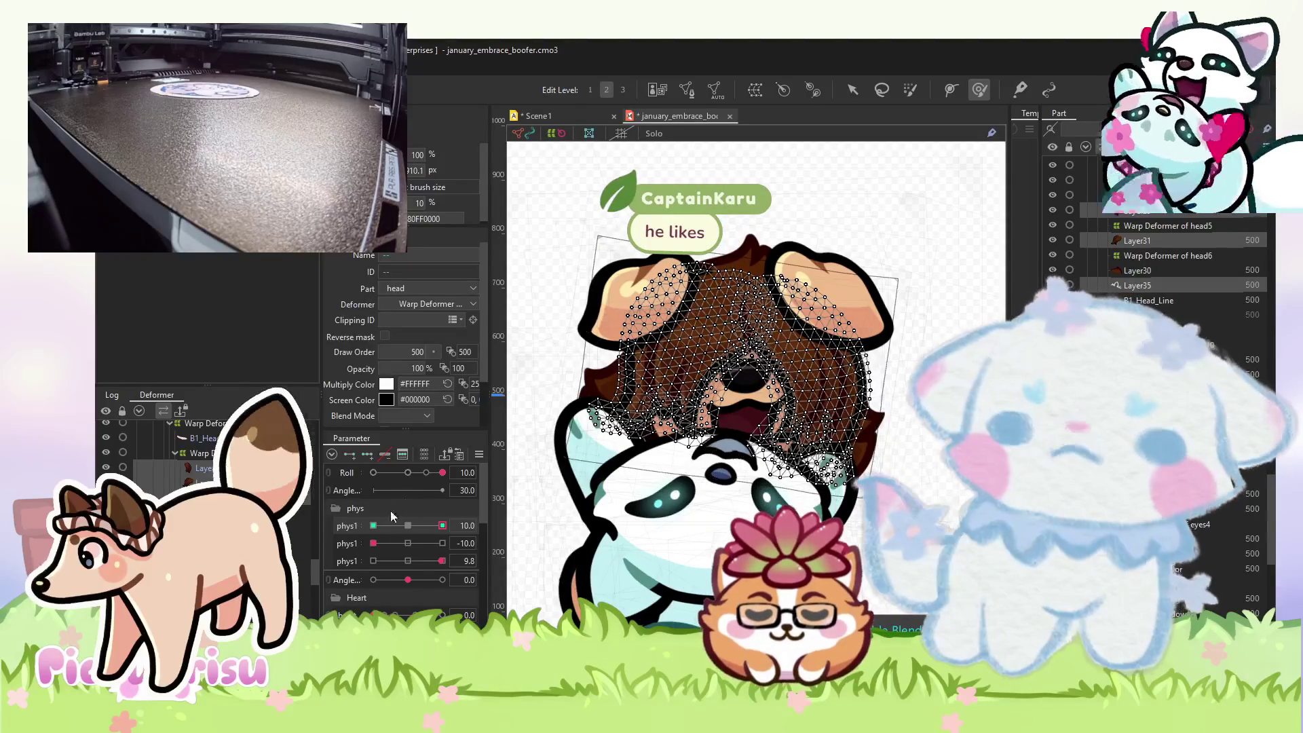
- Preview the first phys1 at -10 and 10, reshape the head mesh, then reset it to 0
left_click(374, 526)
scroll(664, 470, "up", 2)
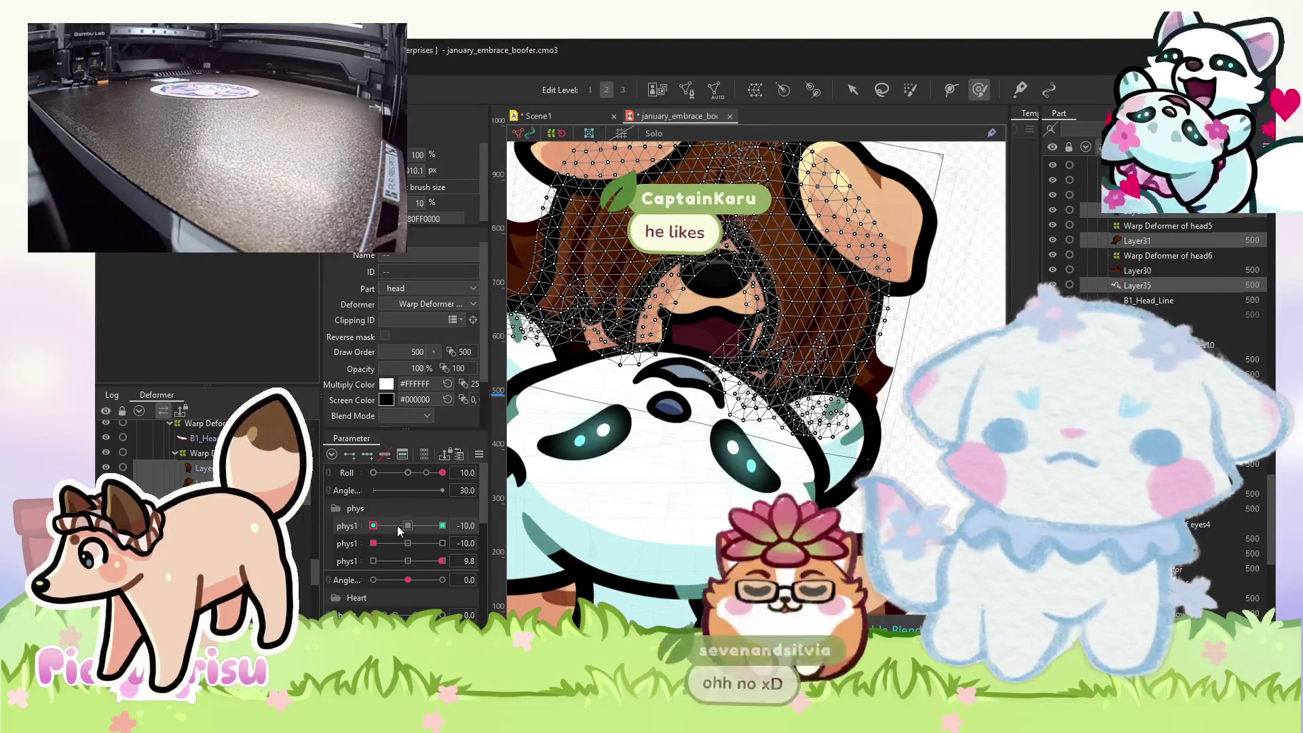
left_click(443, 525)
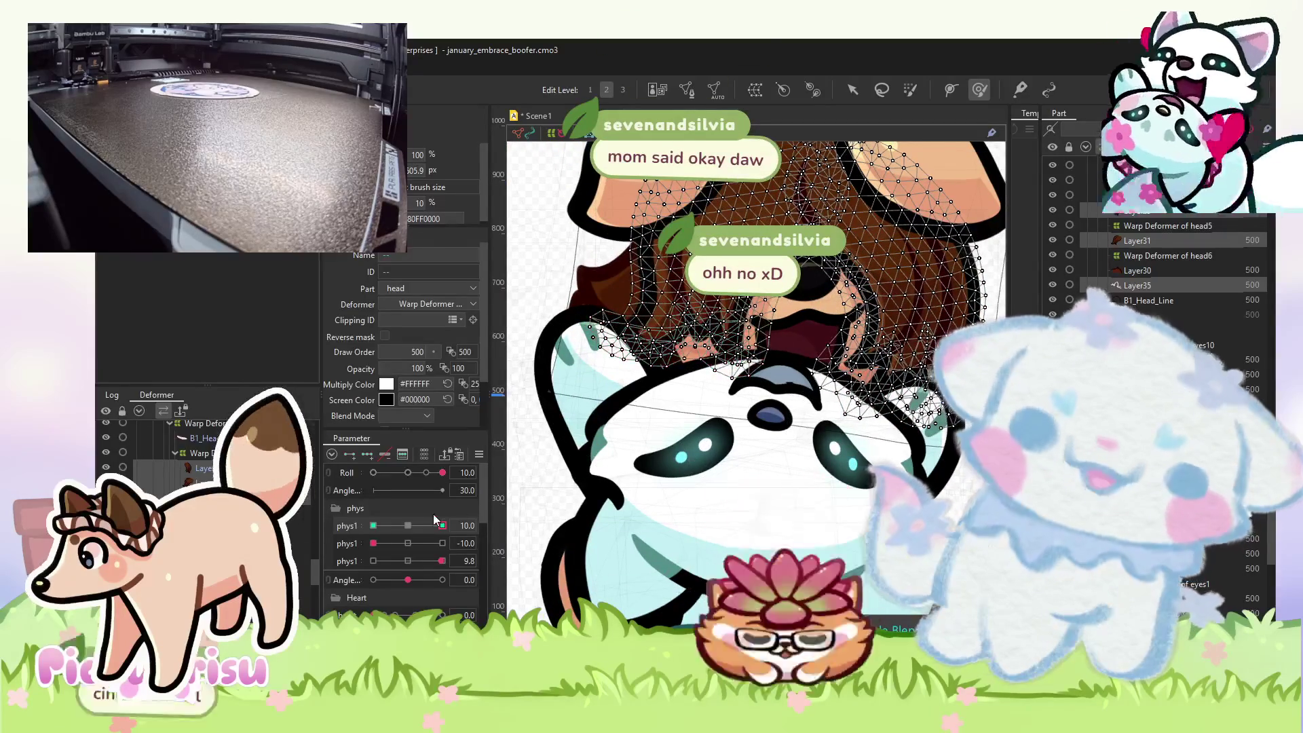
left_click(374, 526)
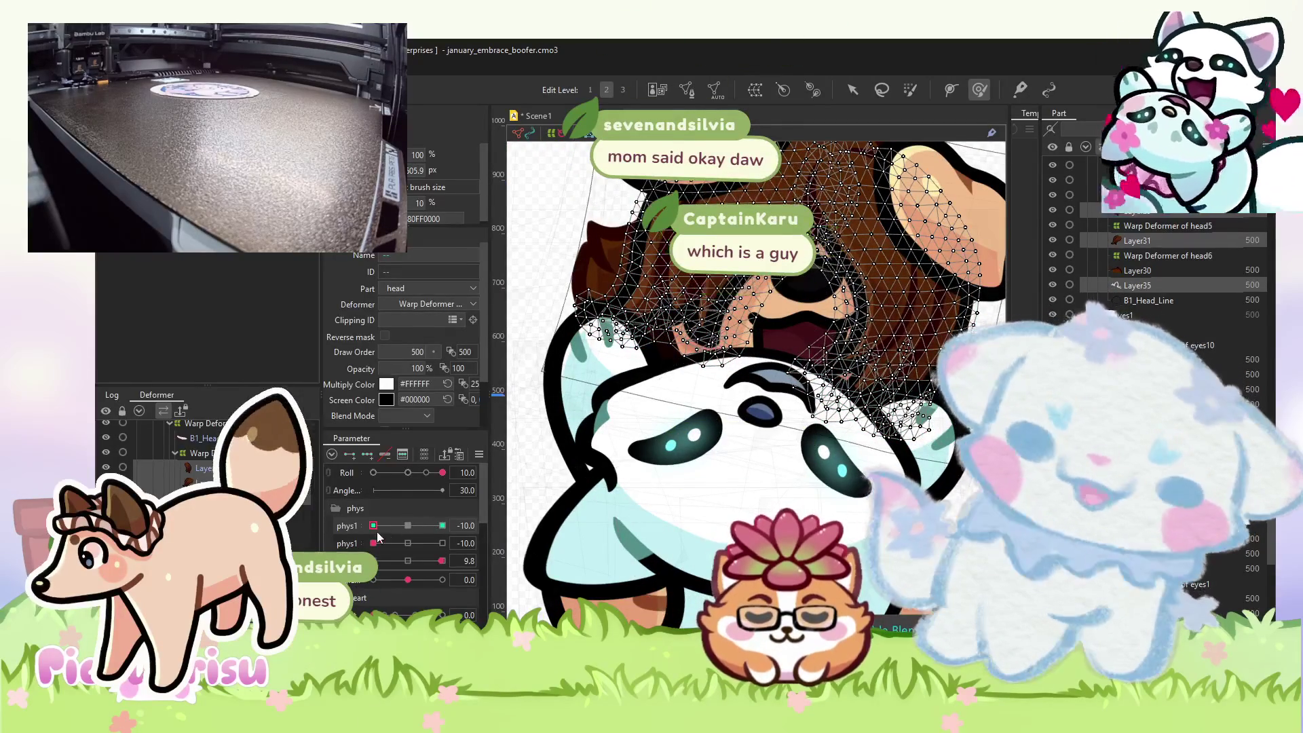
left_click(442, 525)
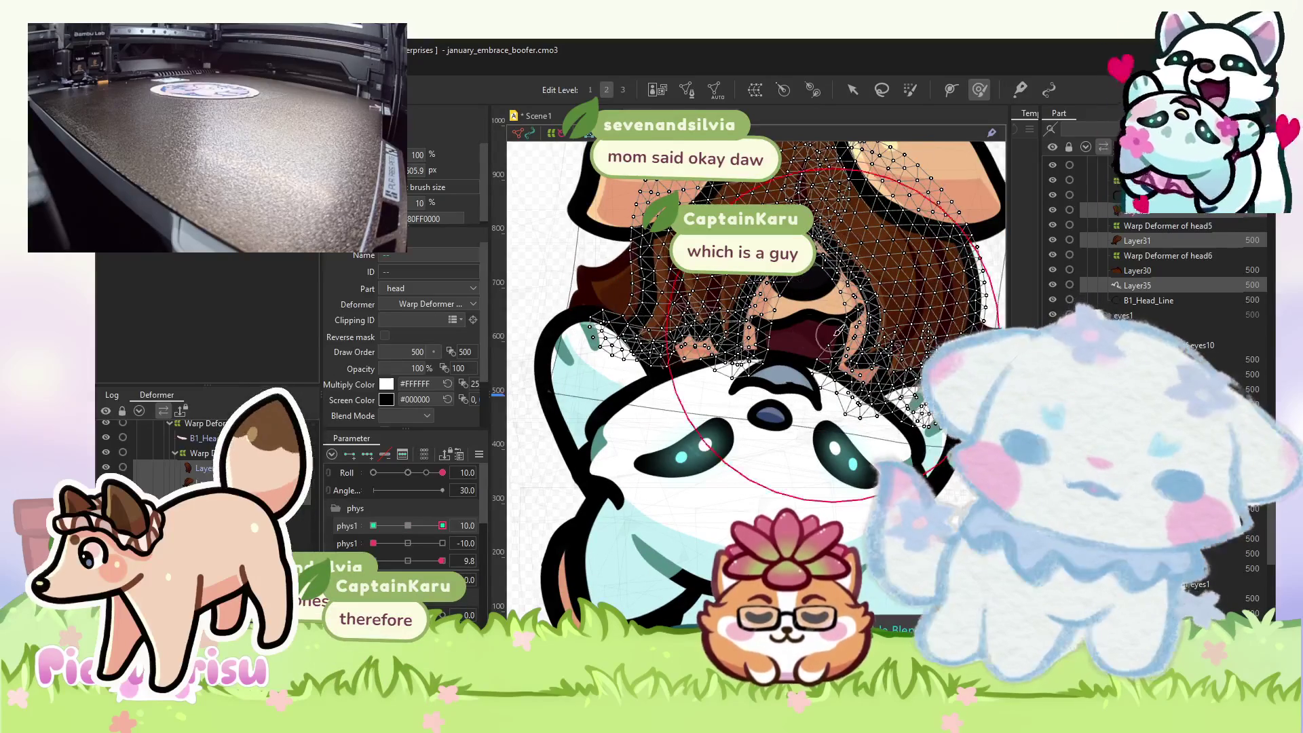
left_click_drag(720, 460, 785, 337)
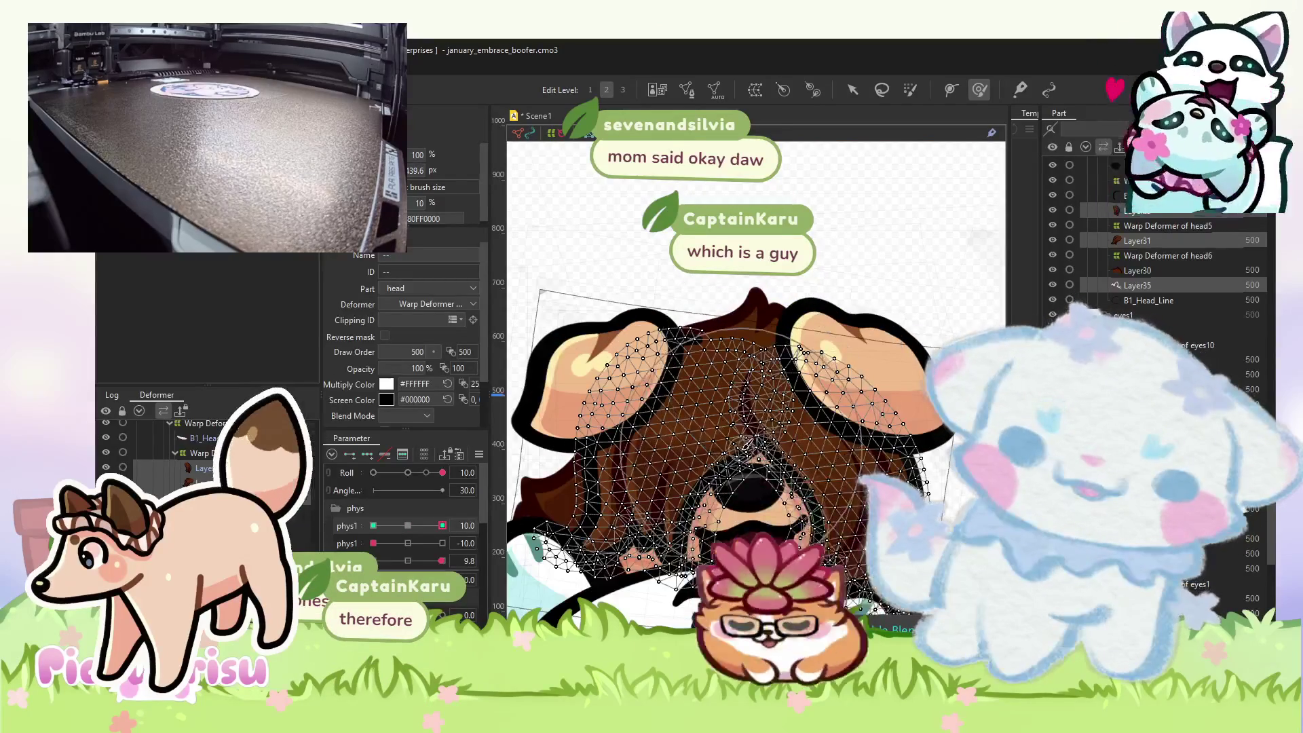
left_click(373, 525)
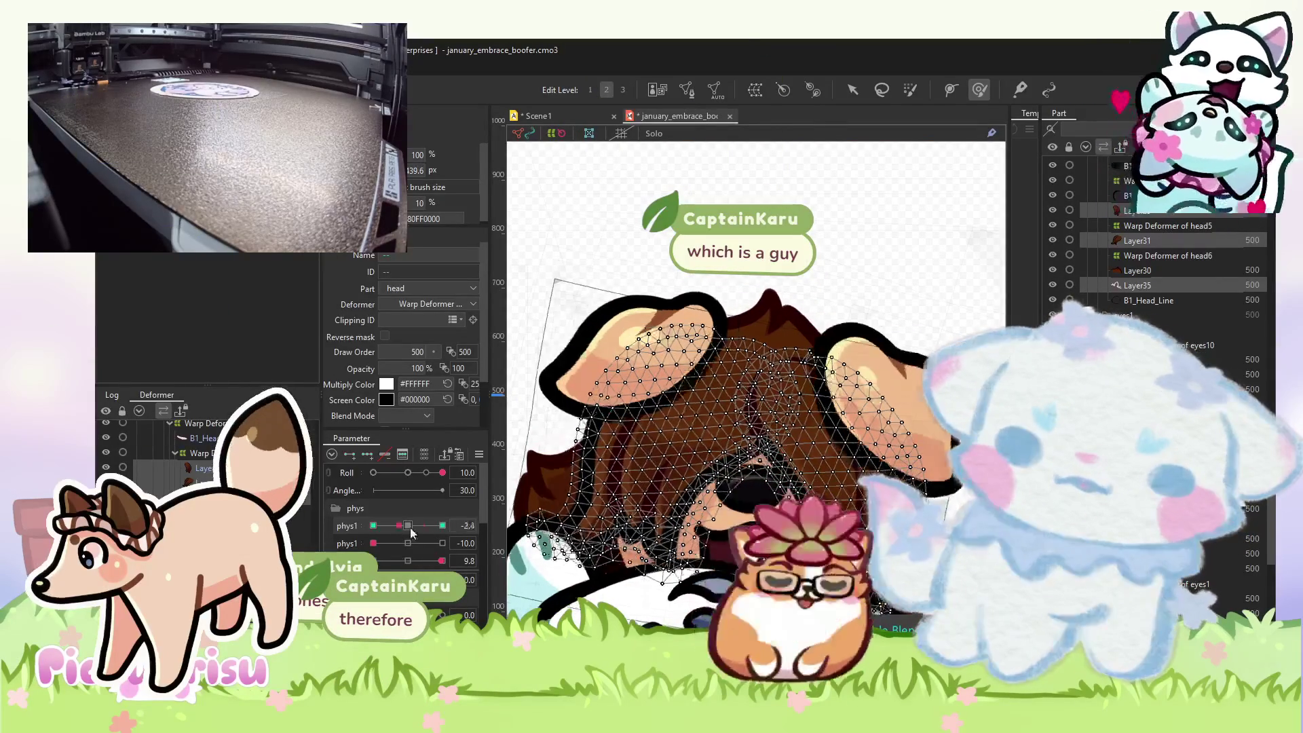
left_click(408, 526)
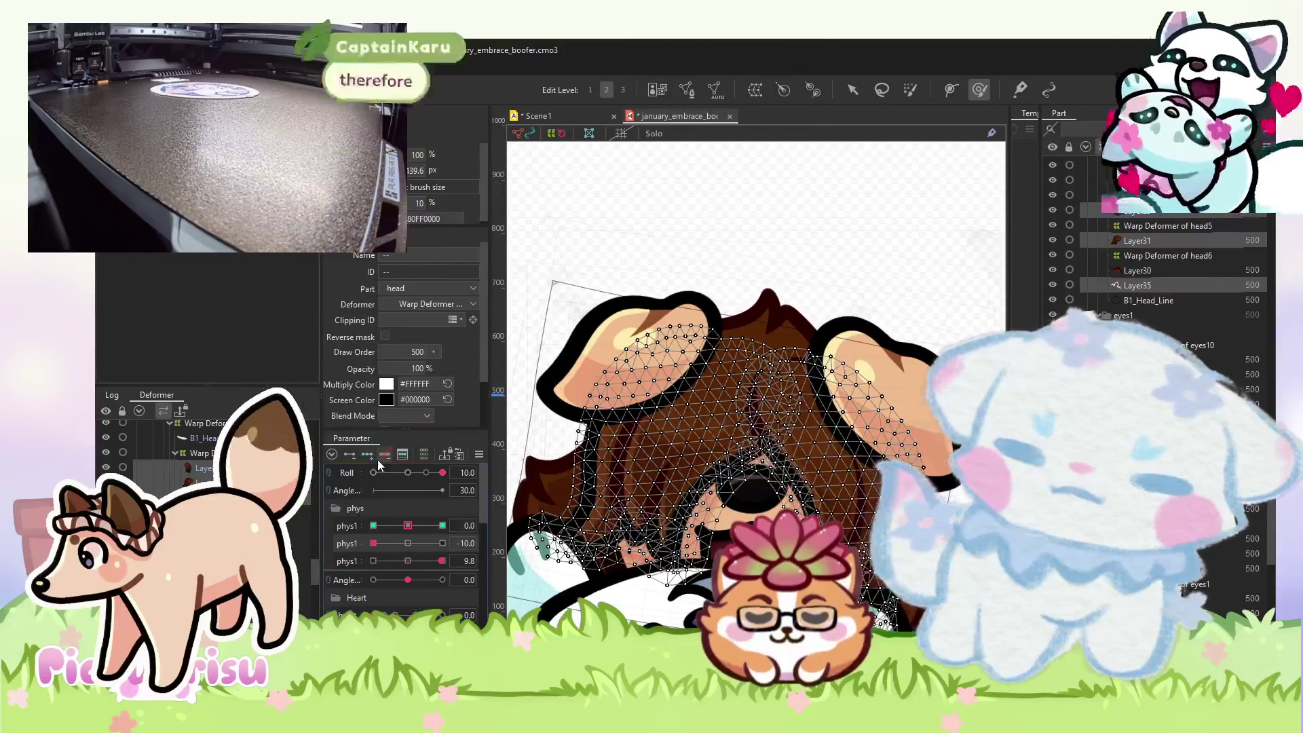
- Check the second phys1 at 10 and -10, reset it to 0, then open the animation scene
left_click(442, 543)
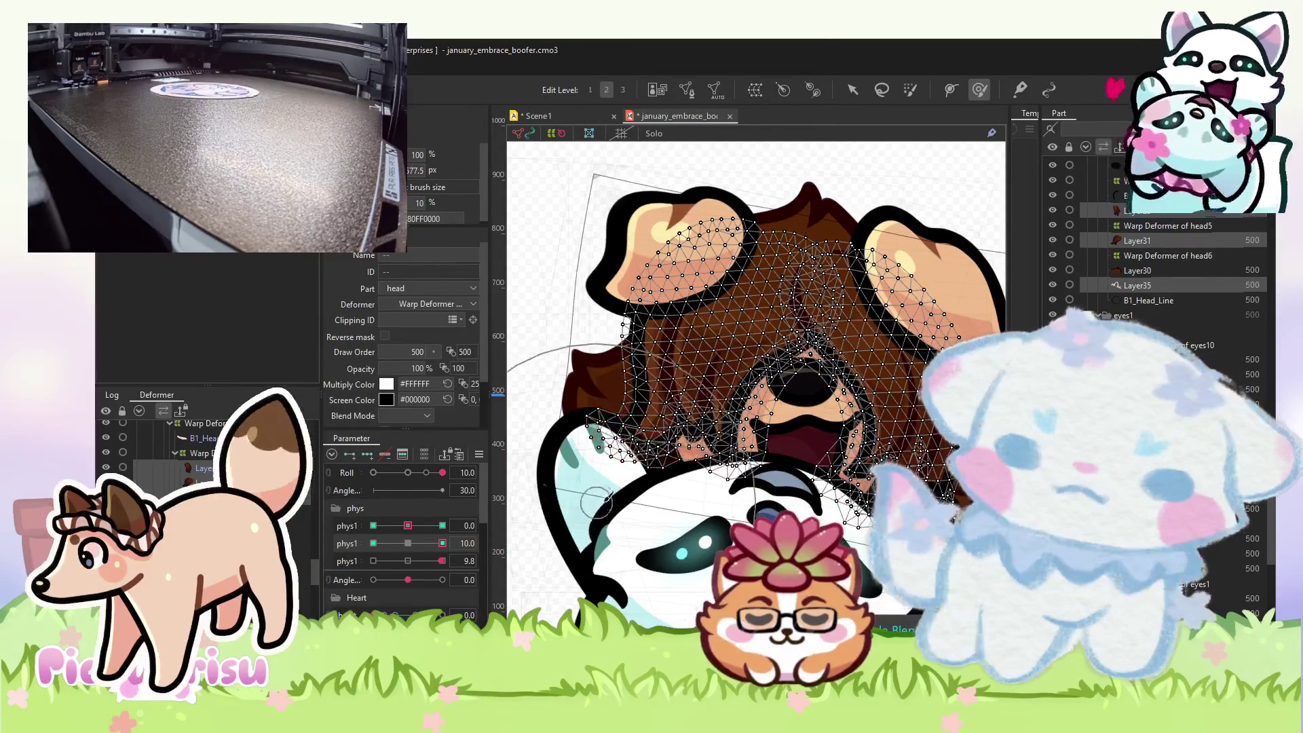
left_click(374, 543)
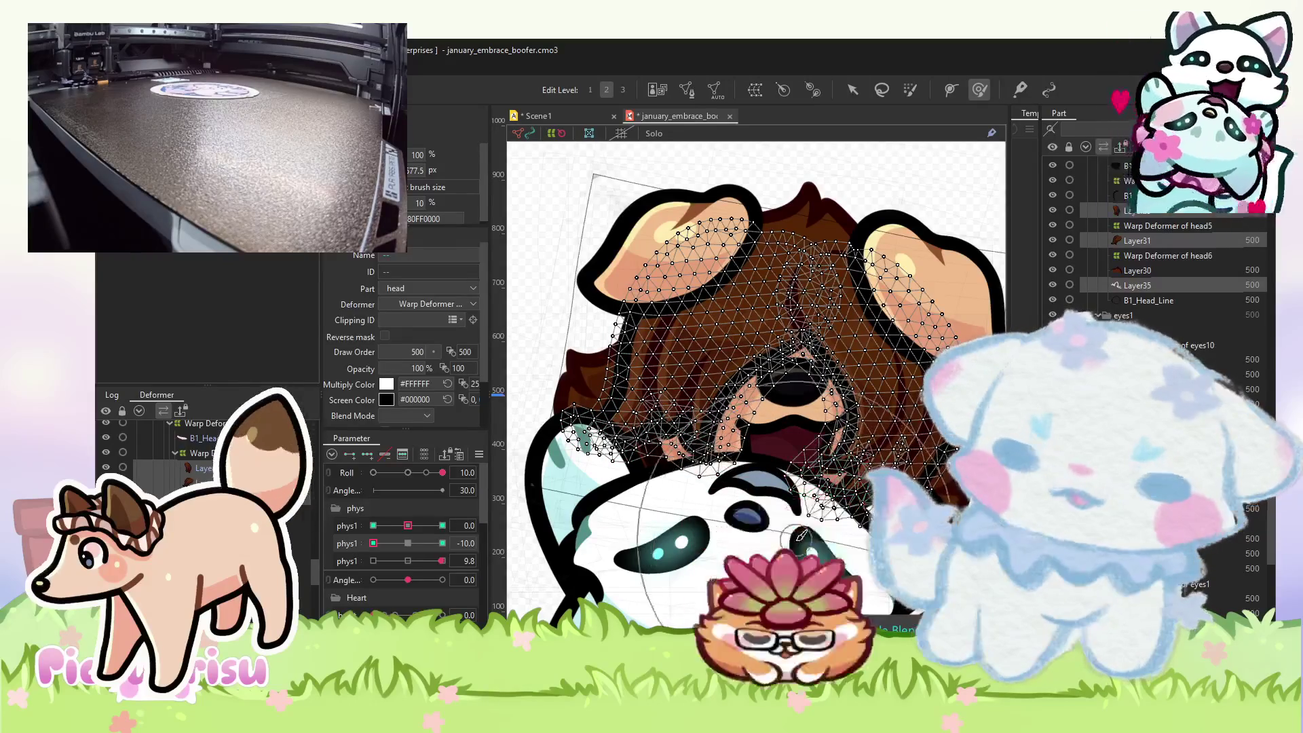
left_click(408, 543)
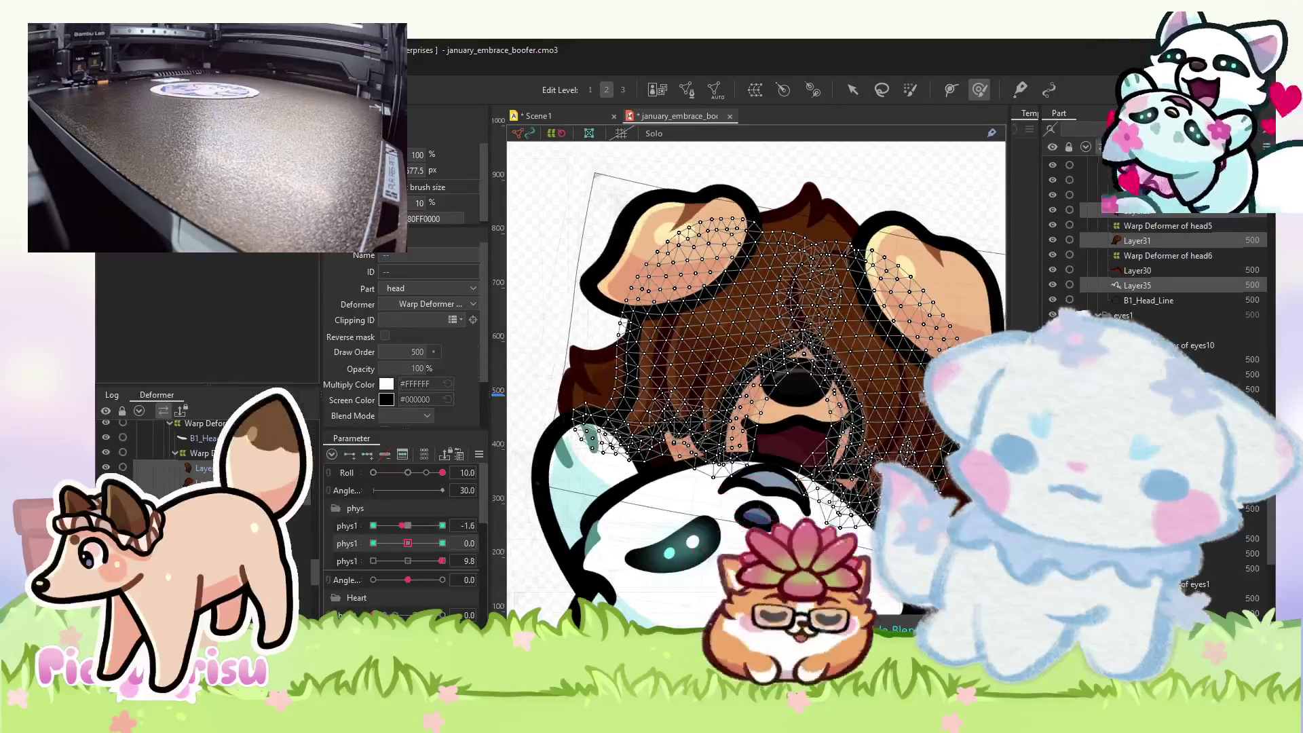
left_click(553, 116)
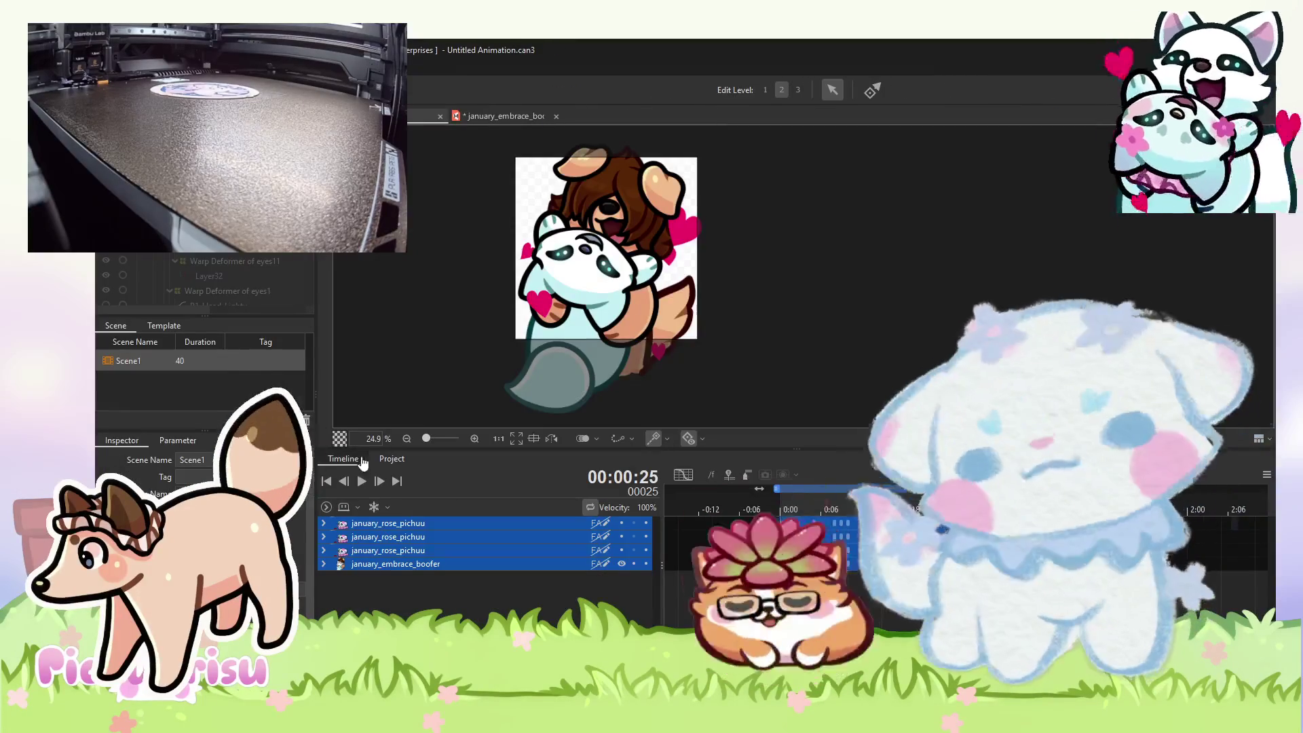
- Play the hug animation in the scene, then return to january_embrace_boofer.cmo3
left_click(362, 480)
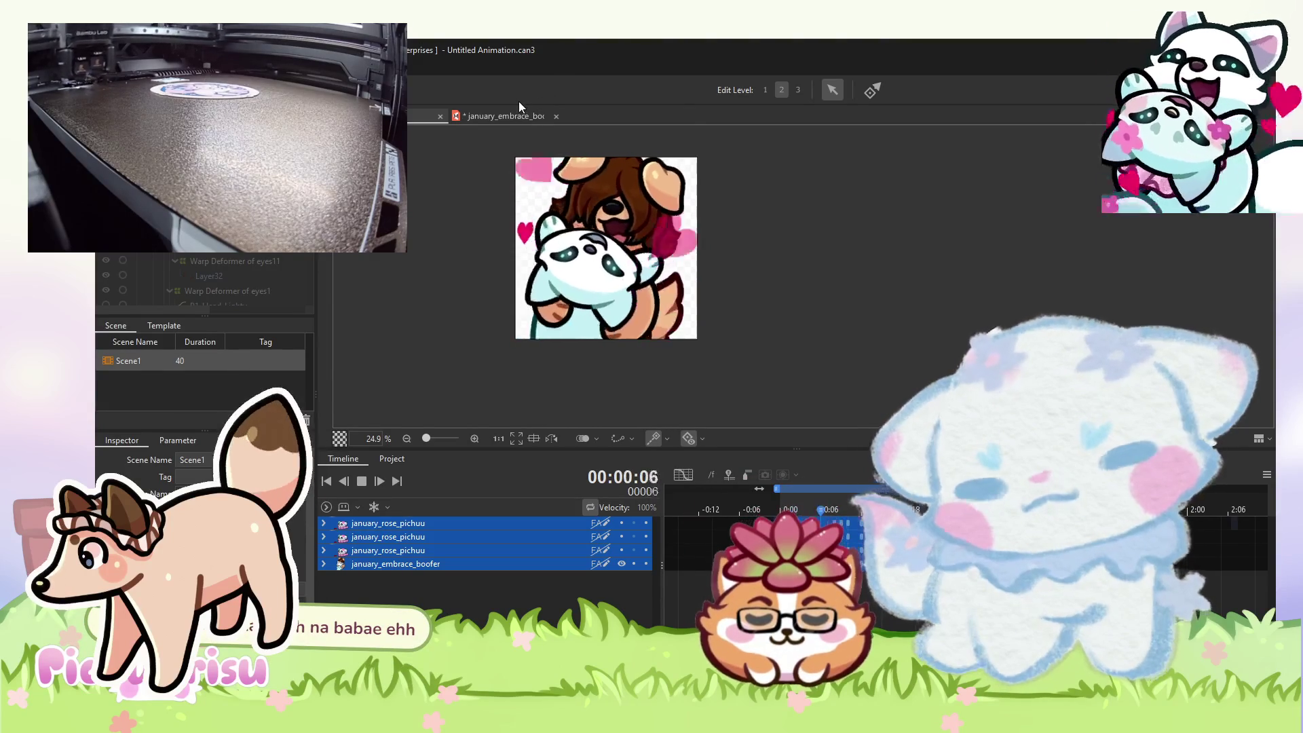
left_click(486, 114)
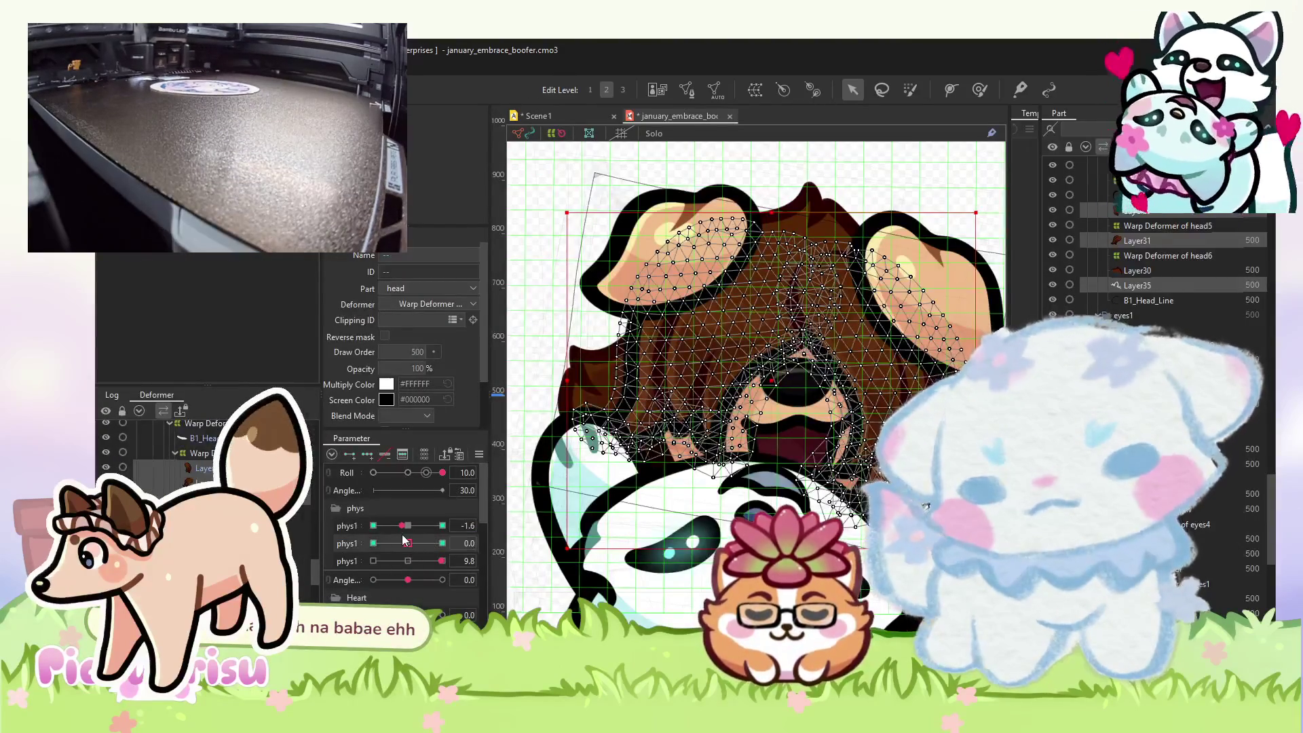
- Brush the hair mesh with the second and third phys1 at their minimums, then select Layer30
left_click(980, 90)
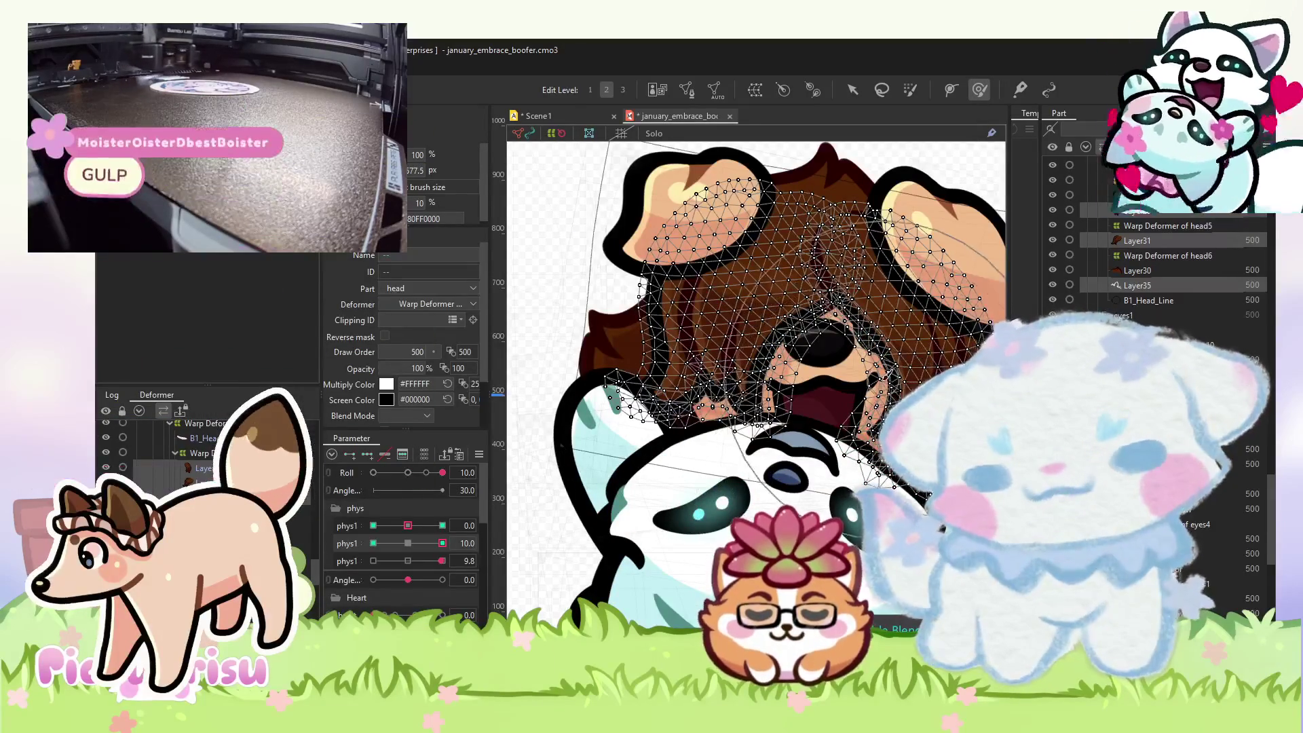
left_click_drag(430, 547, 373, 543)
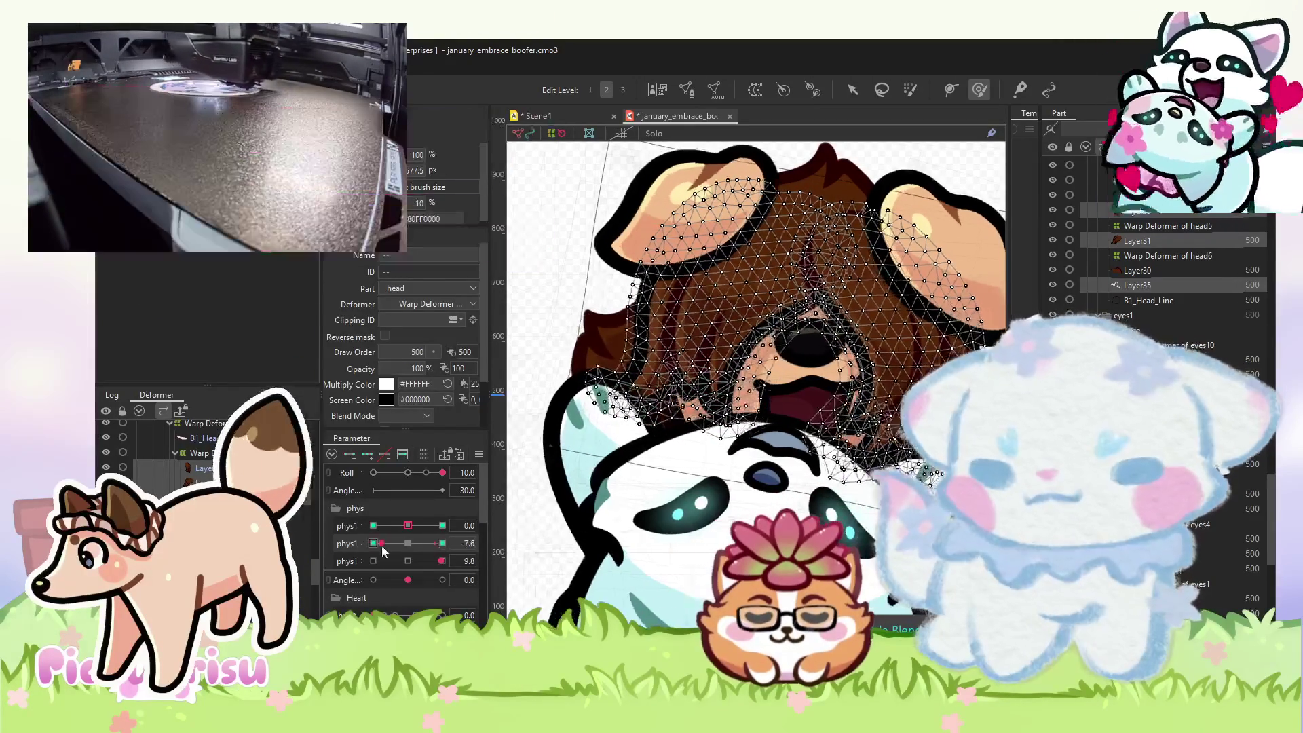
left_click(350, 565)
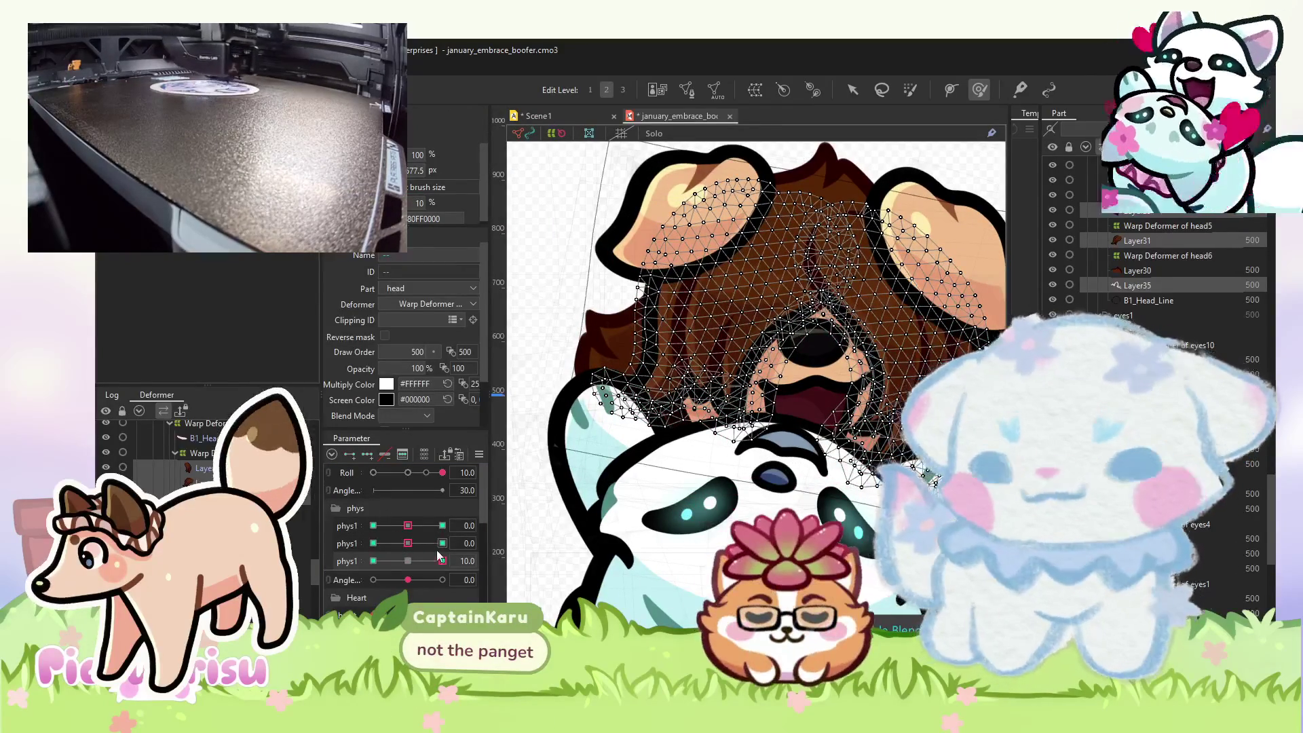
left_click_drag(438, 555, 373, 561)
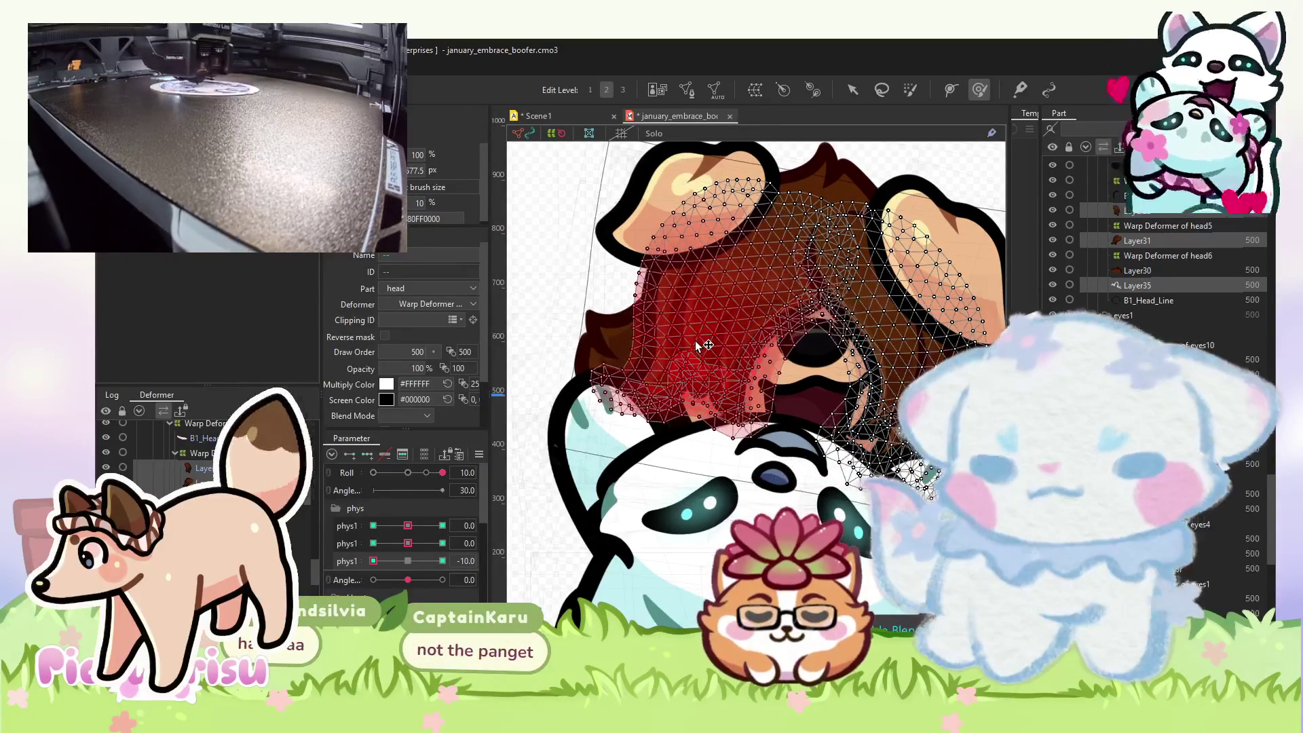
left_click(700, 347)
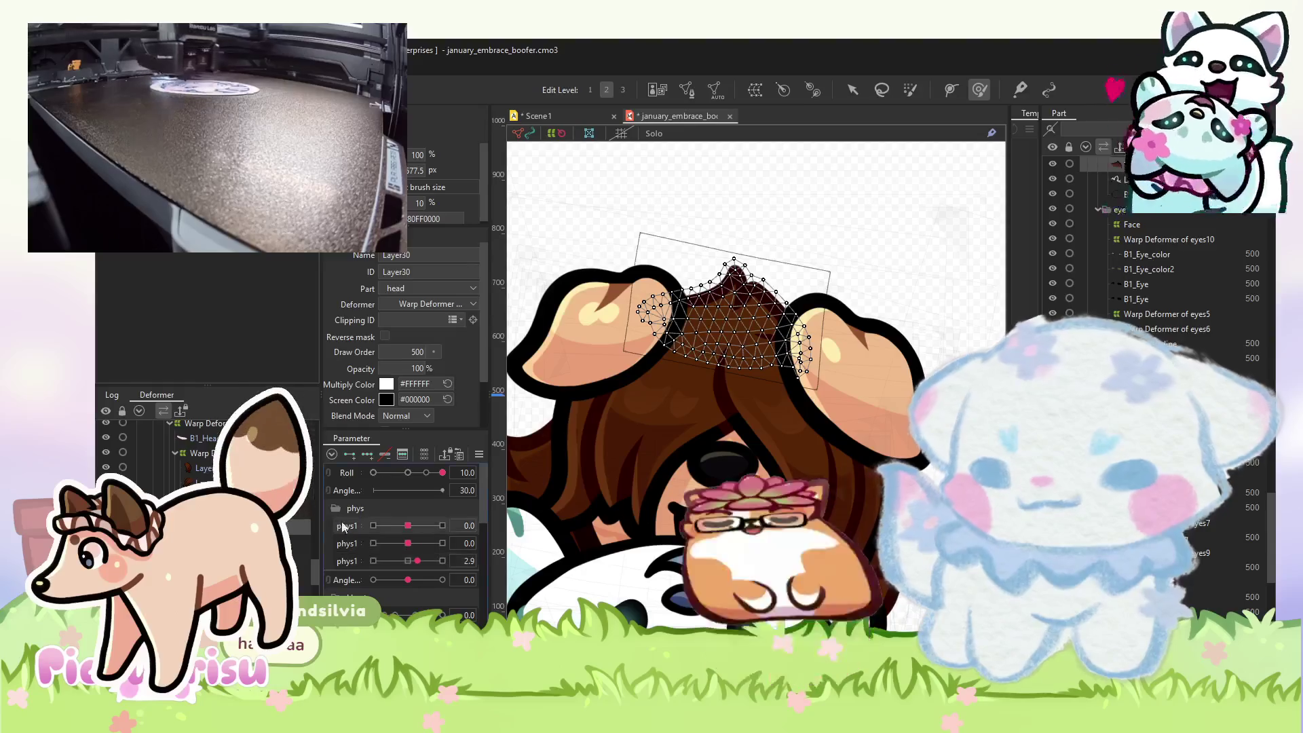
- Add three phys1 keys to Layer30, move to the -10 key and zoom out
left_click(367, 454)
left_click(442, 526)
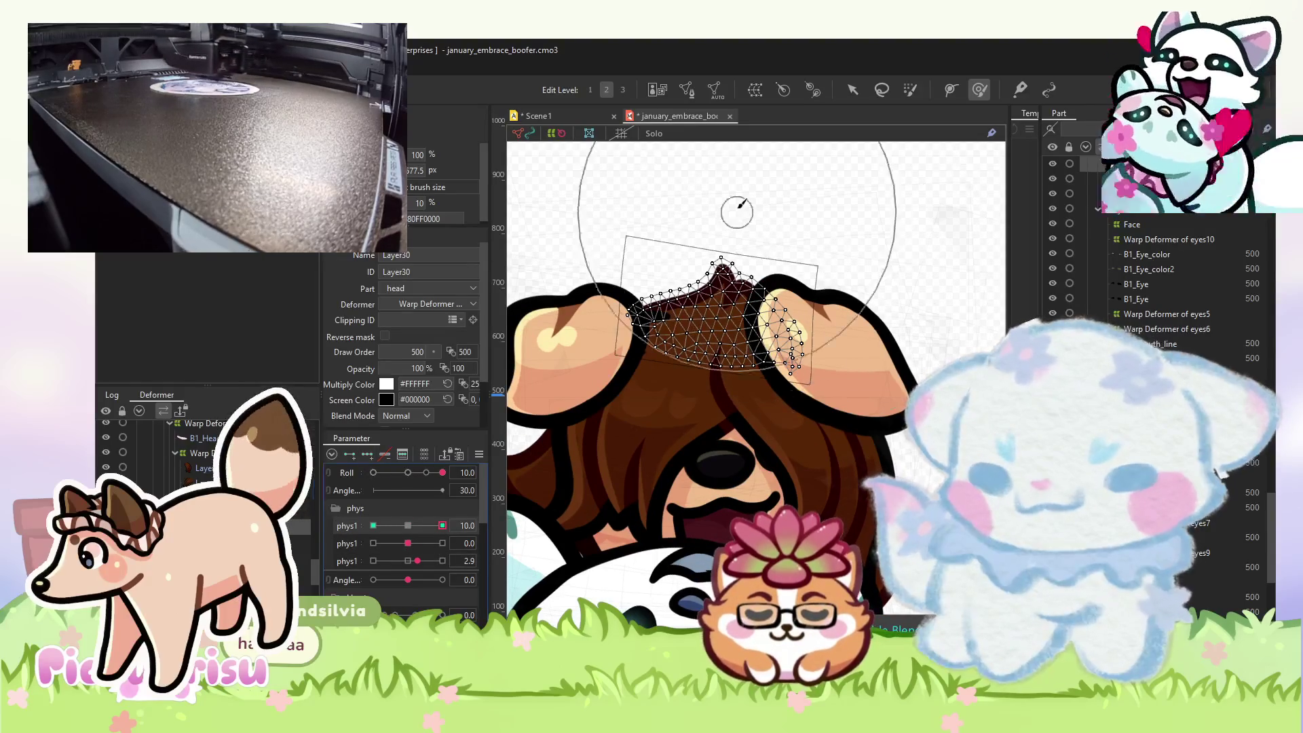
left_click(374, 526)
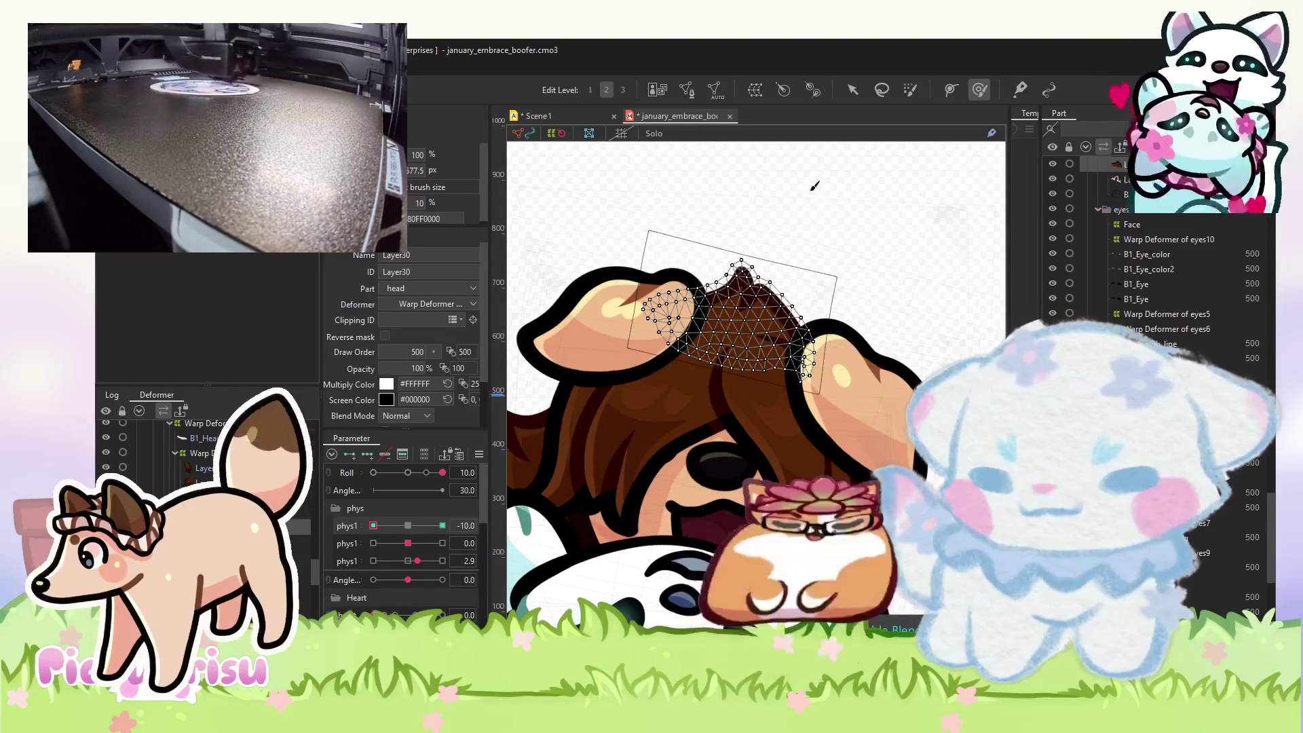
scroll(840, 221, "down", 3)
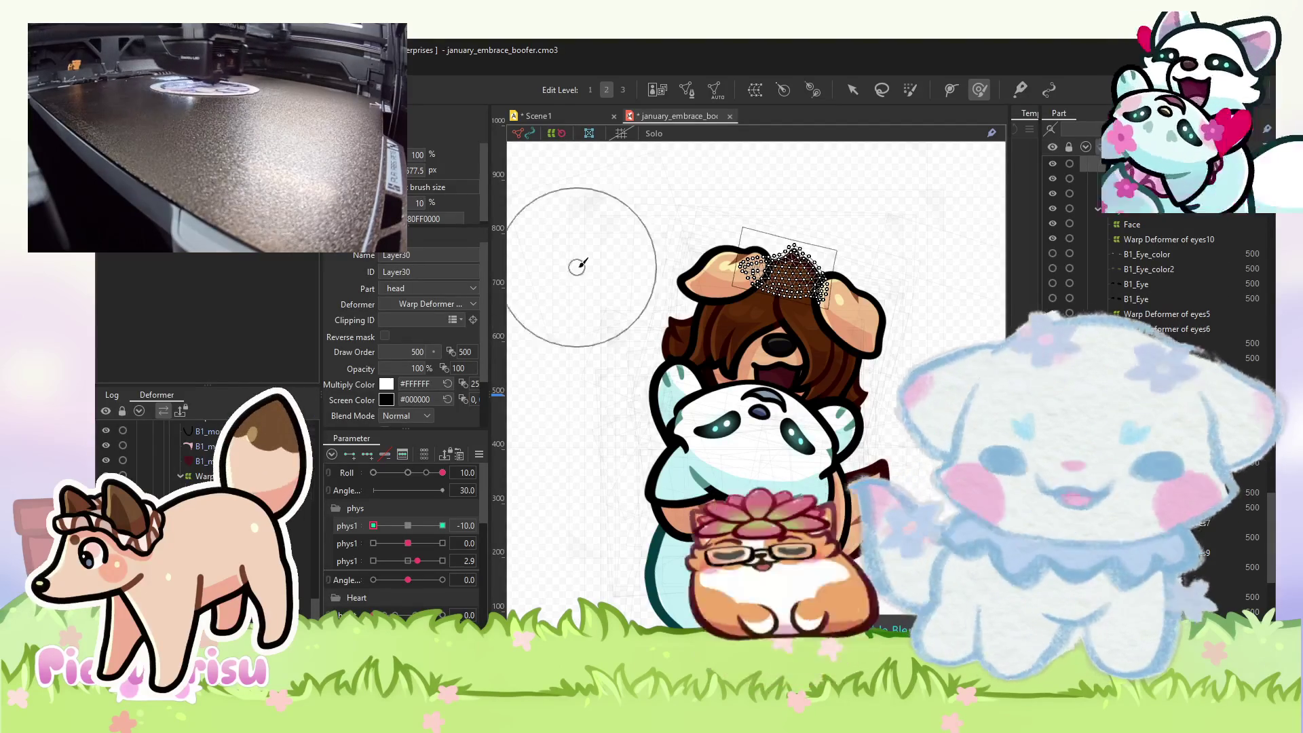
scroll(583, 263, "down", 2)
- With the Arrow tool, select the B1_mouth_mask mesh and the Curved Surface4 warp deformer
left_click(852, 89)
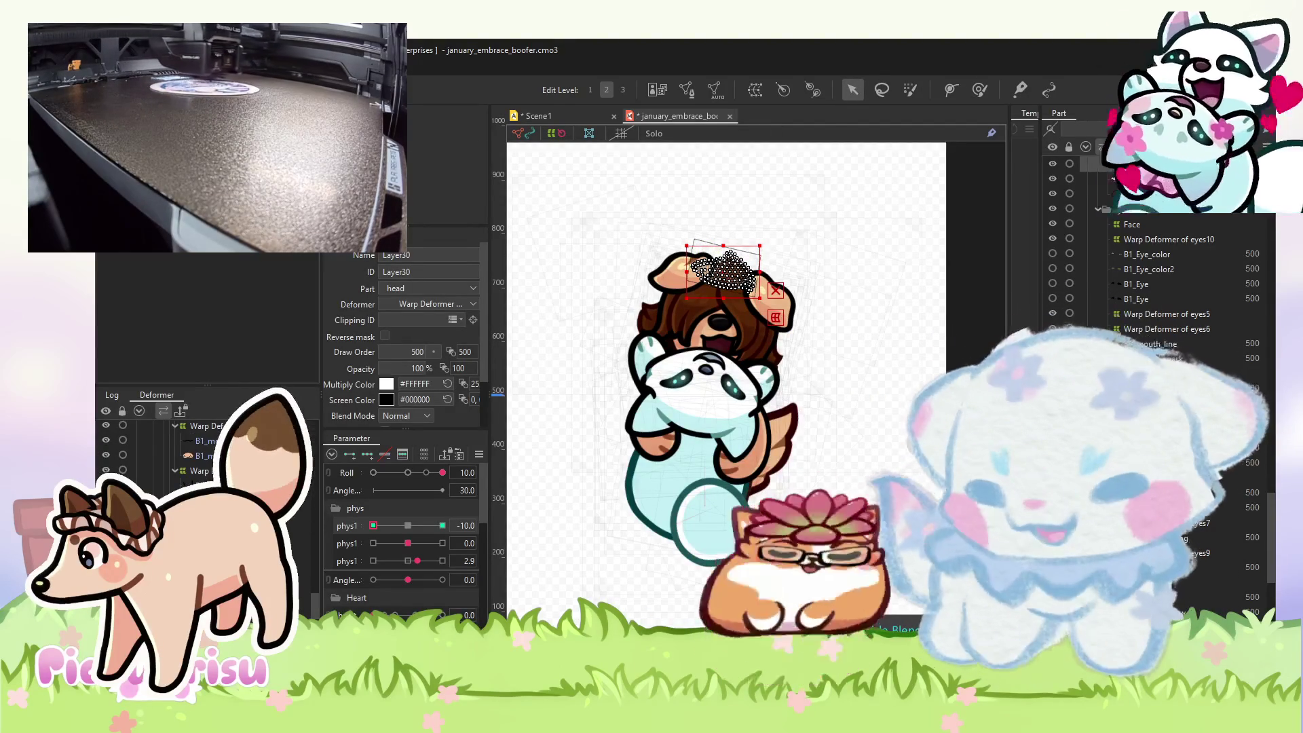
left_click(719, 329)
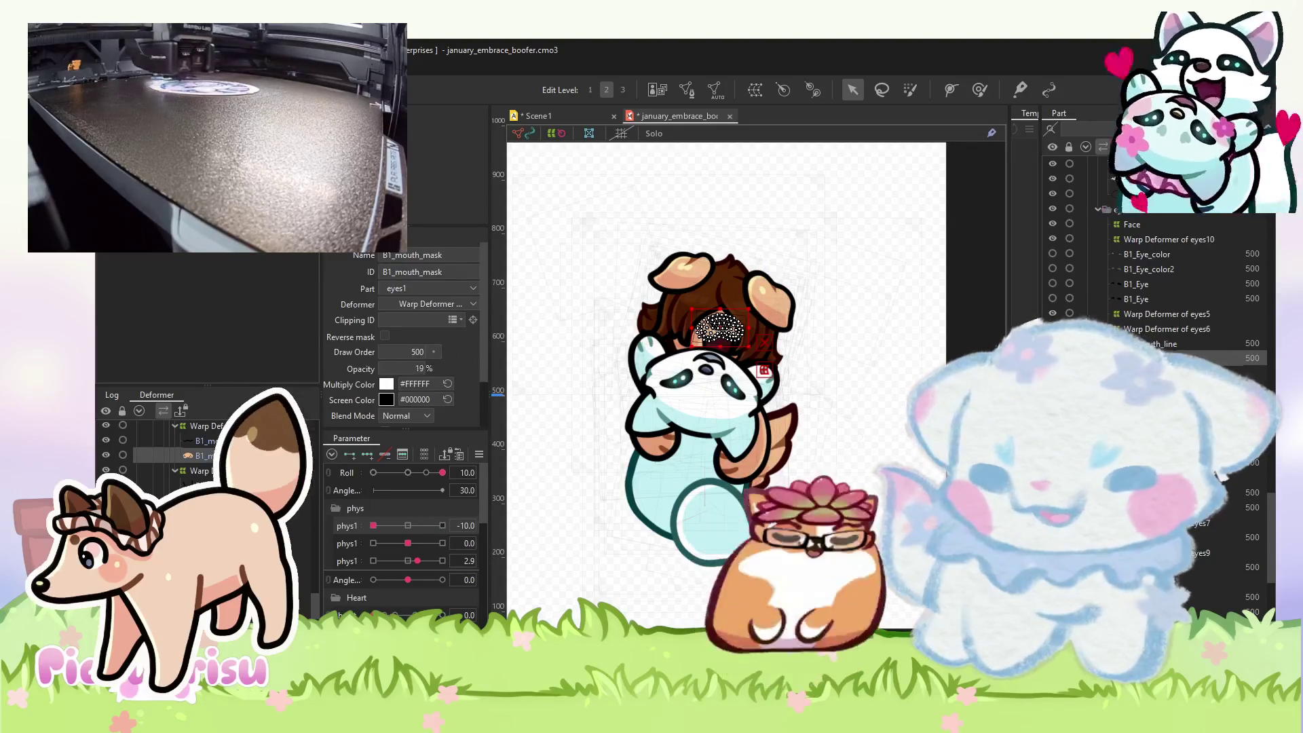
scroll(719, 329, "up", 5)
left_click(719, 329)
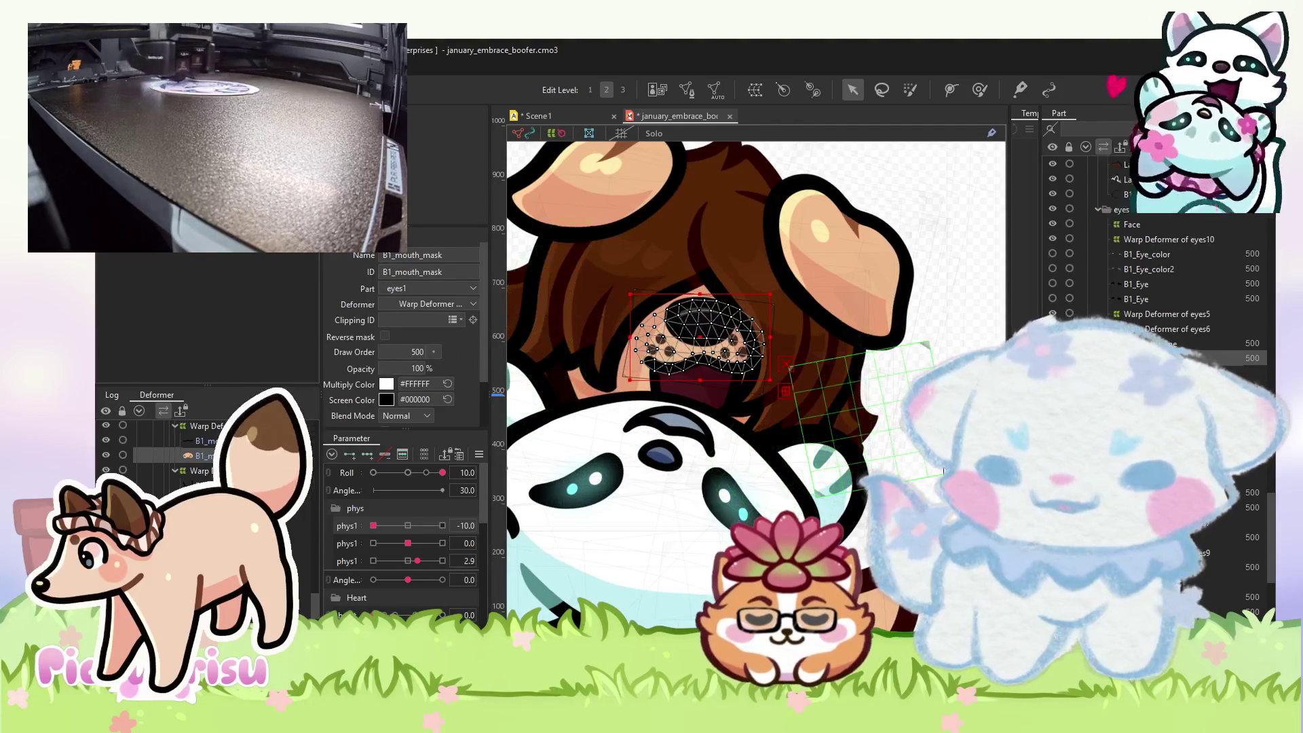
- Centre the head, select the head7 warp deformer and test the Roll tilt
scroll(720, 330, "down", 3)
left_click_drag(687, 238, 575, 198)
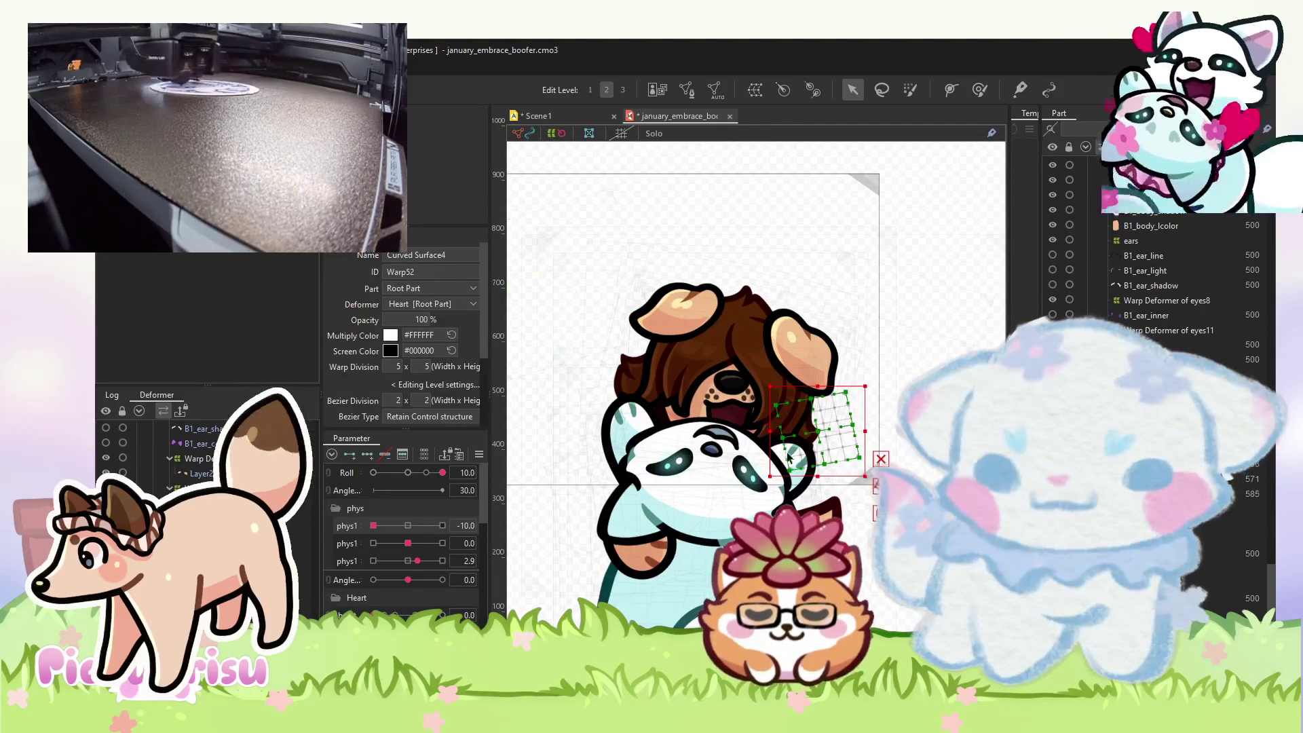
scroll(710, 321, "up", 3)
left_click(734, 327)
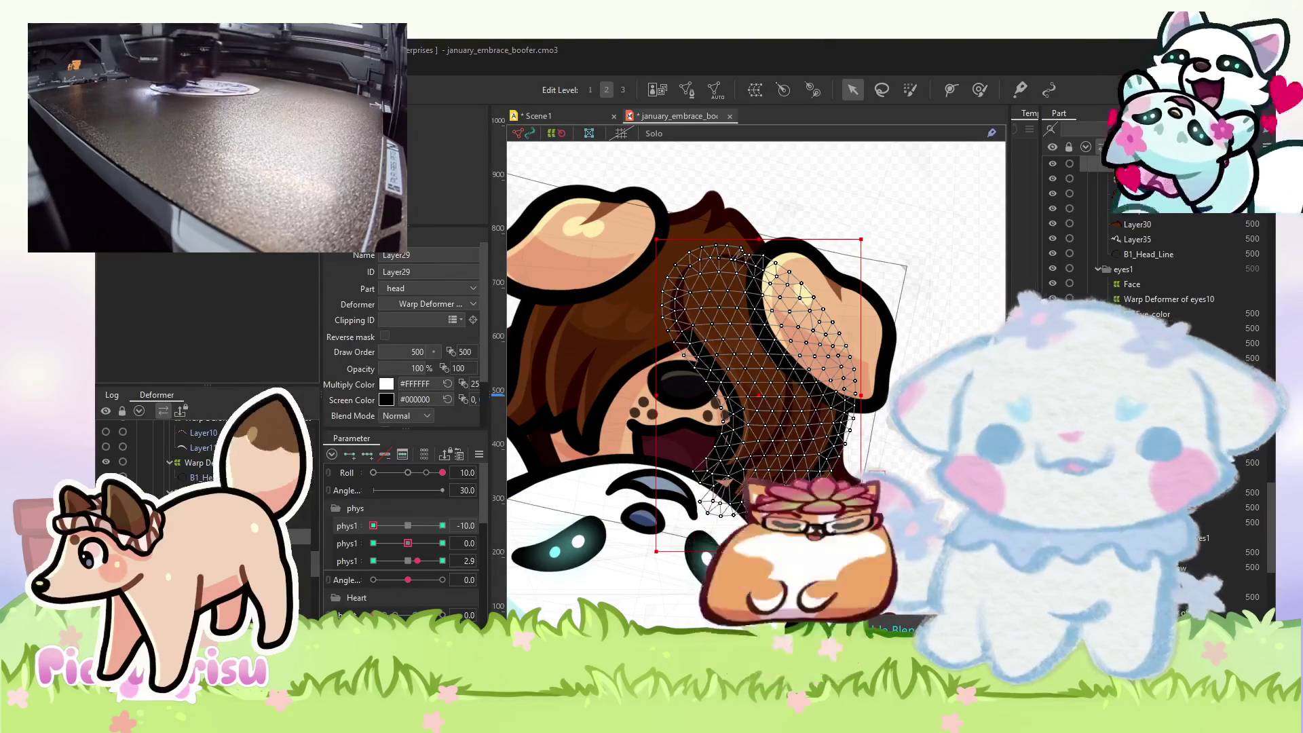
left_click(658, 492)
left_click_drag(410, 481, 388, 479)
key("ctrl+z")
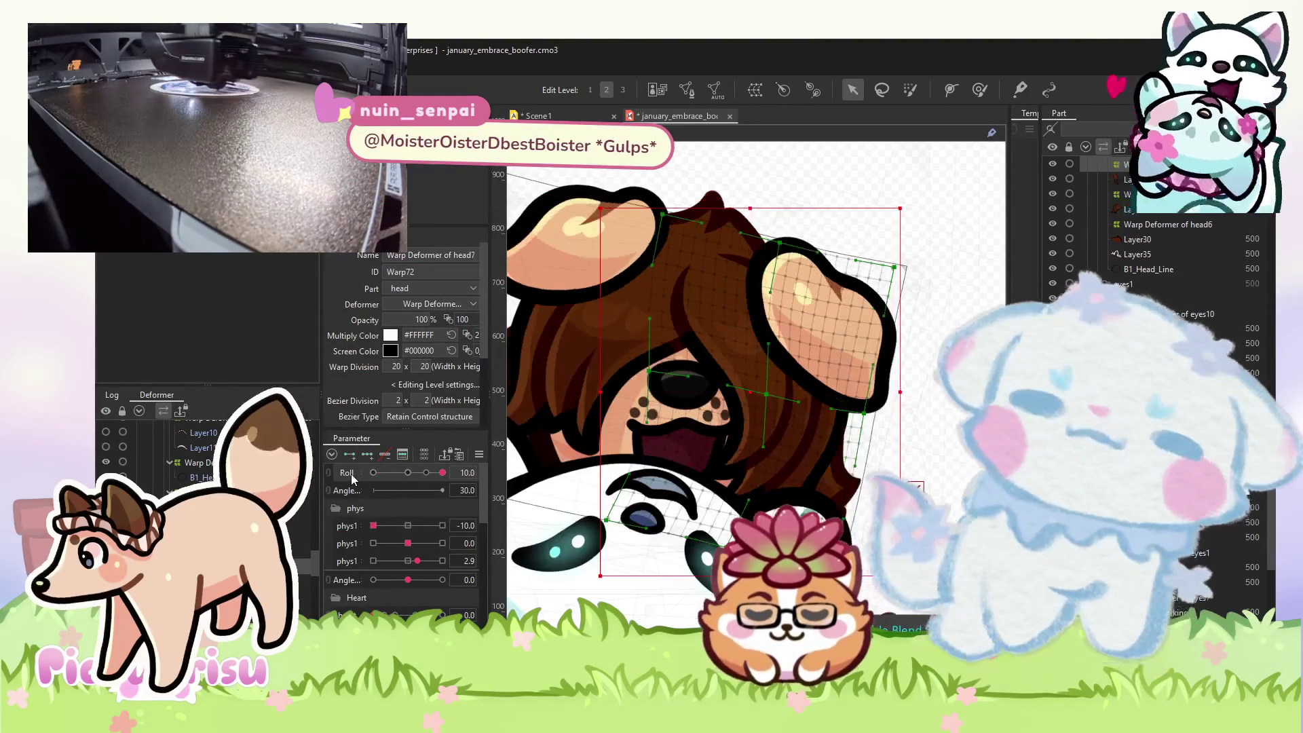
mouse_move(425, 483)
left_mouse_down()
mouse_move(752, 357)
mouse_move(706, 351)
left_mouse_up()
- Brush-deform the head warp grid at the Roll -10 pose
left_click(980, 89)
left_click_drag(421, 472, 373, 473)
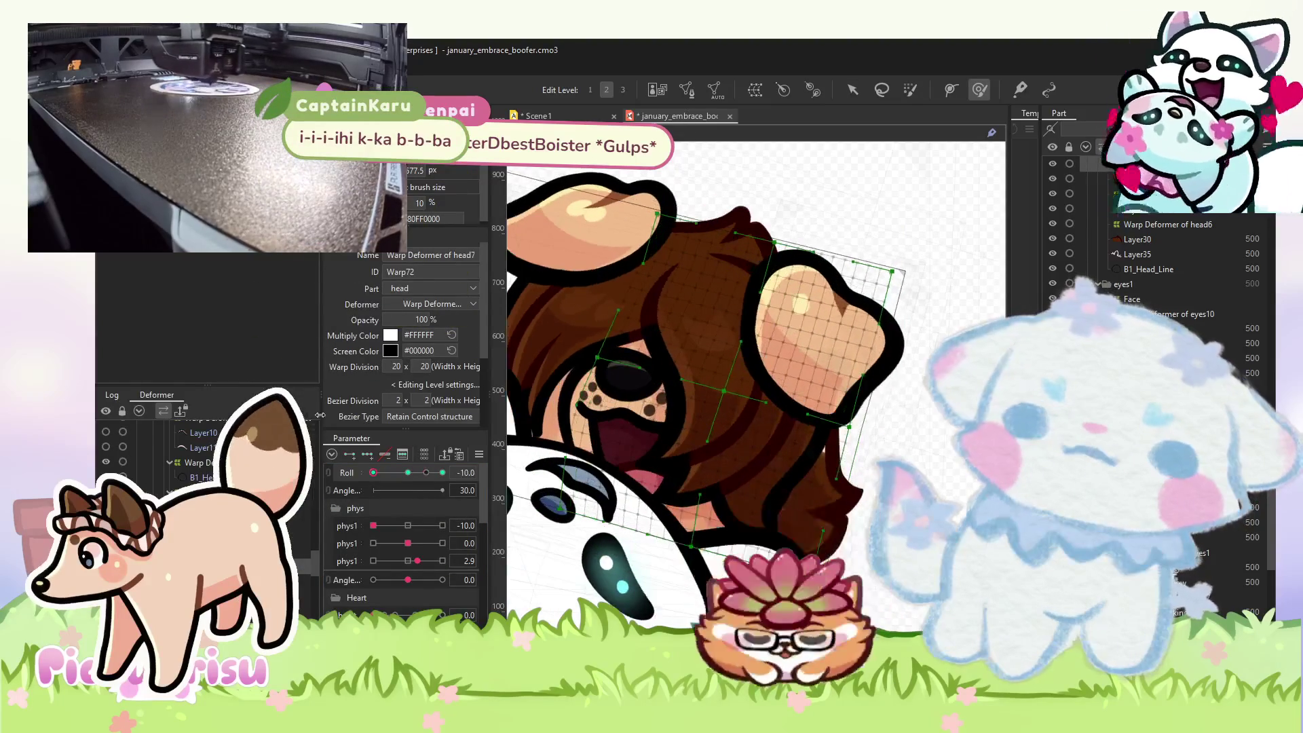
scroll(638, 338, "up", 2)
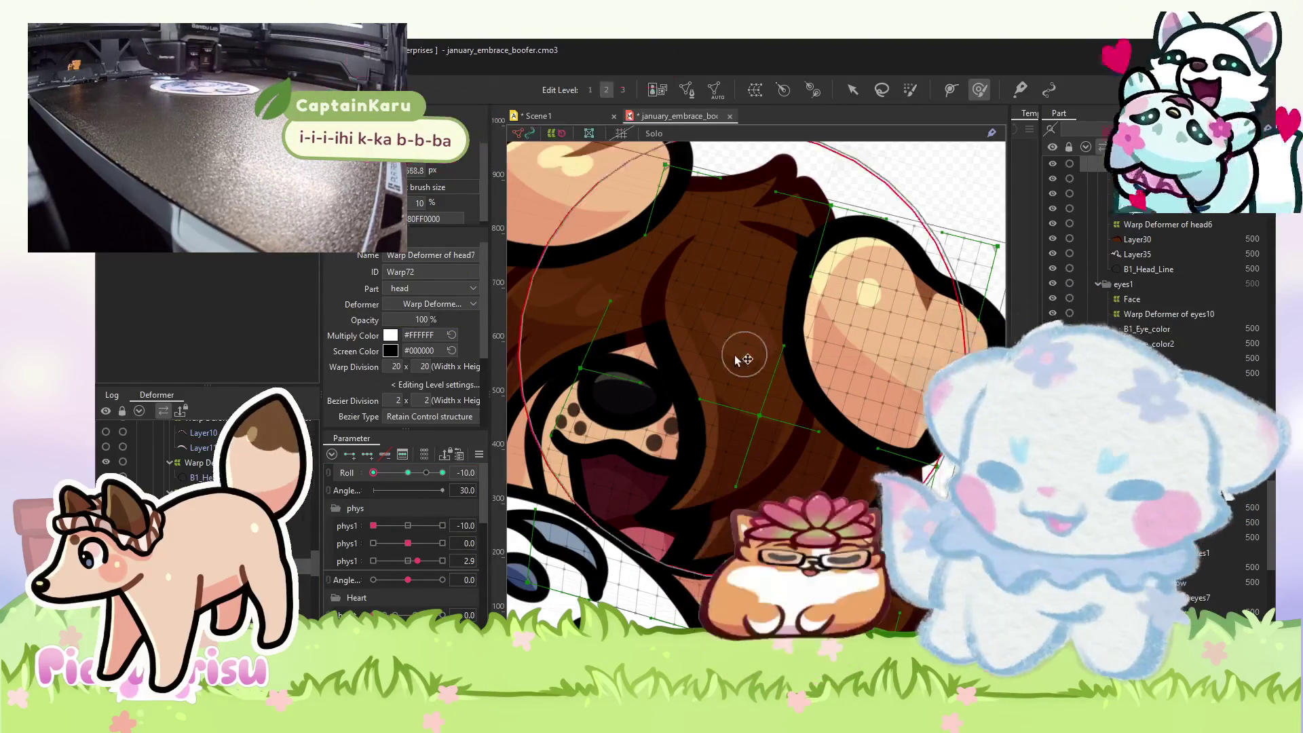
mouse_move(605, 331)
left_mouse_down()
mouse_move(641, 320)
mouse_move(625, 378)
left_mouse_up()
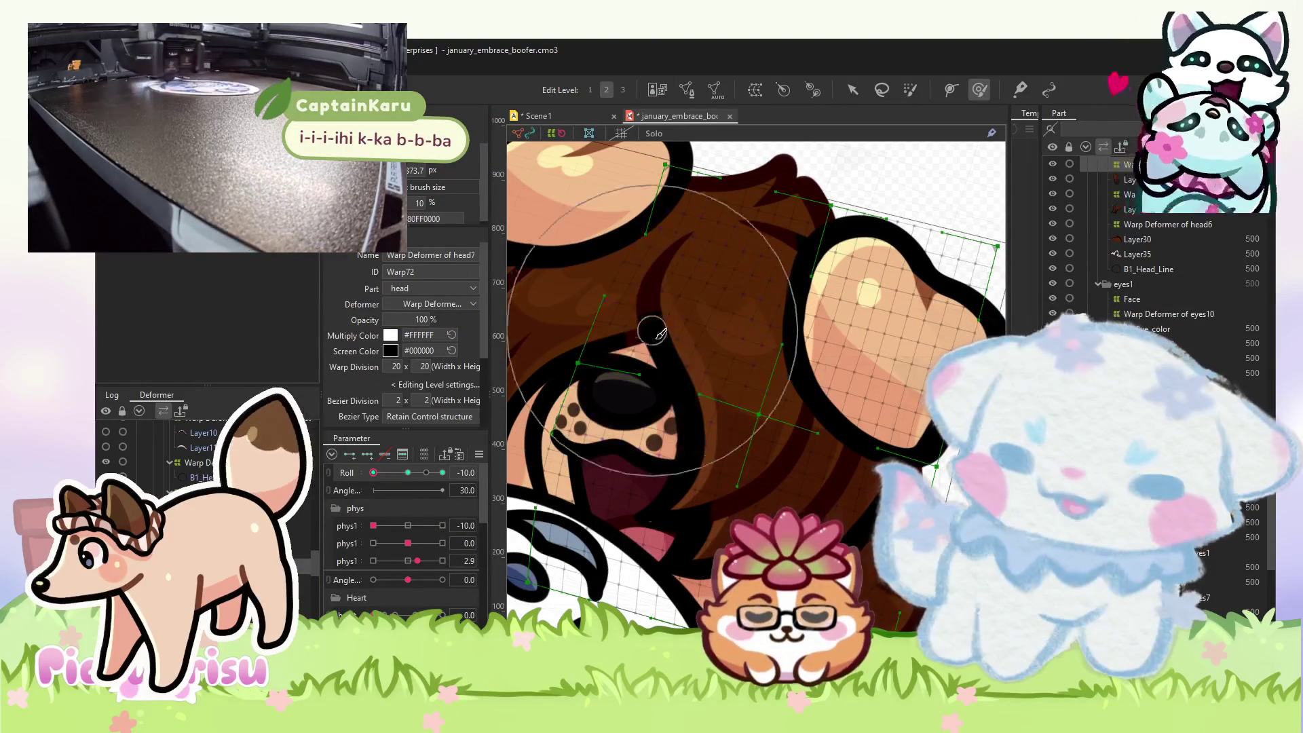
left_click(399, 473)
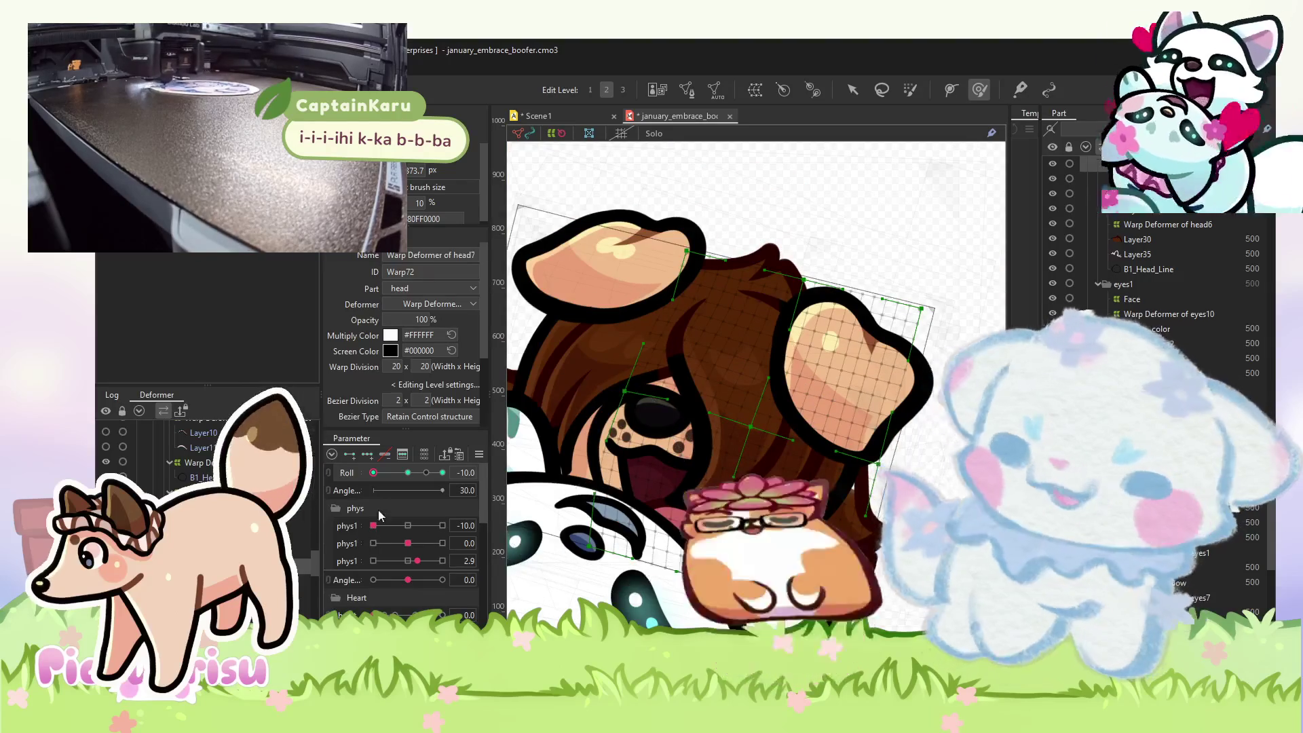
mouse_move(400, 475)
left_mouse_down()
mouse_move(473, 469)
mouse_move(370, 473)
left_mouse_up()
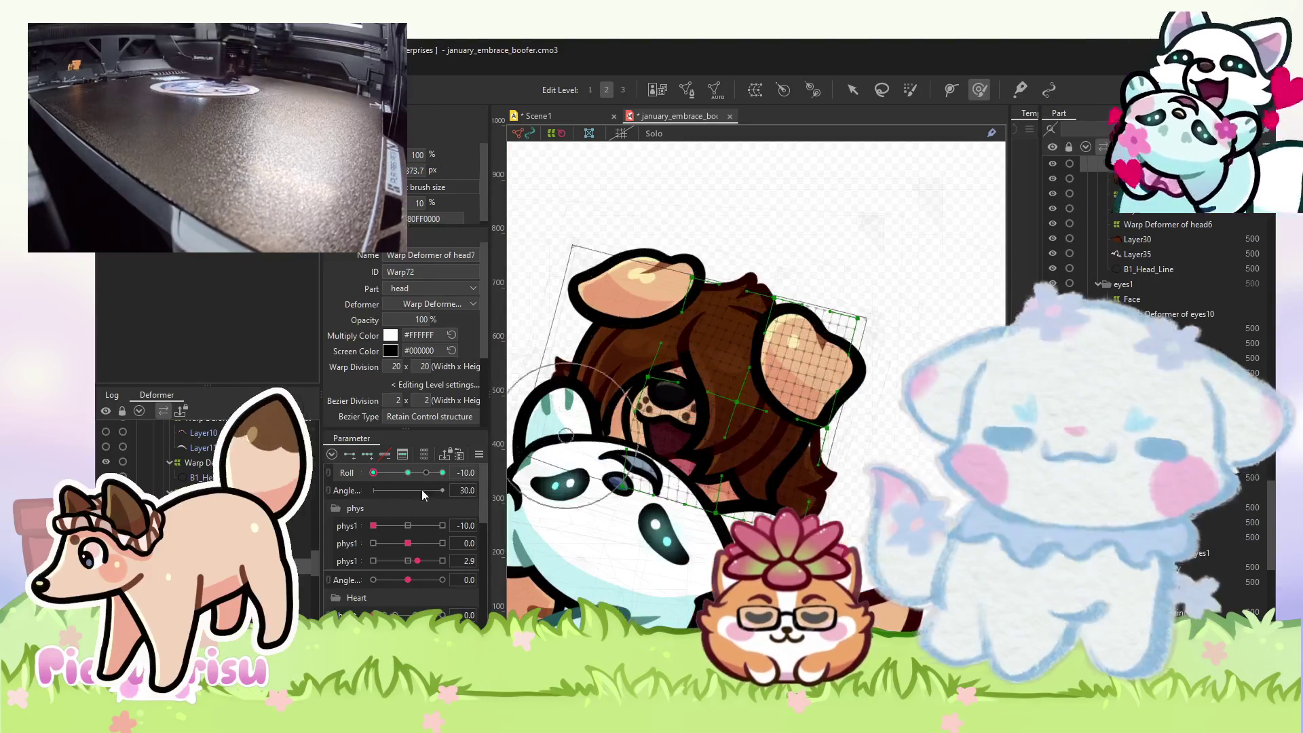
- Compare Roll +10, reshape the face warp grid at -10, then clear the selection
left_click(652, 325)
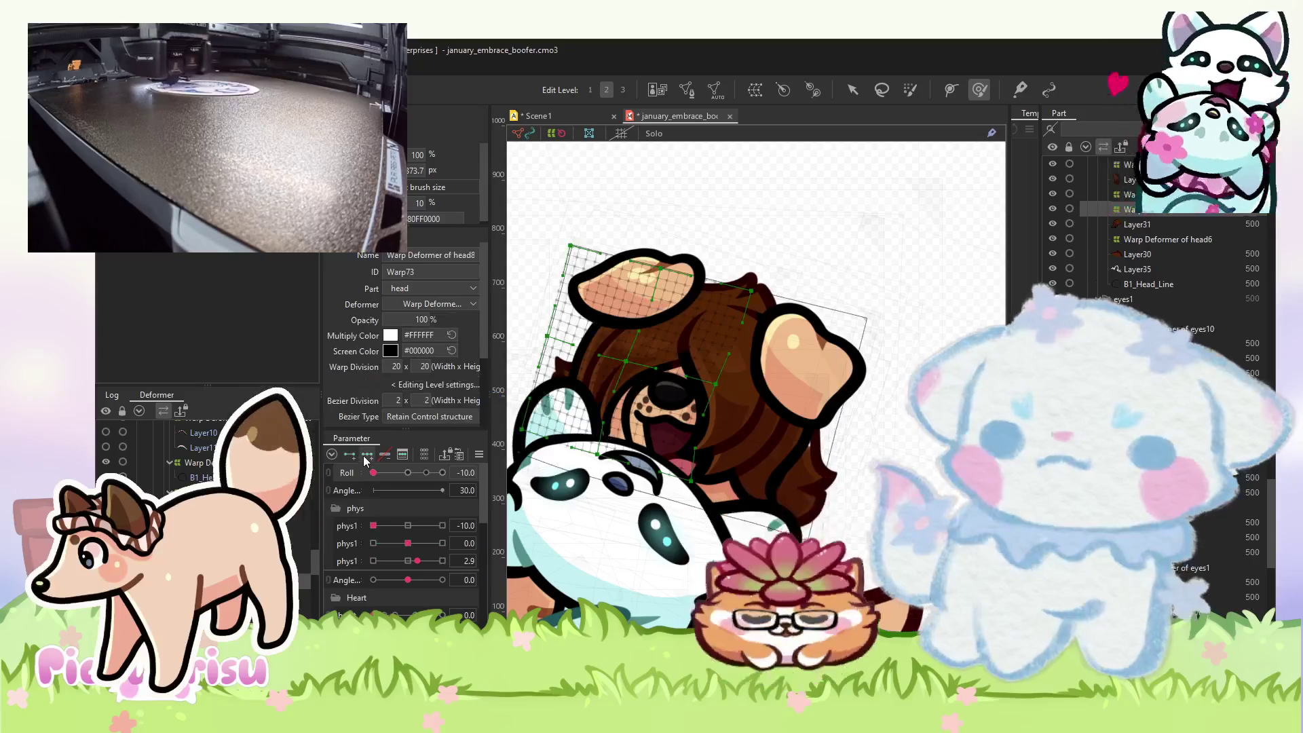
left_click_drag(373, 473, 490, 466)
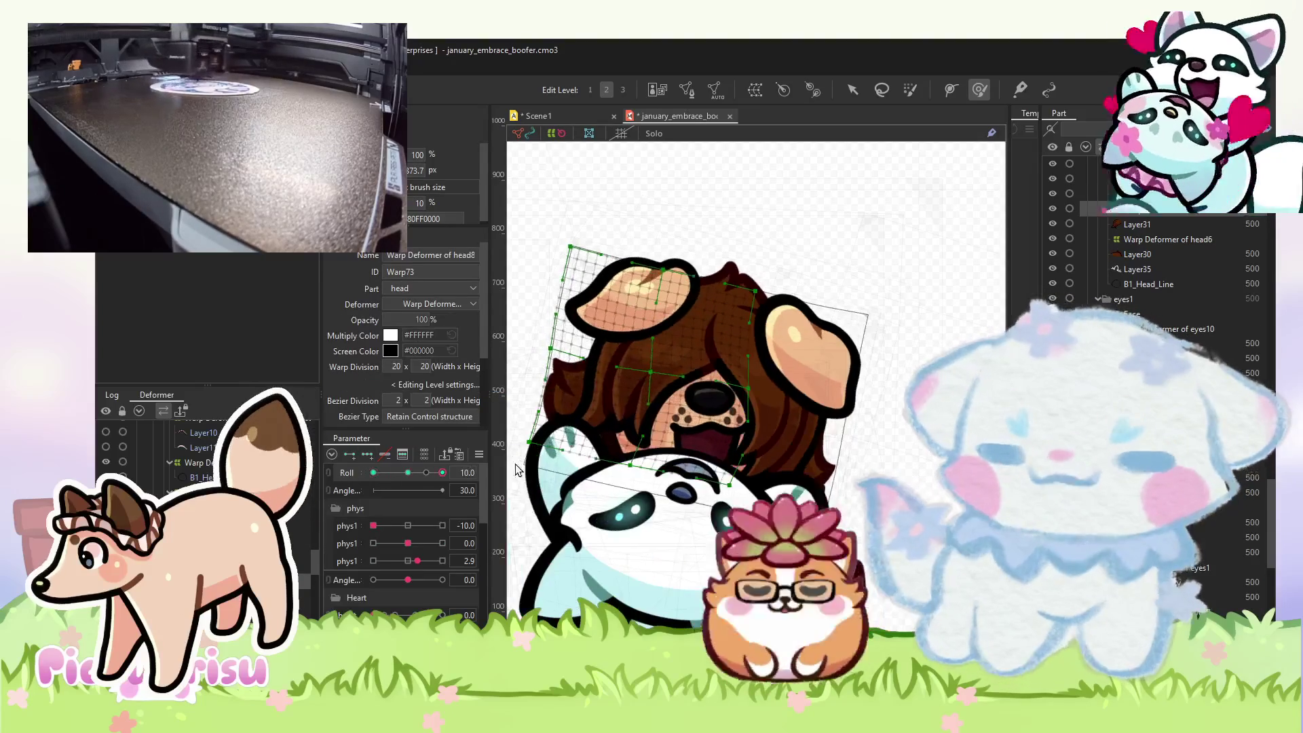
scroll(710, 363, "up", 5)
left_click(374, 473)
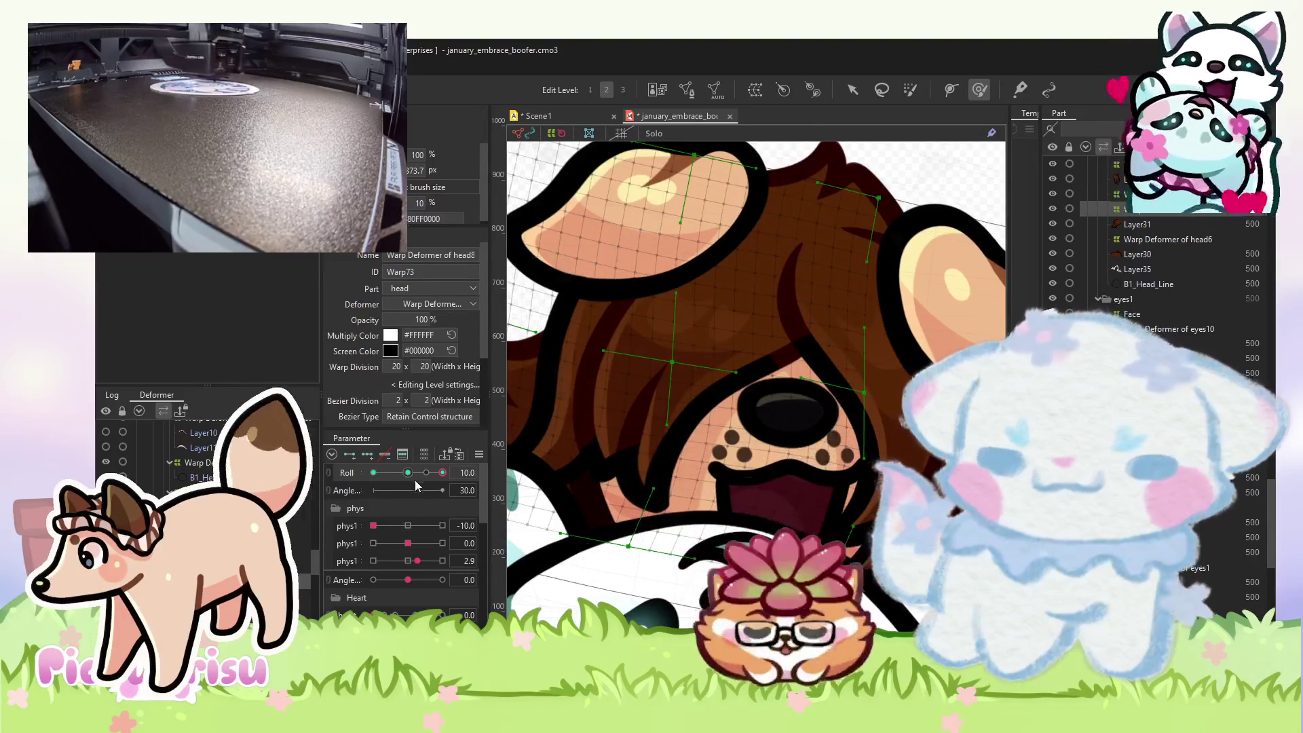
mouse_move(634, 283)
left_mouse_down()
mouse_move(611, 278)
mouse_move(699, 376)
mouse_move(683, 363)
mouse_move(658, 397)
left_mouse_up()
scroll(651, 422, "down", 5)
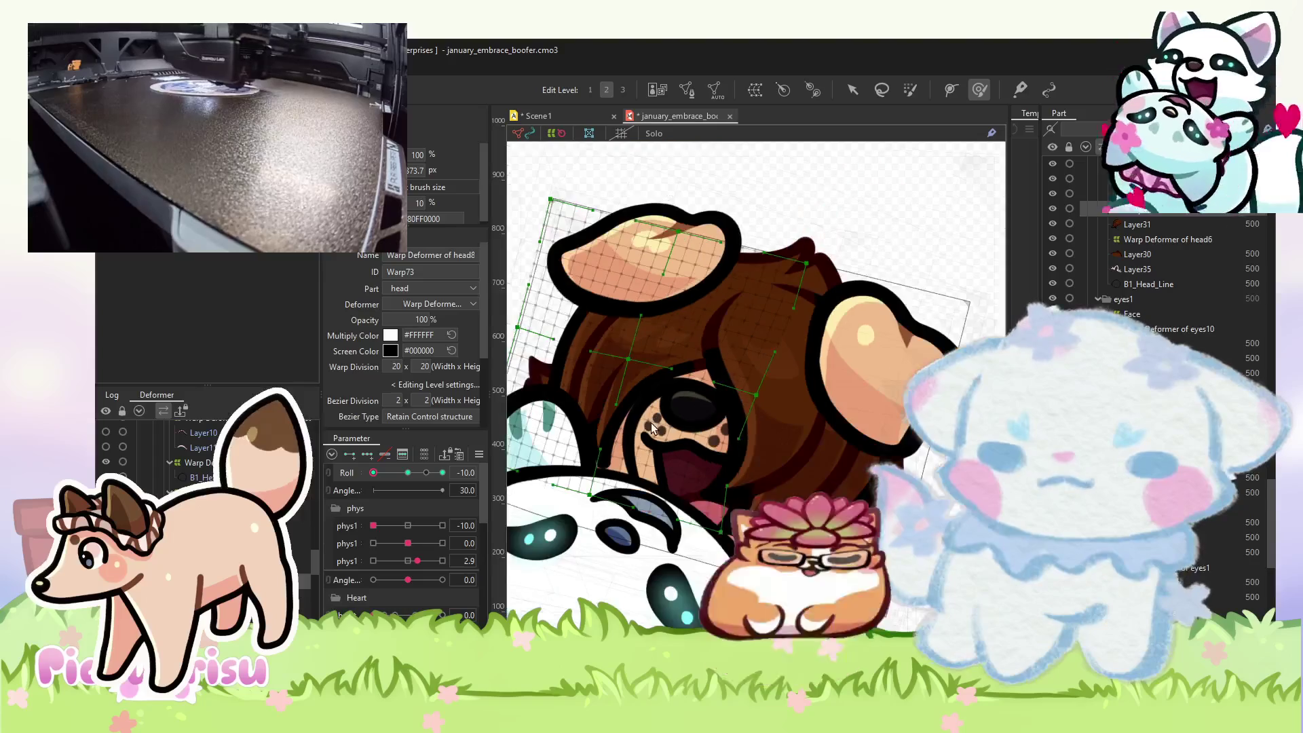
left_click_drag(374, 472, 443, 473)
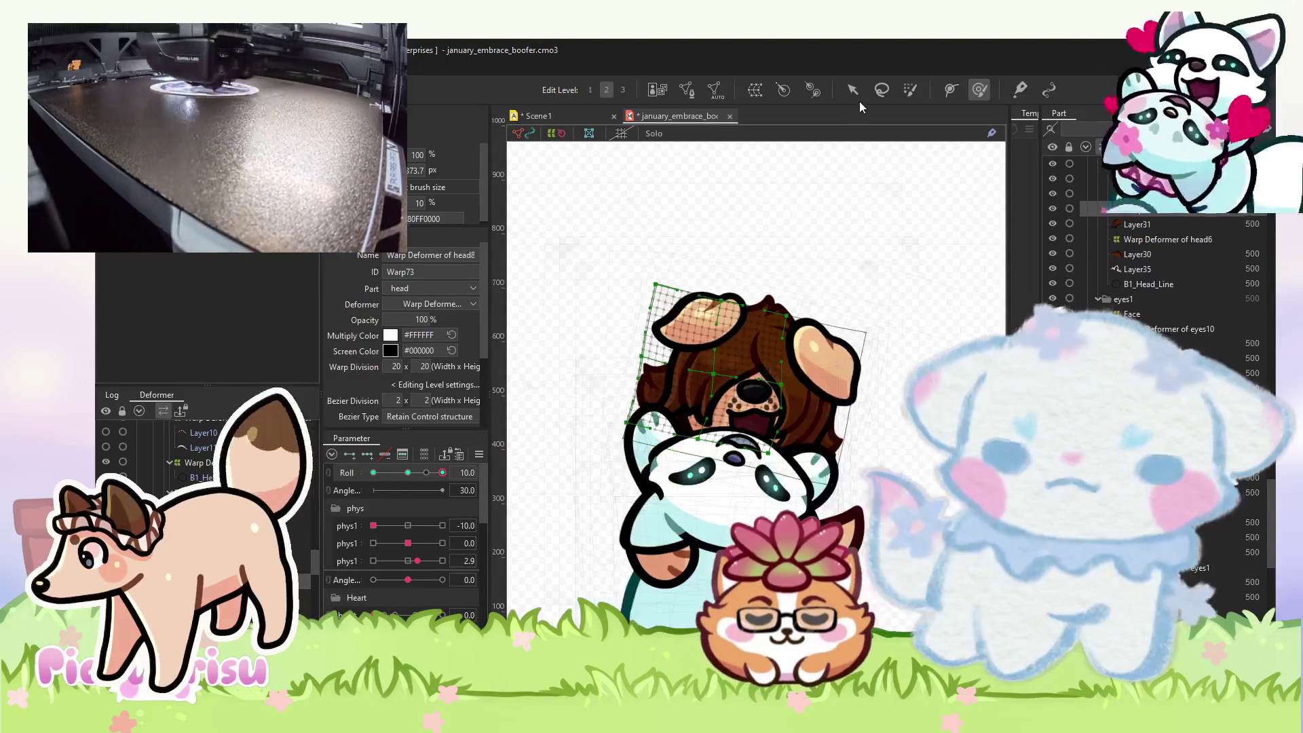
left_click(853, 89)
left_click(654, 408)
- Reset phys1, select the eyes1 warp deformer and brush its grid around the eye area
scroll(654, 408, "up", 2)
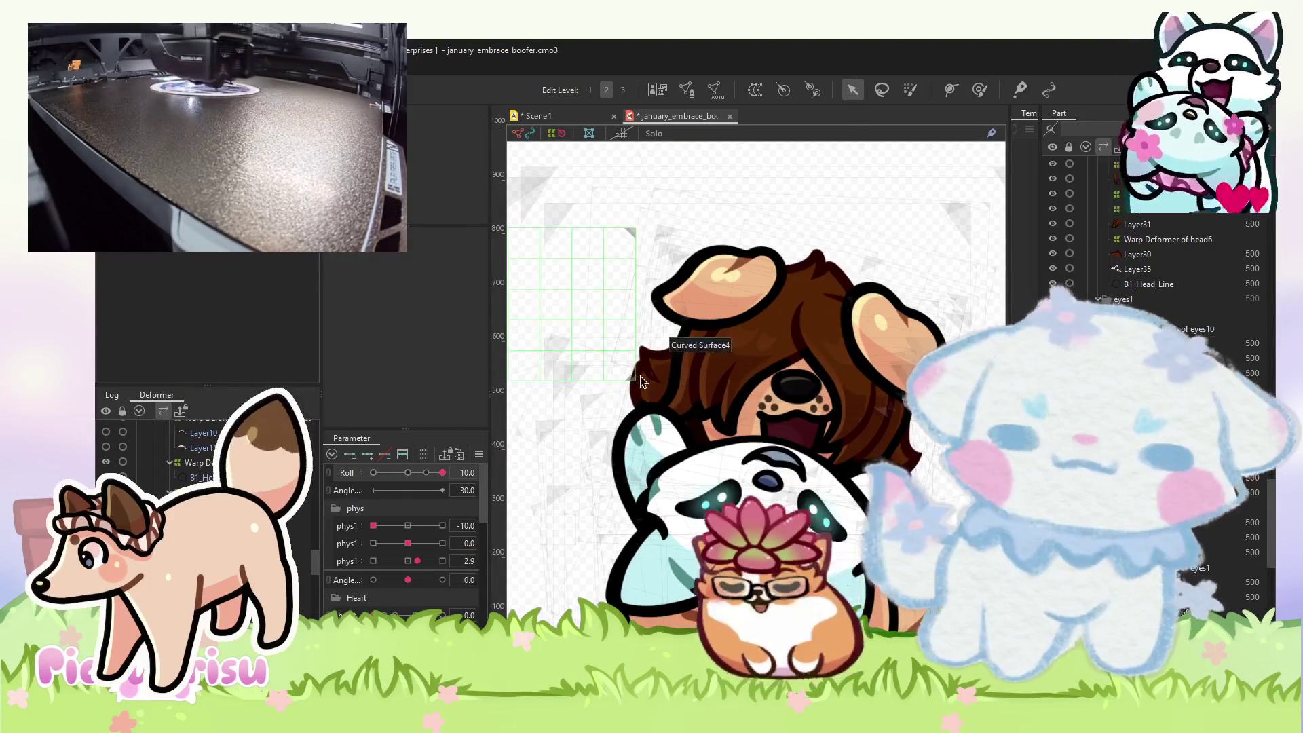
scroll(648, 403, "up", 5)
scroll(647, 402, "down", 6)
left_click(645, 404)
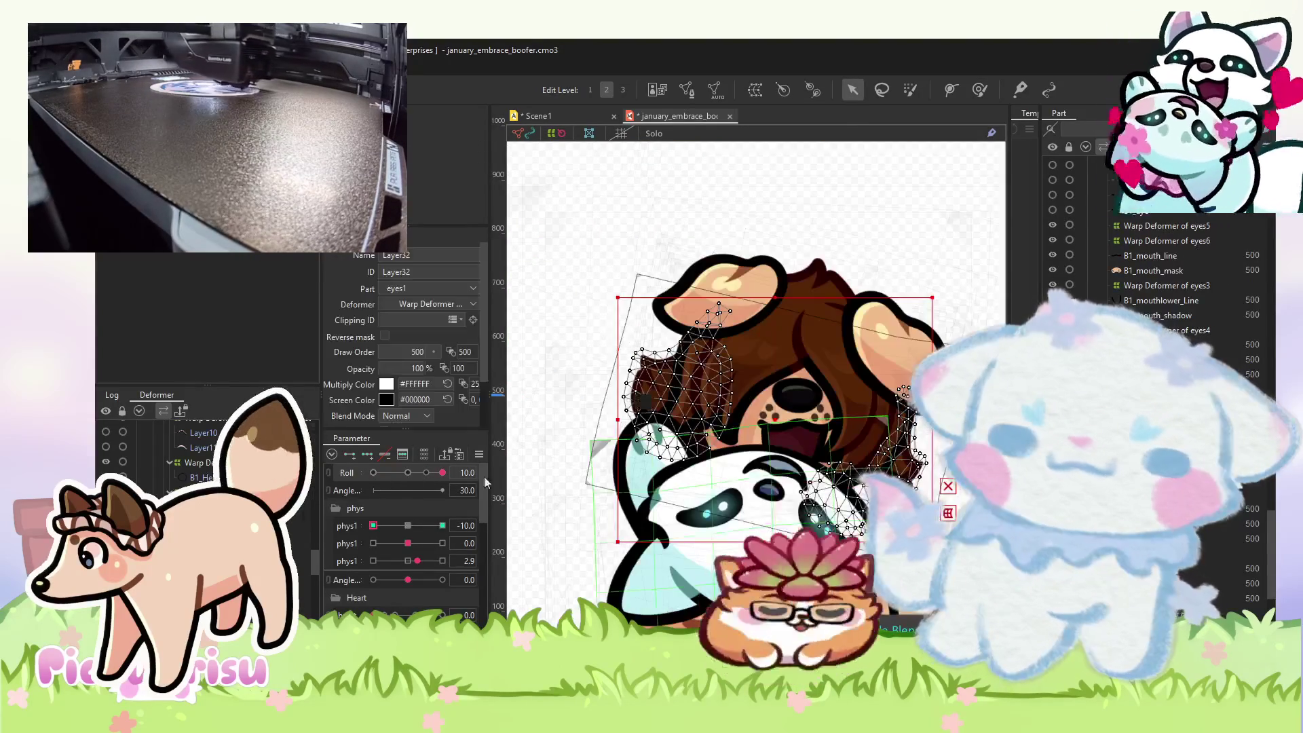
left_click_drag(373, 526, 407, 525)
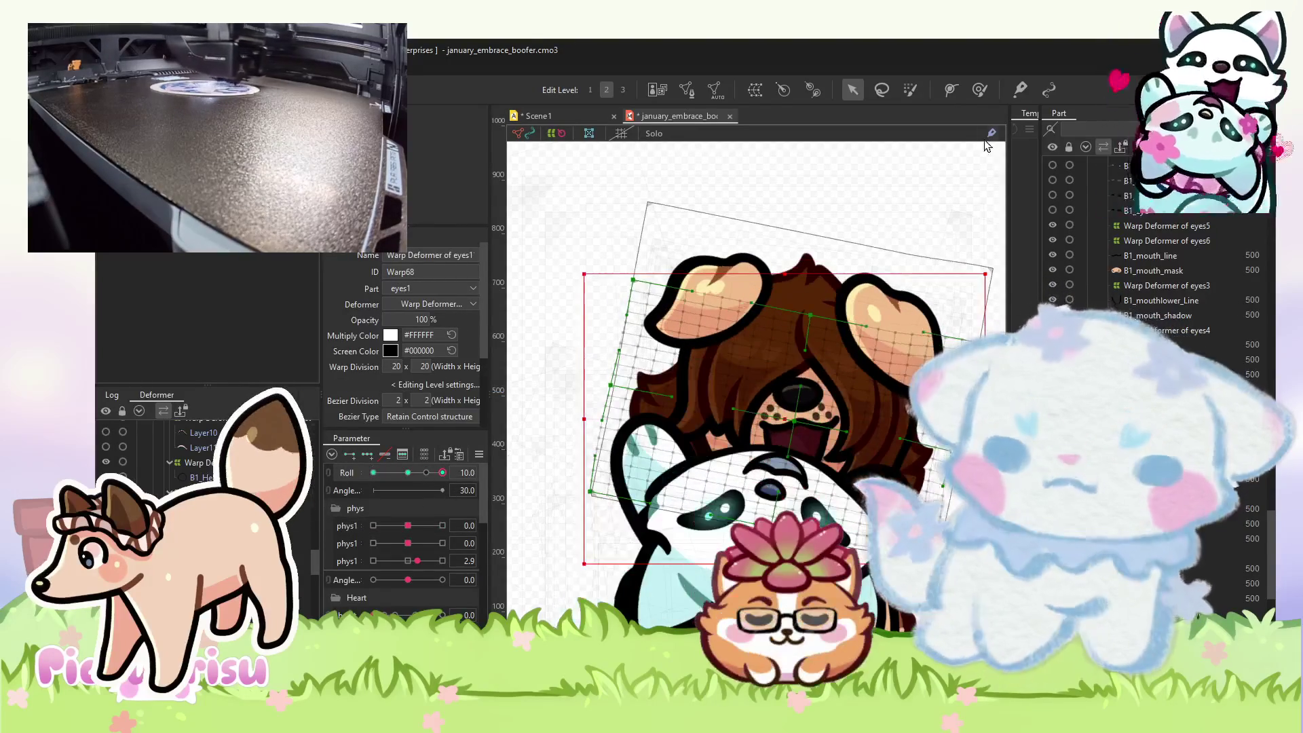
left_click(980, 89)
scroll(592, 411, "up", 3)
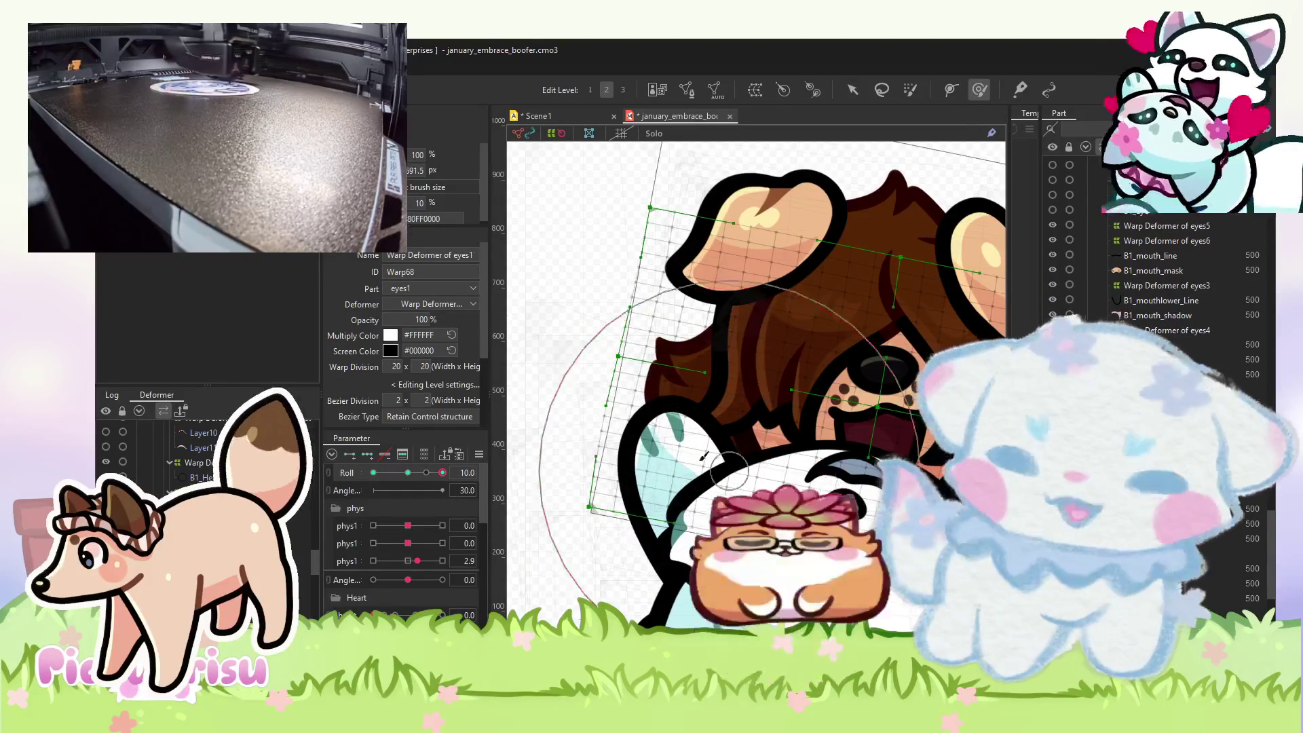
mouse_move(592, 411)
left_mouse_down()
mouse_move(644, 339)
mouse_move(713, 292)
mouse_move(775, 288)
left_mouse_up()
scroll(776, 289, "down", 5)
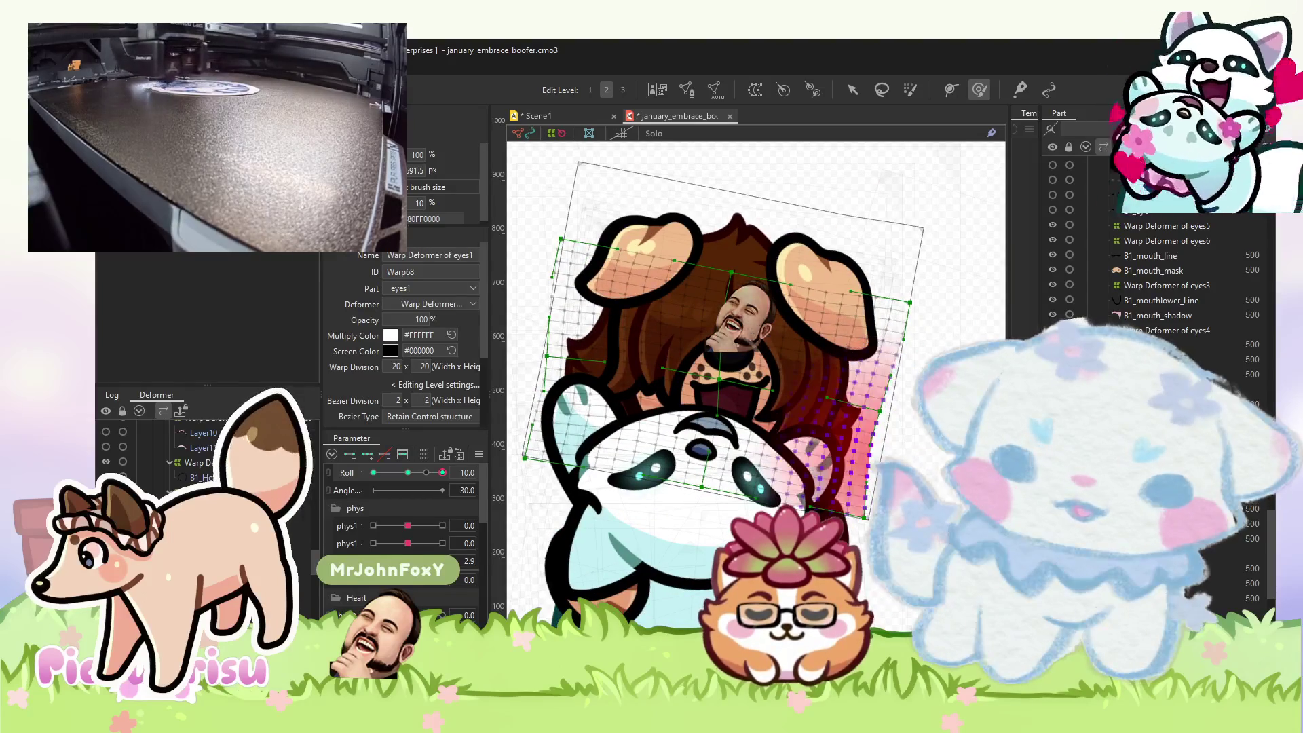
- Reshape the eyes1 grid's right and lower-left sides at Roll -10, compare +10, then open the Animation workspace
left_click(373, 473)
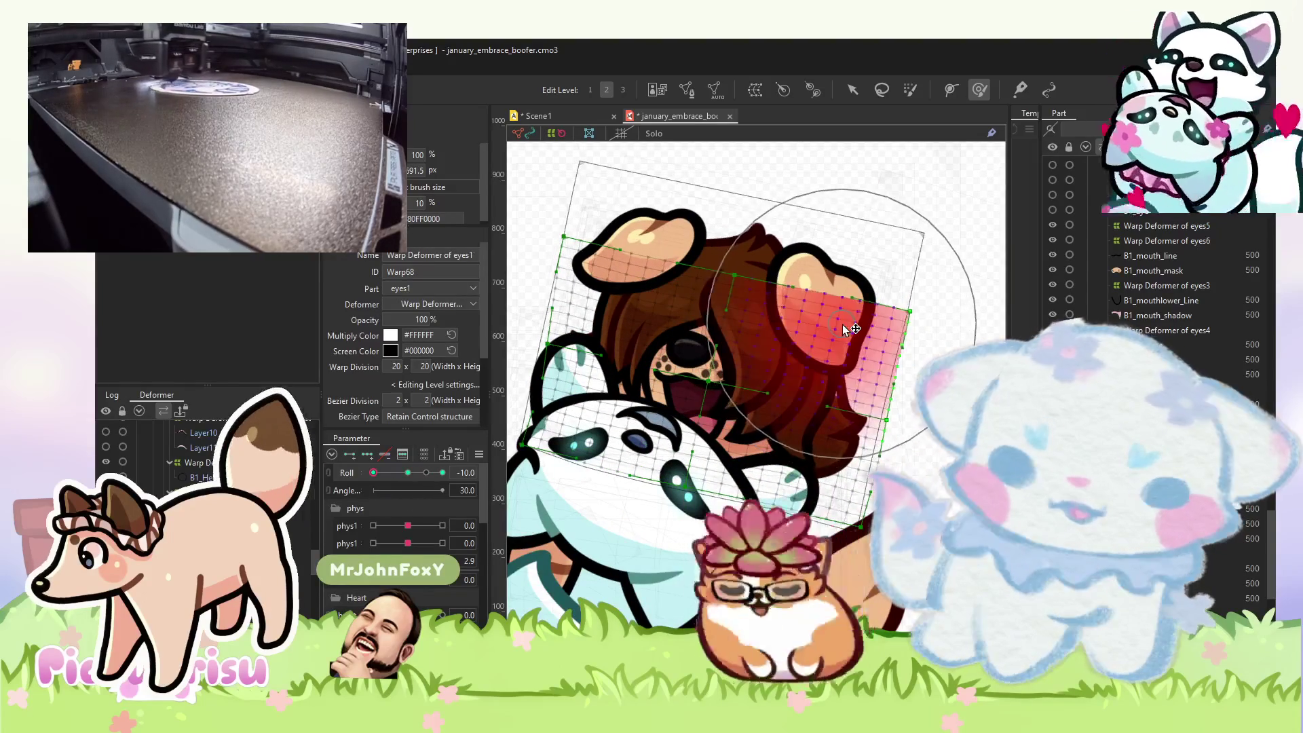
left_click_drag(854, 329, 842, 380)
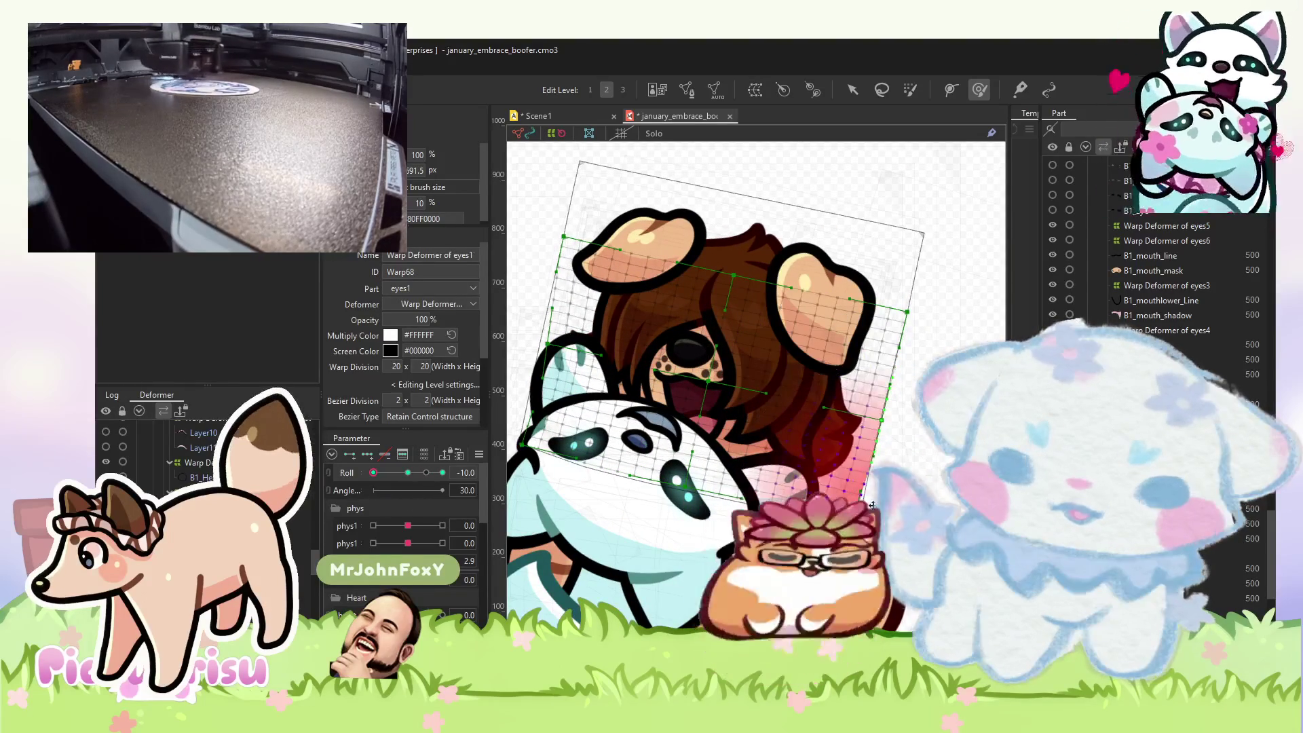
left_click_drag(583, 369, 550, 372)
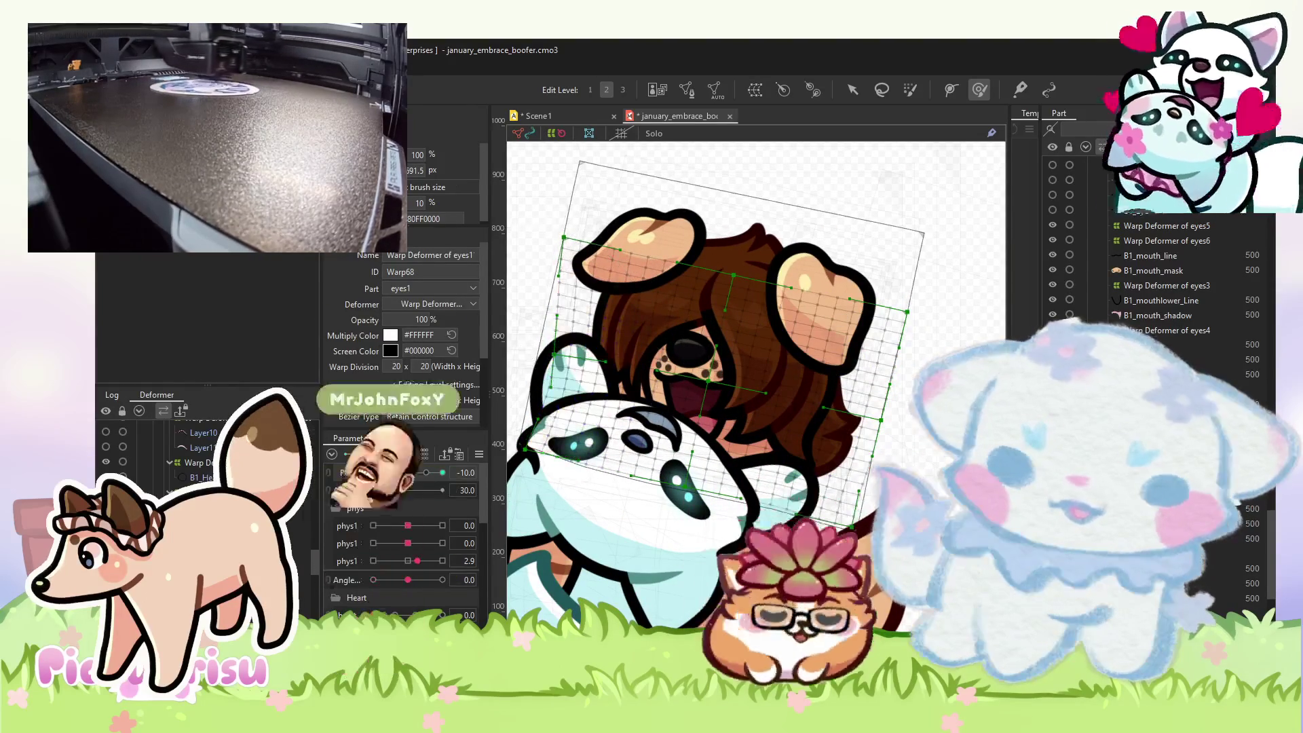
left_click(443, 473)
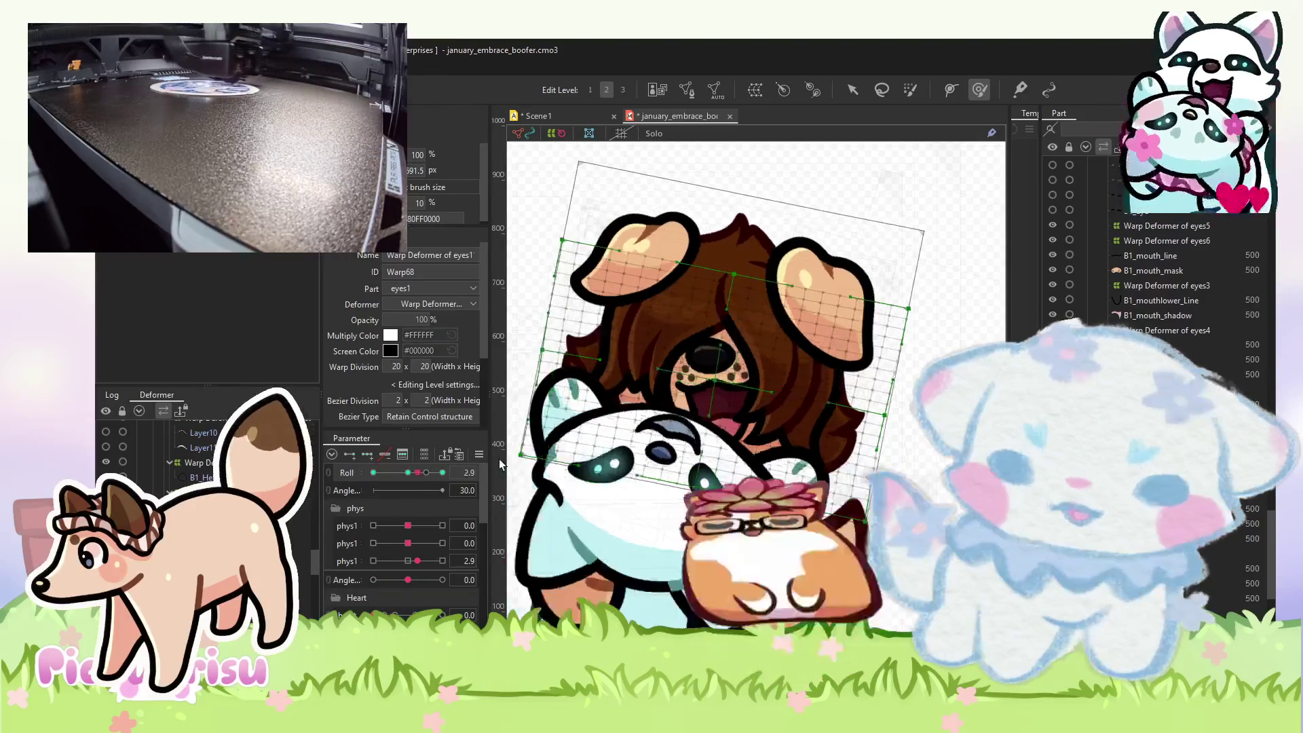
left_click(407, 473)
left_click(442, 472)
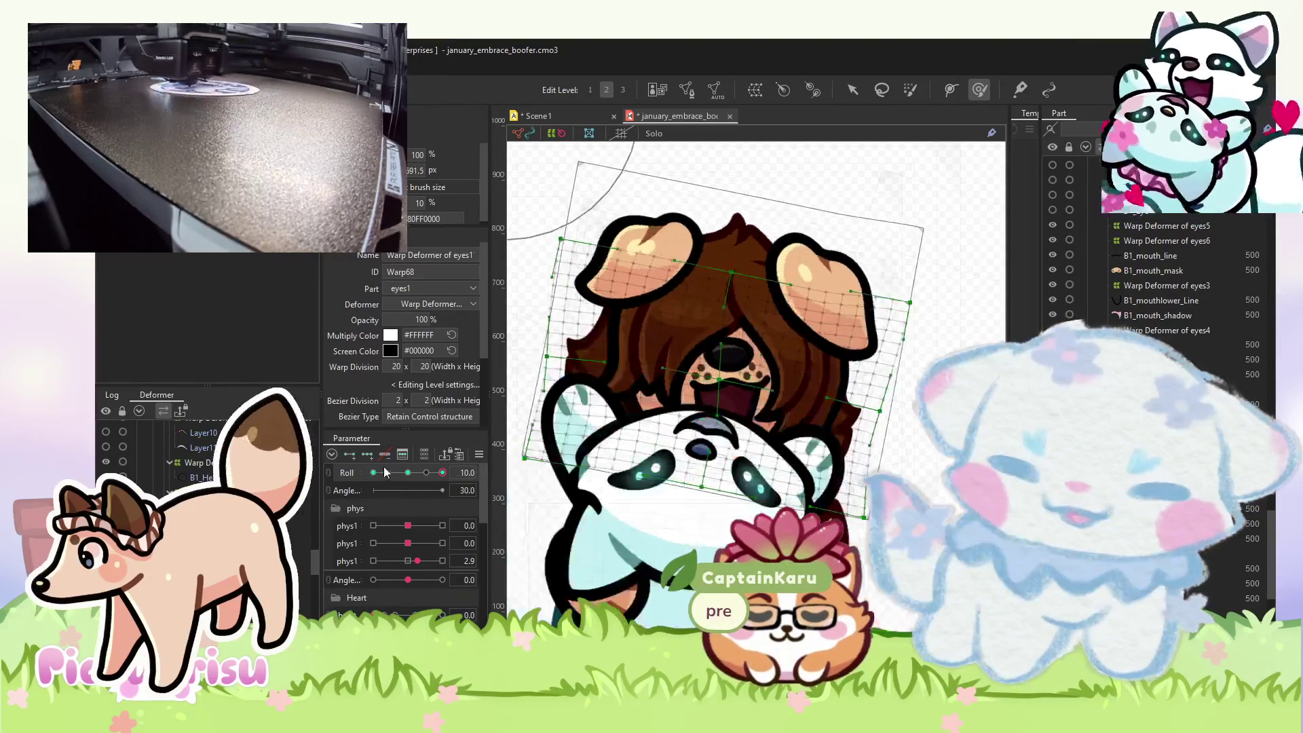
left_click(411, 473)
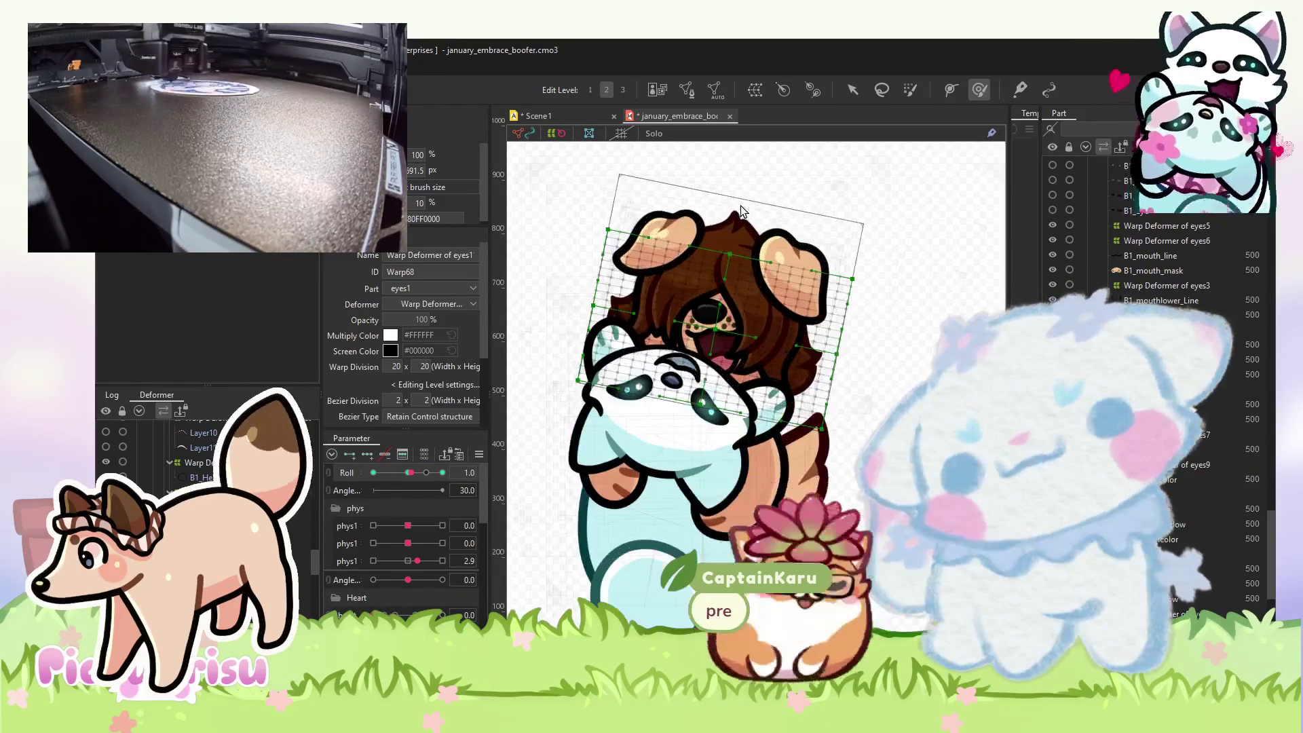
left_click(575, 110)
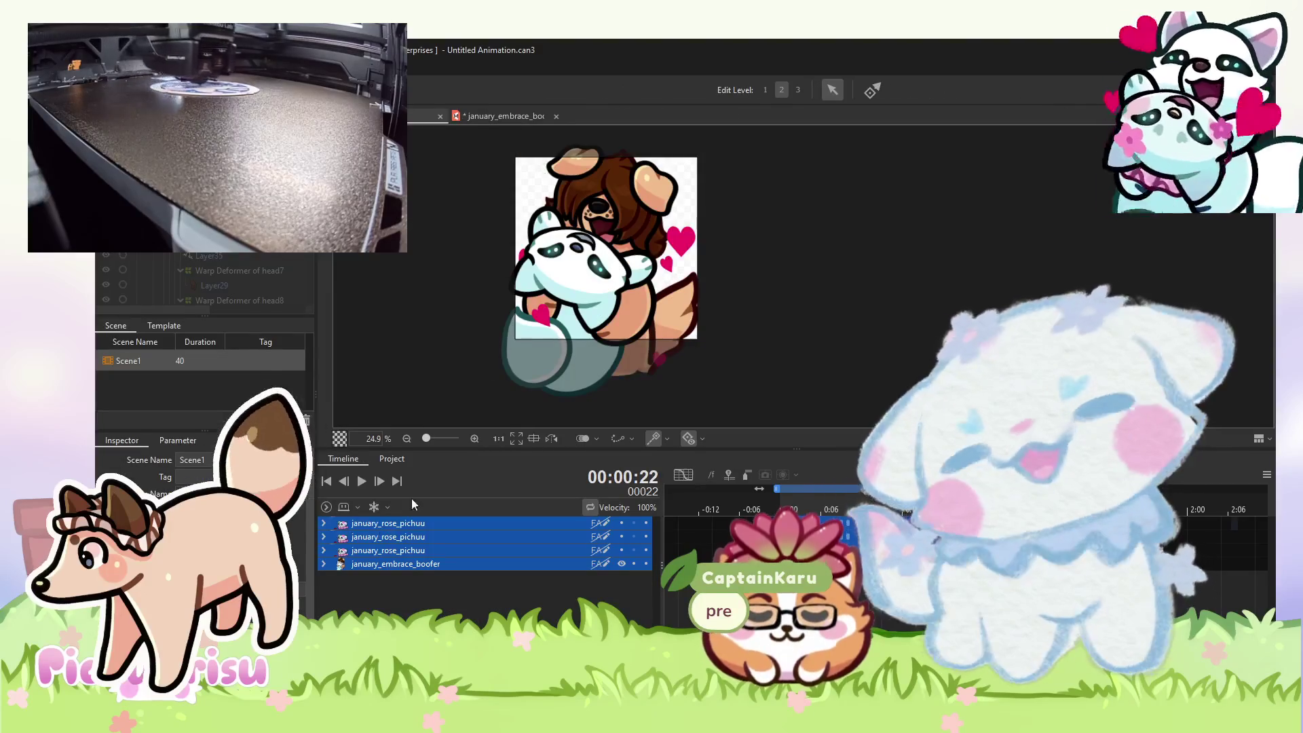
- Play the embrace animation, zoom out, then return to january_embrace_boofer.cmo3
left_click(361, 480)
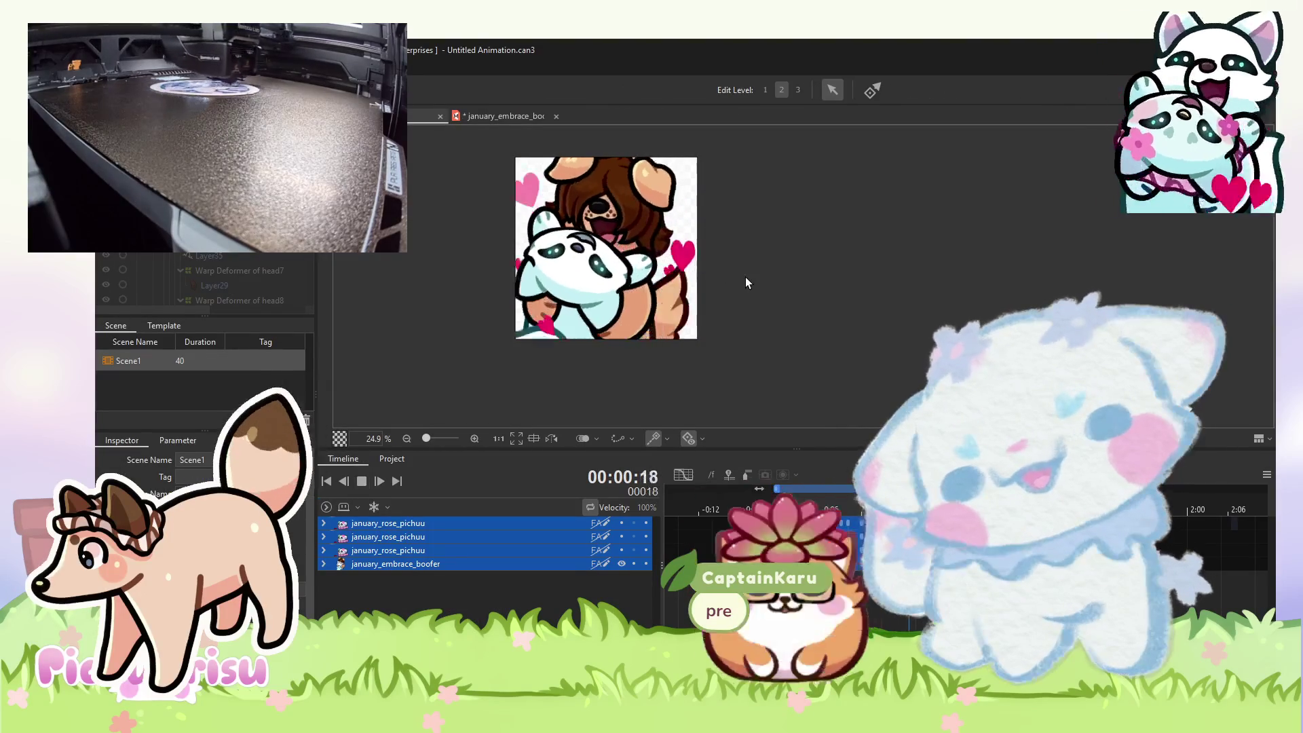
scroll(746, 279, "down", 3)
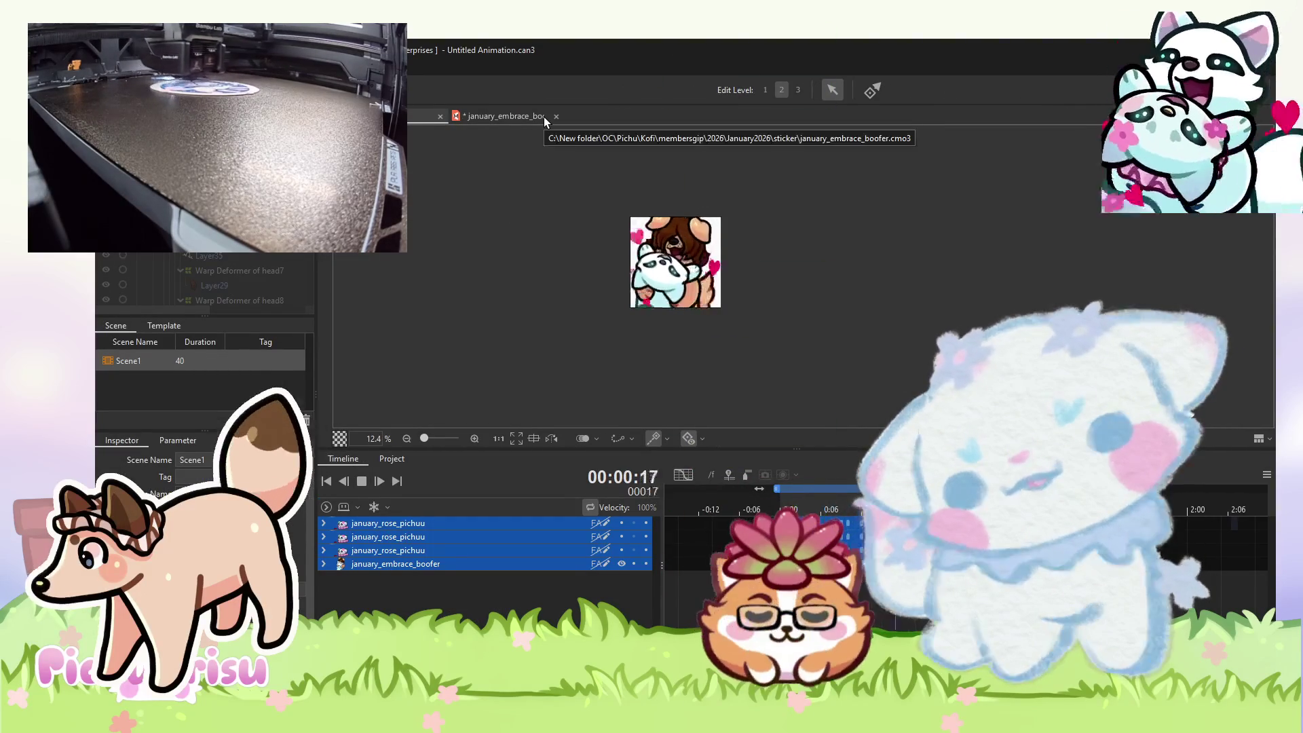
left_click(527, 119)
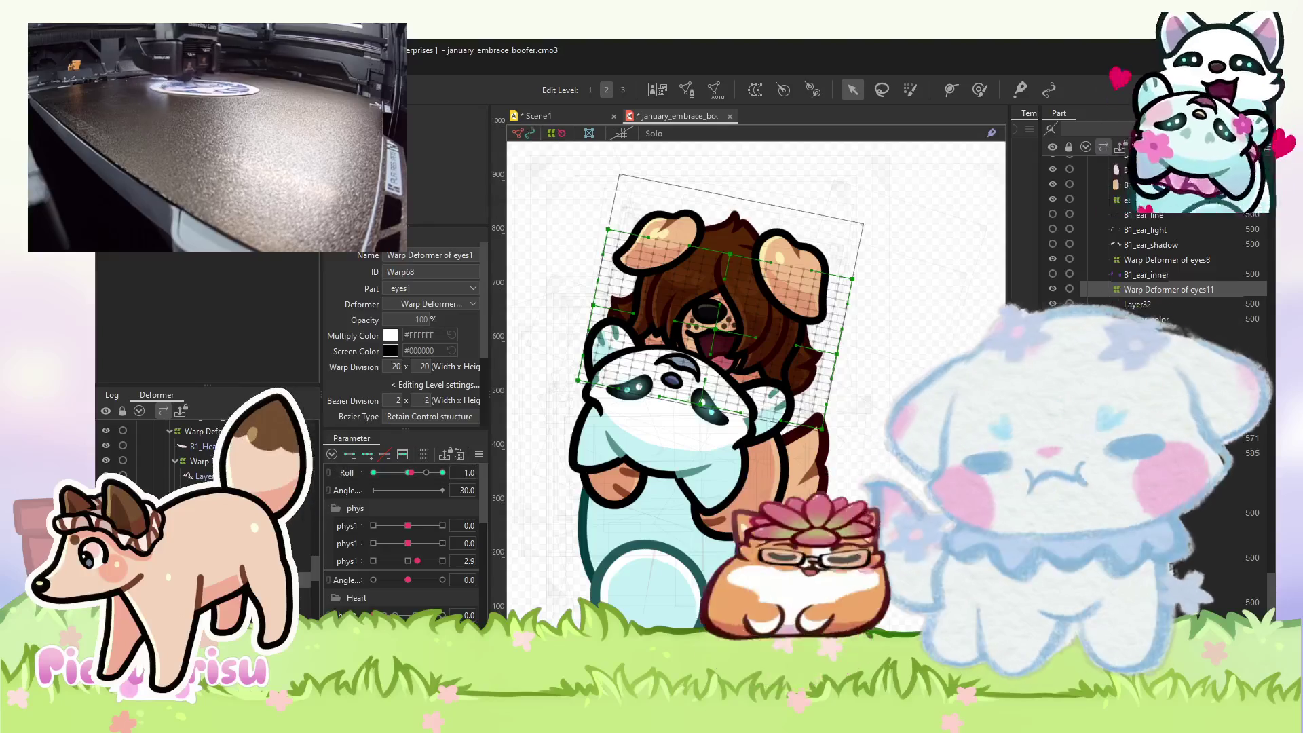
- Add keyforms to Layer32 on the second phys1 and tilt the head slightly clockwise at -10
left_click(631, 366)
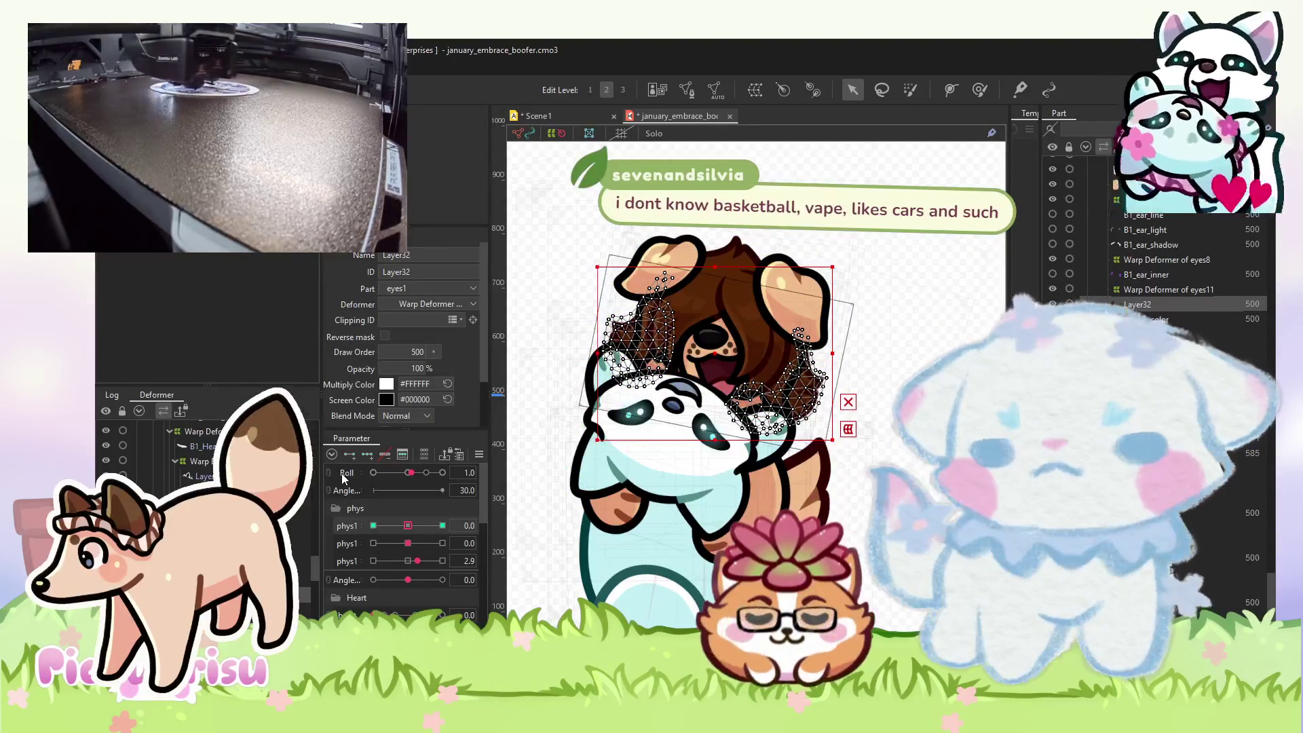
mouse_move(408, 526)
left_mouse_down()
mouse_move(370, 531)
mouse_move(408, 527)
left_mouse_up()
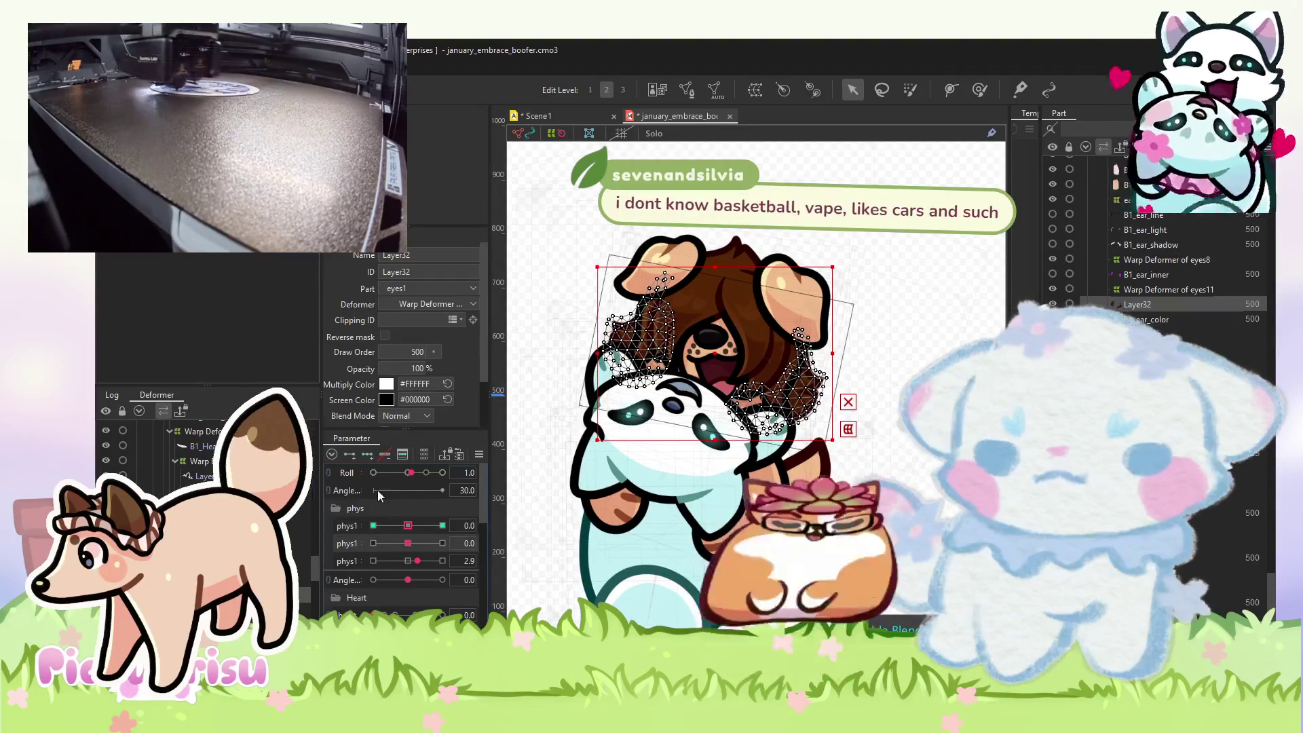
left_click(362, 457)
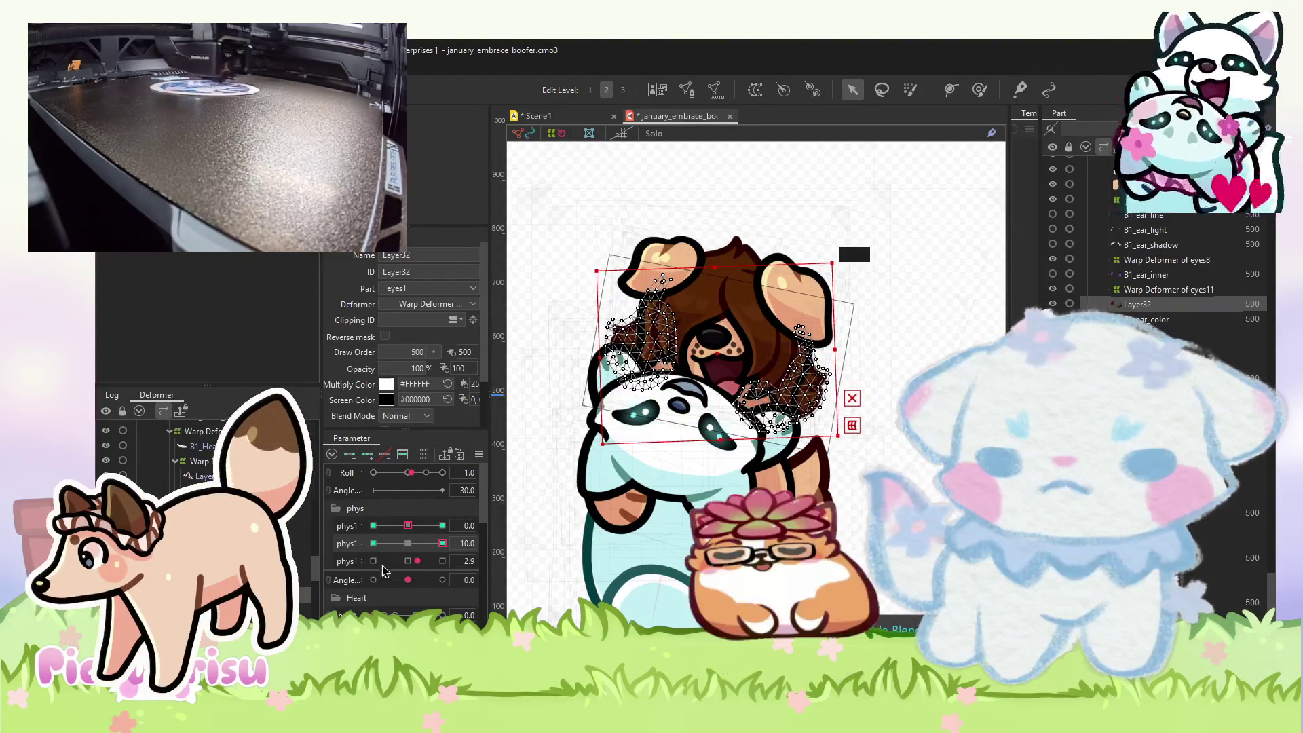
left_click(374, 543)
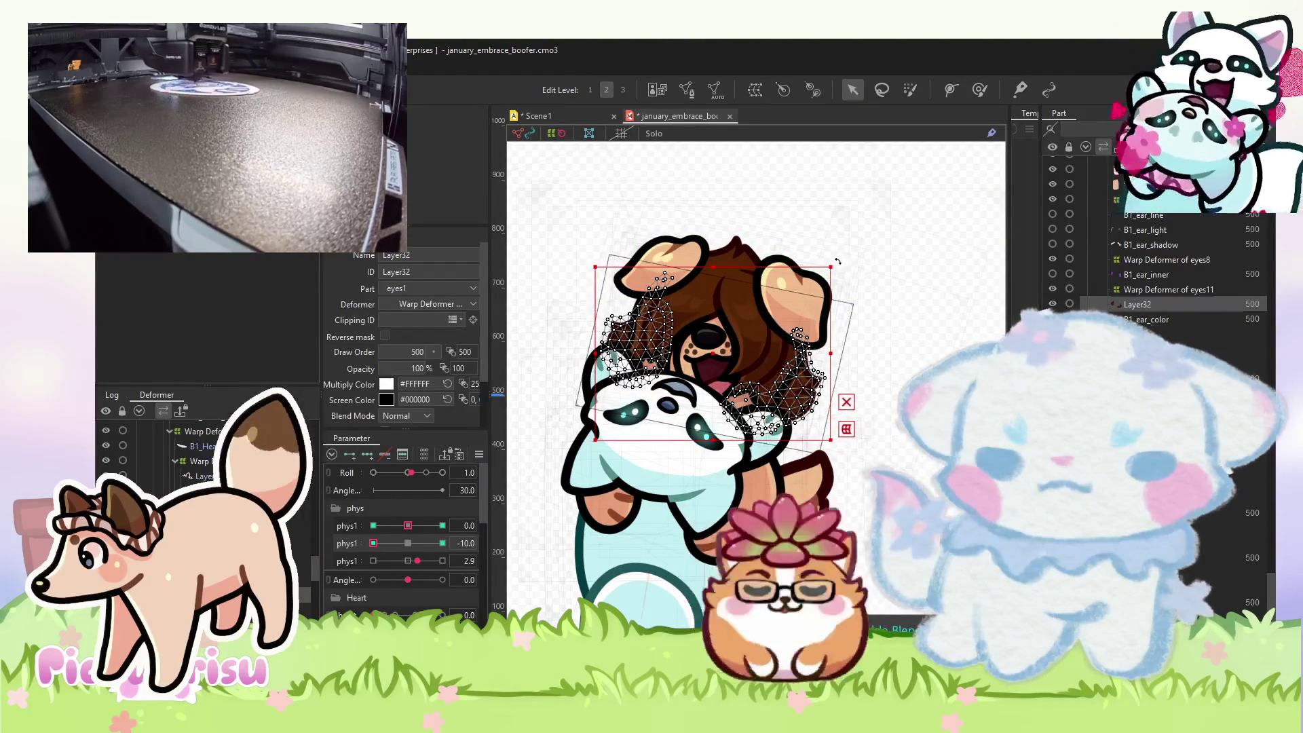
left_click_drag(842, 258, 847, 266)
left_click(423, 543)
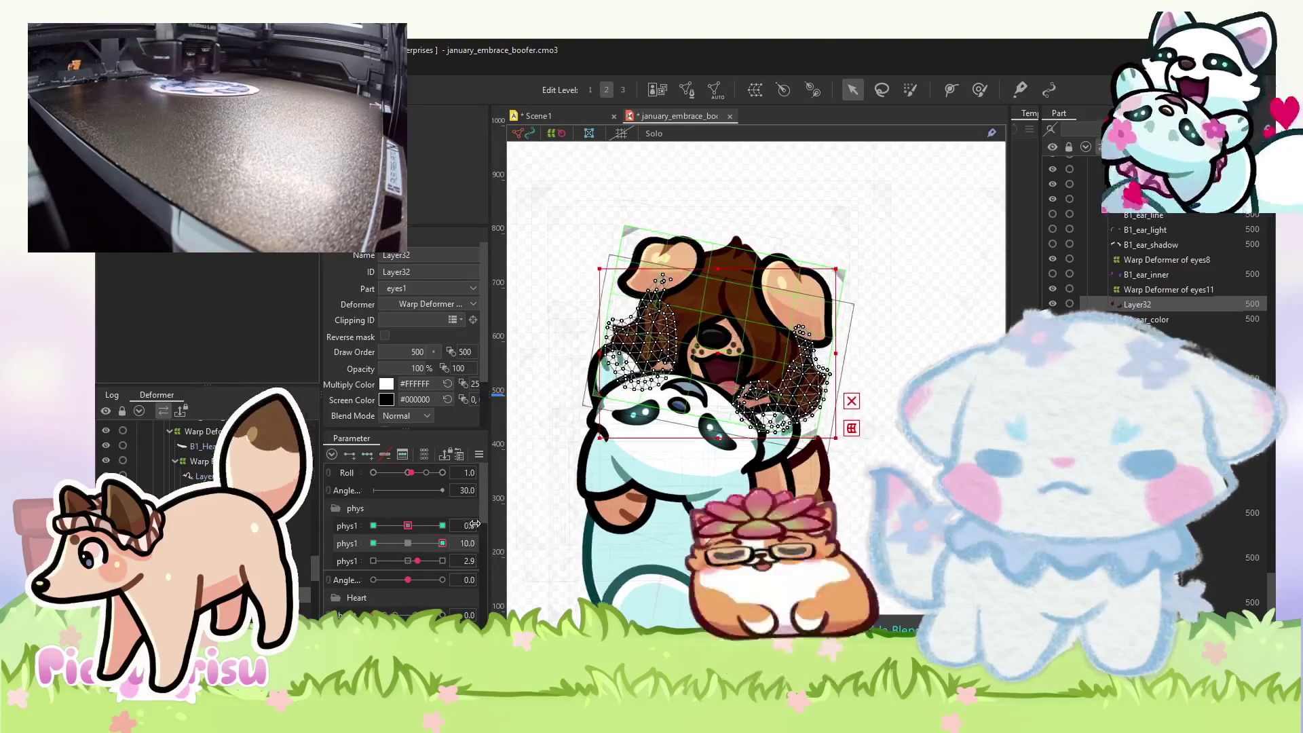
left_click(438, 543)
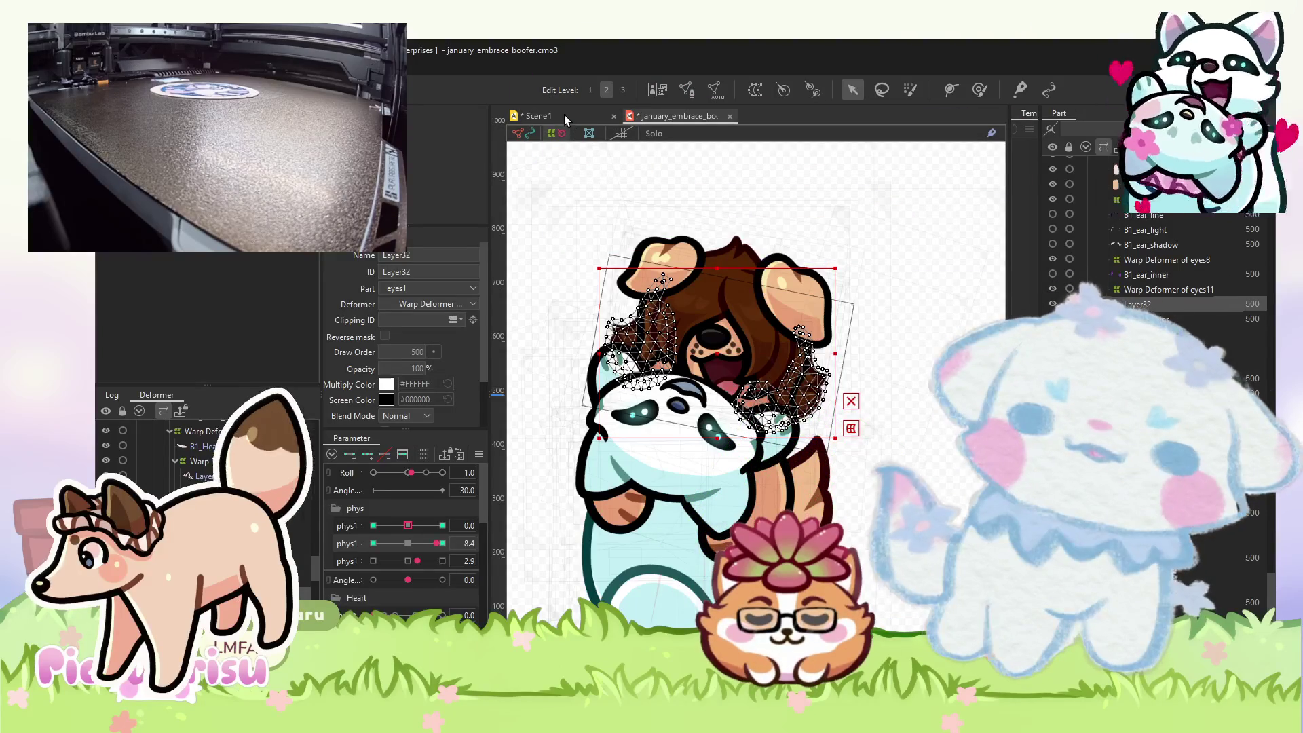
- Open the Scene1 animation tab
left_click(564, 115)
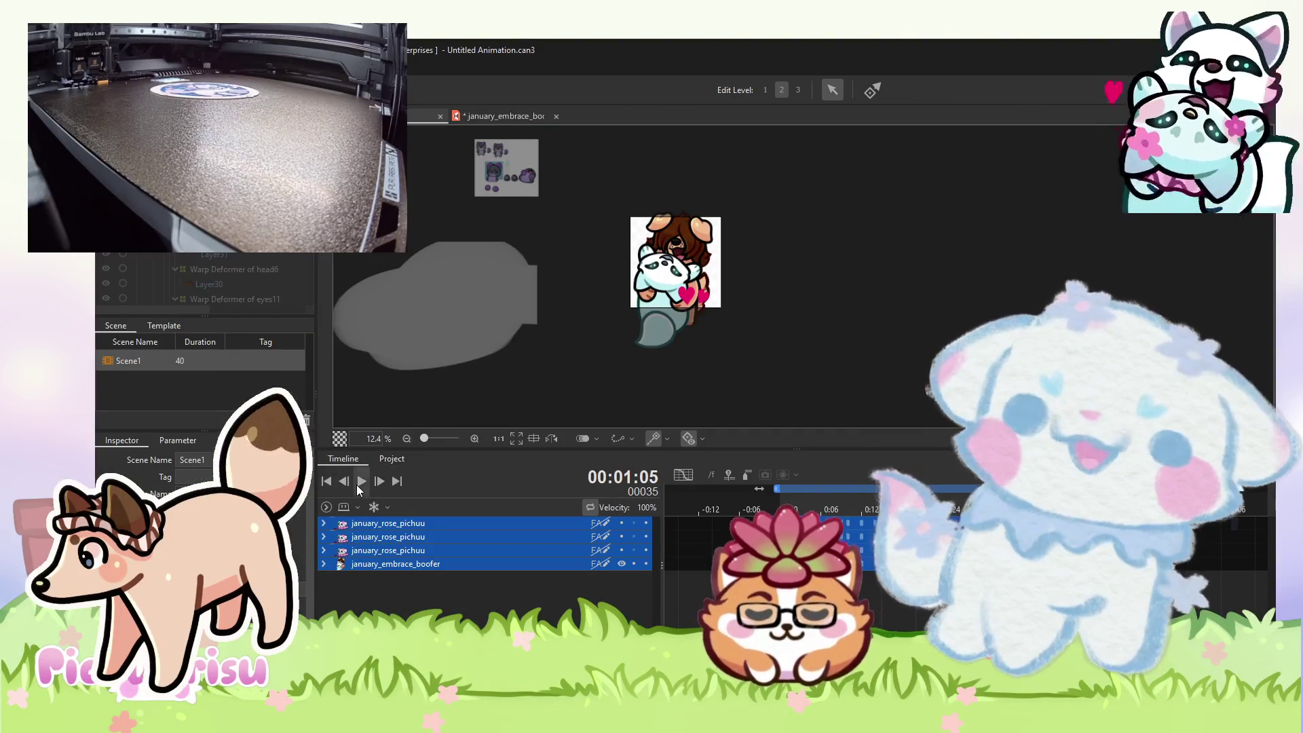
- Play the Scene1 animation and zoom in and out to watch the looping embrace
left_click(360, 483)
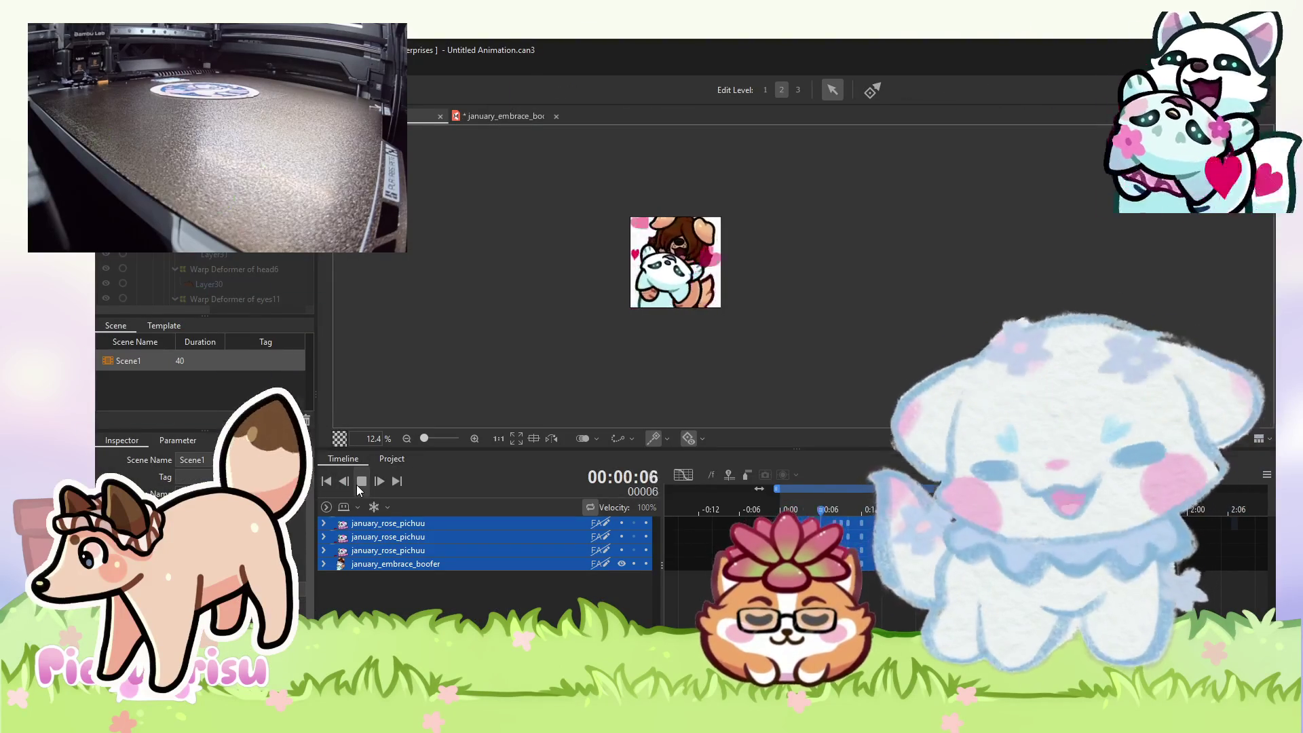
scroll(660, 239, "up", 3)
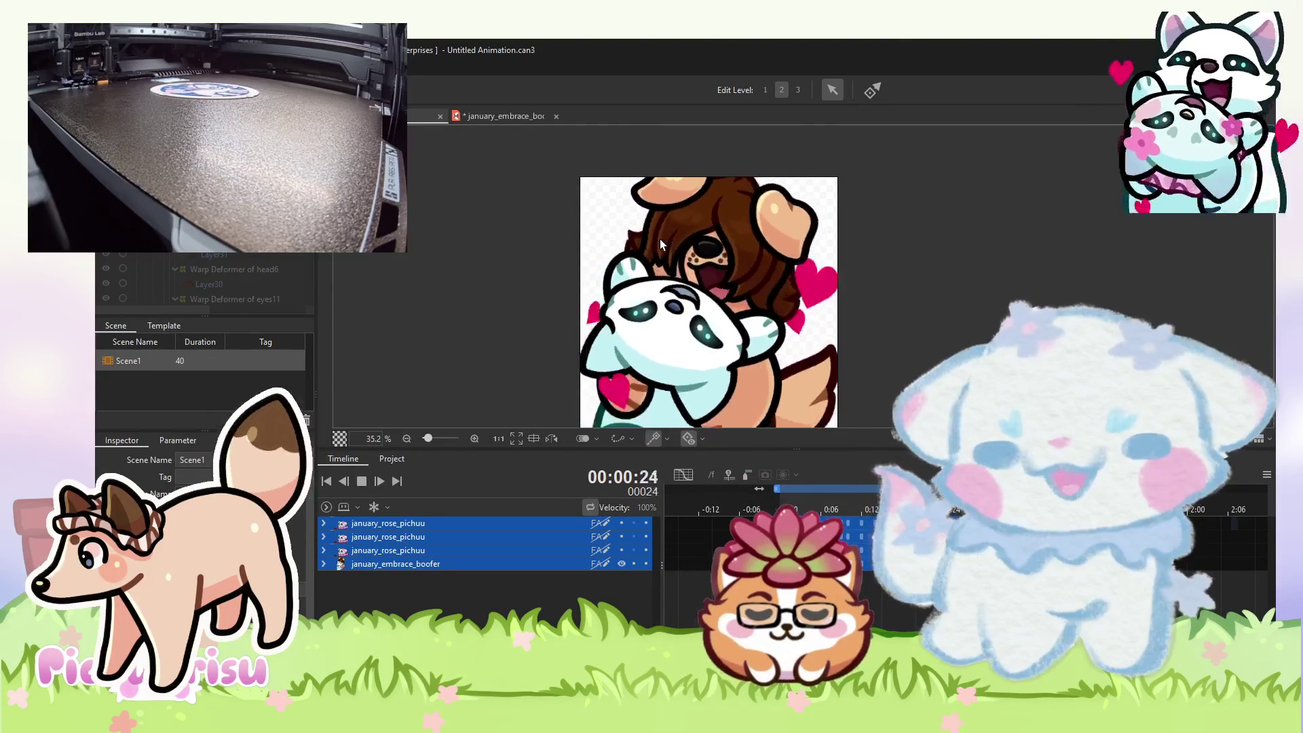
scroll(660, 239, "down", 2)
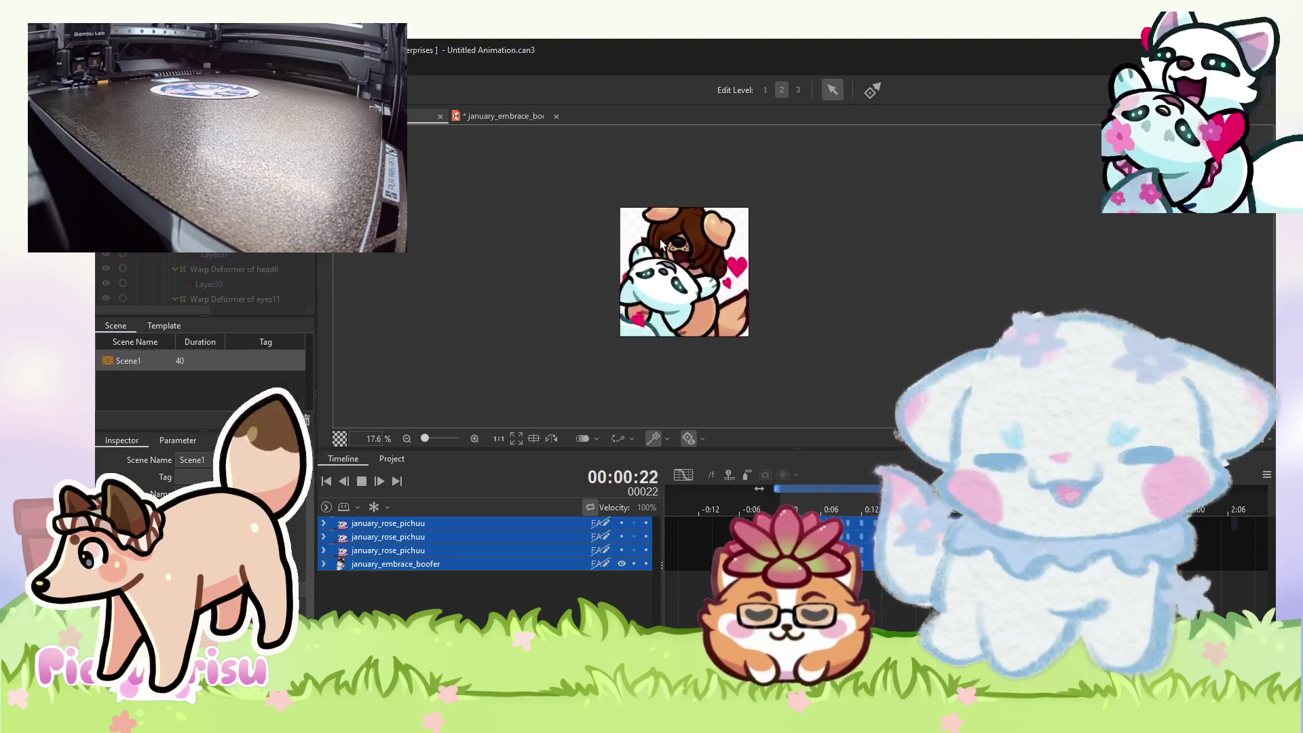
scroll(662, 243, "up", 1)
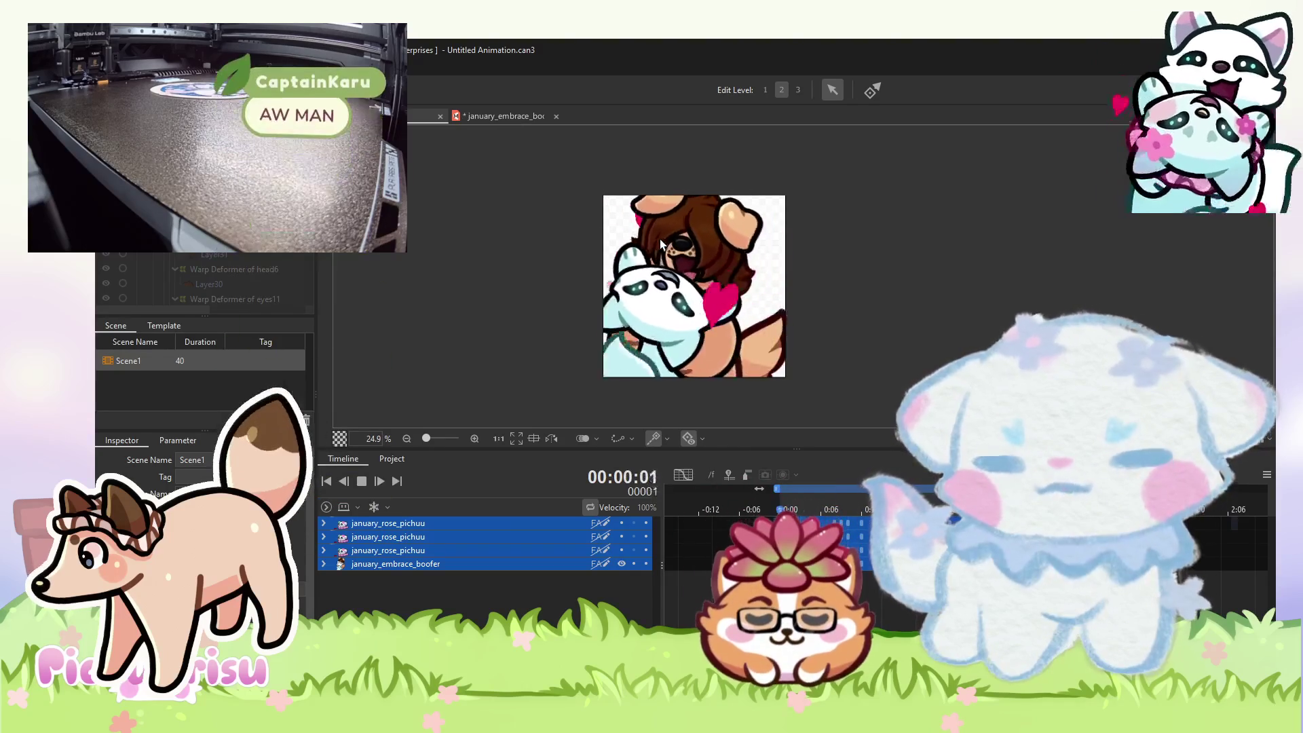
scroll(660, 244, "down", 2)
scroll(662, 243, "up", 2)
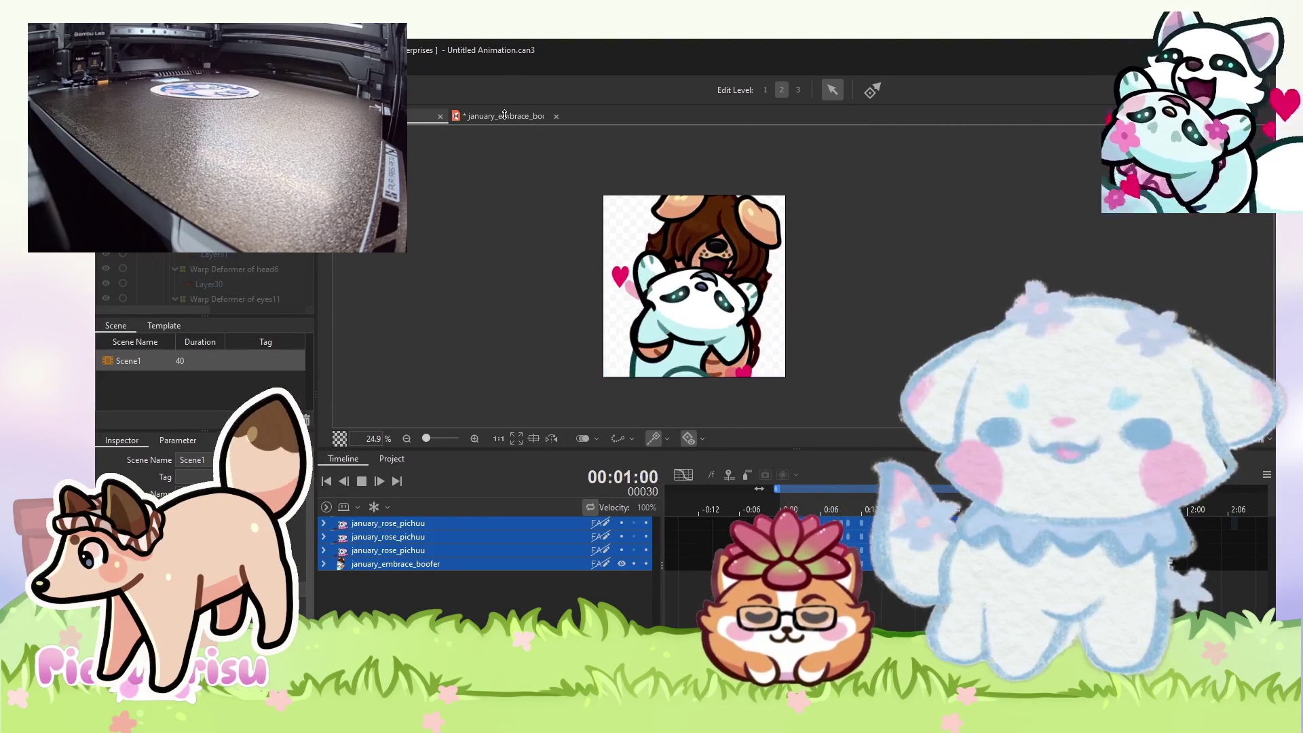
- Return to the january_embrace_boofer model and select the Layer31 head mesh
left_click(502, 116)
scroll(720, 319, "up", 5)
left_click(686, 292)
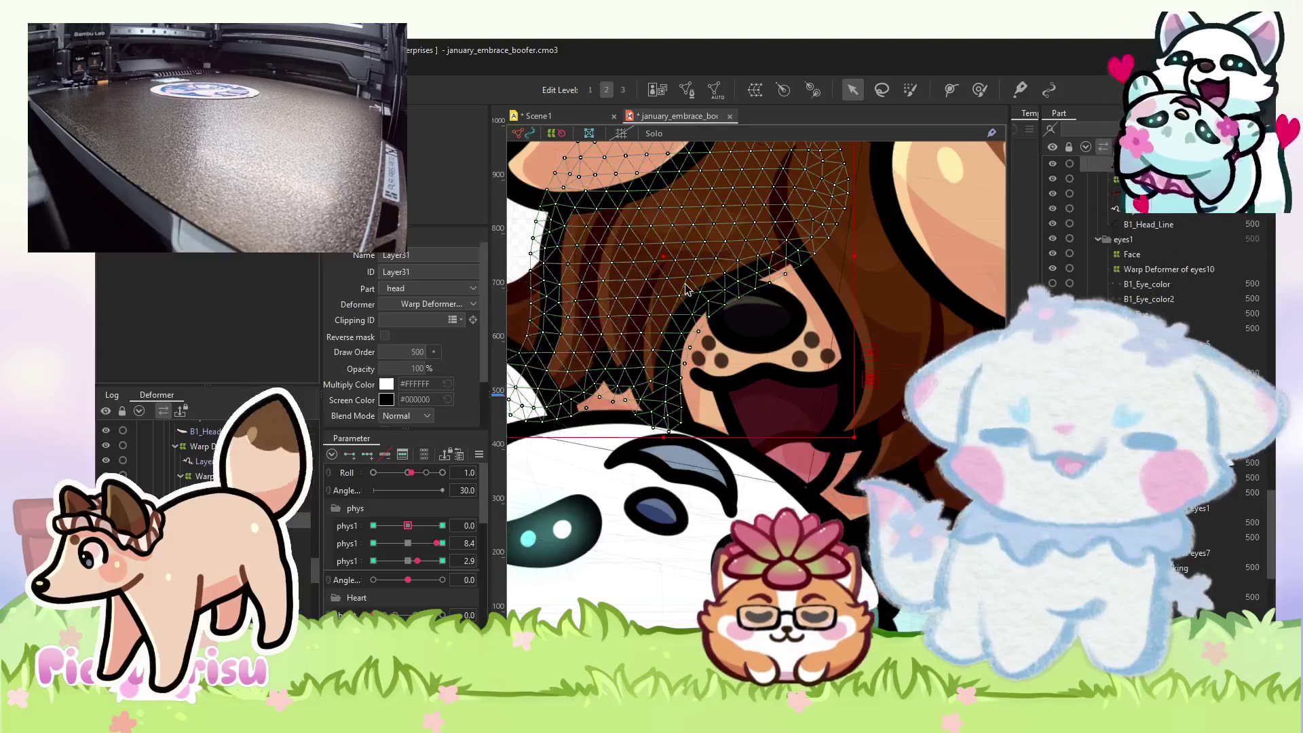
- Brush the Layer31 hair mesh at the first phys1 sway extremes, undoing a bad stroke
left_click_drag(408, 525, 487, 518)
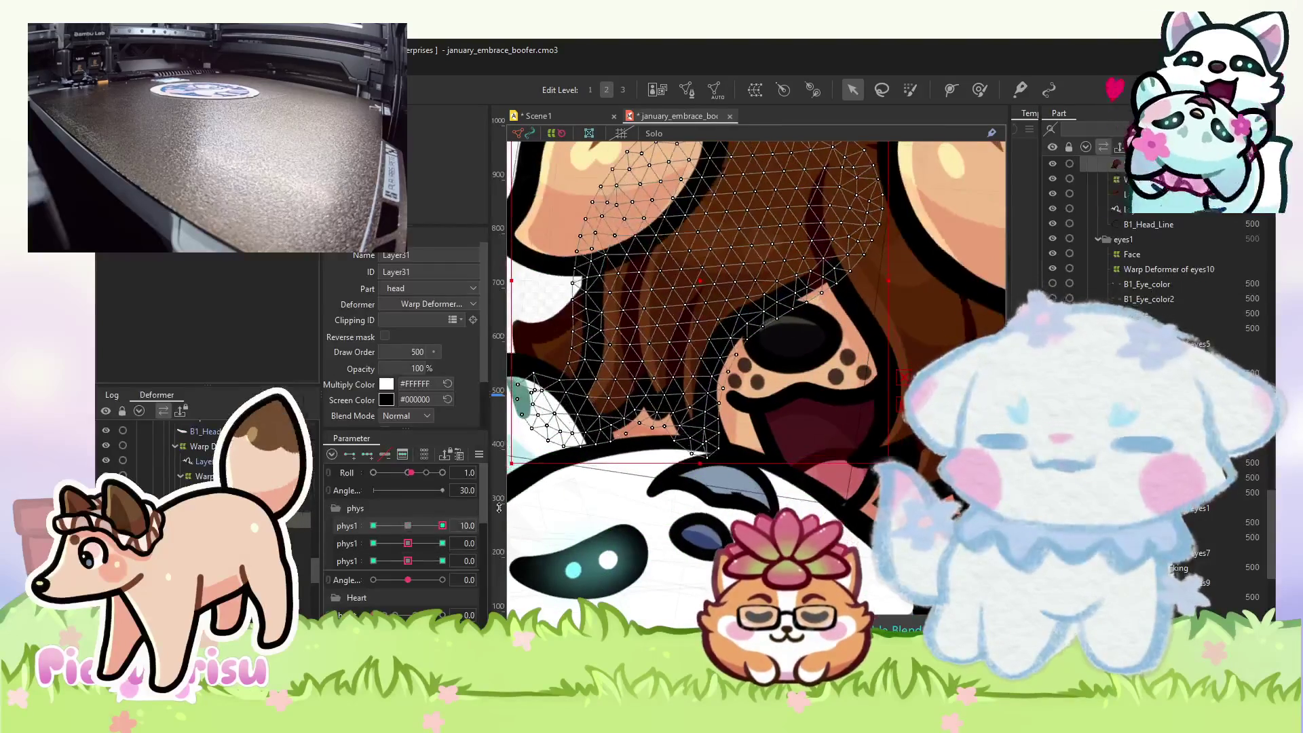
left_click(979, 91)
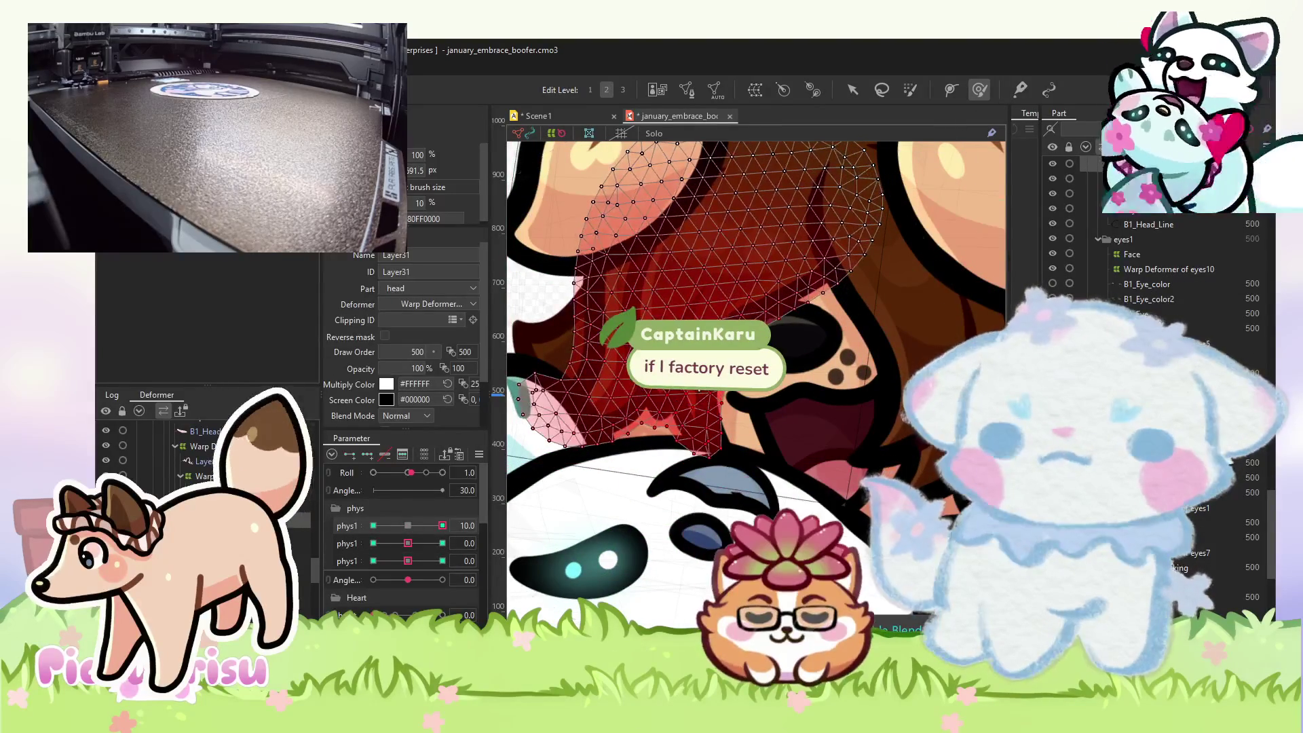
left_click_drag(535, 296, 524, 291)
left_click_drag(432, 524, 331, 506)
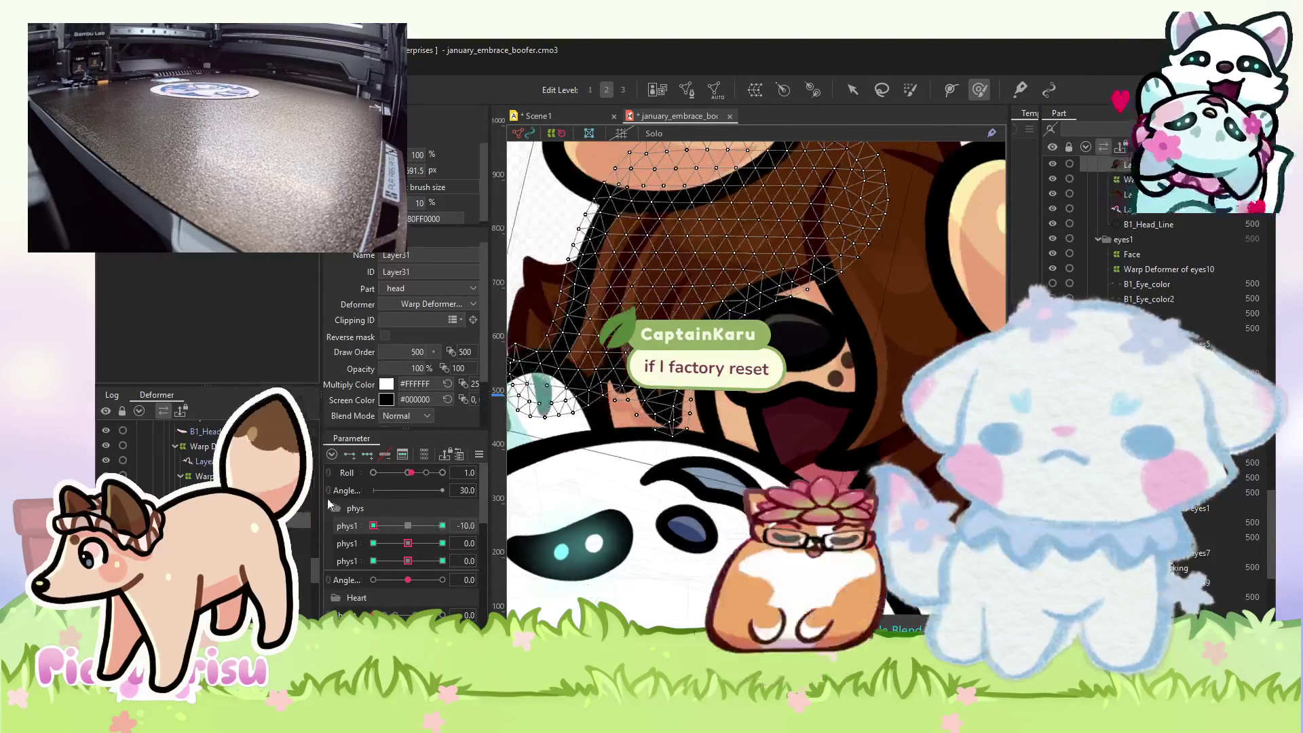
left_click_drag(760, 360, 837, 406)
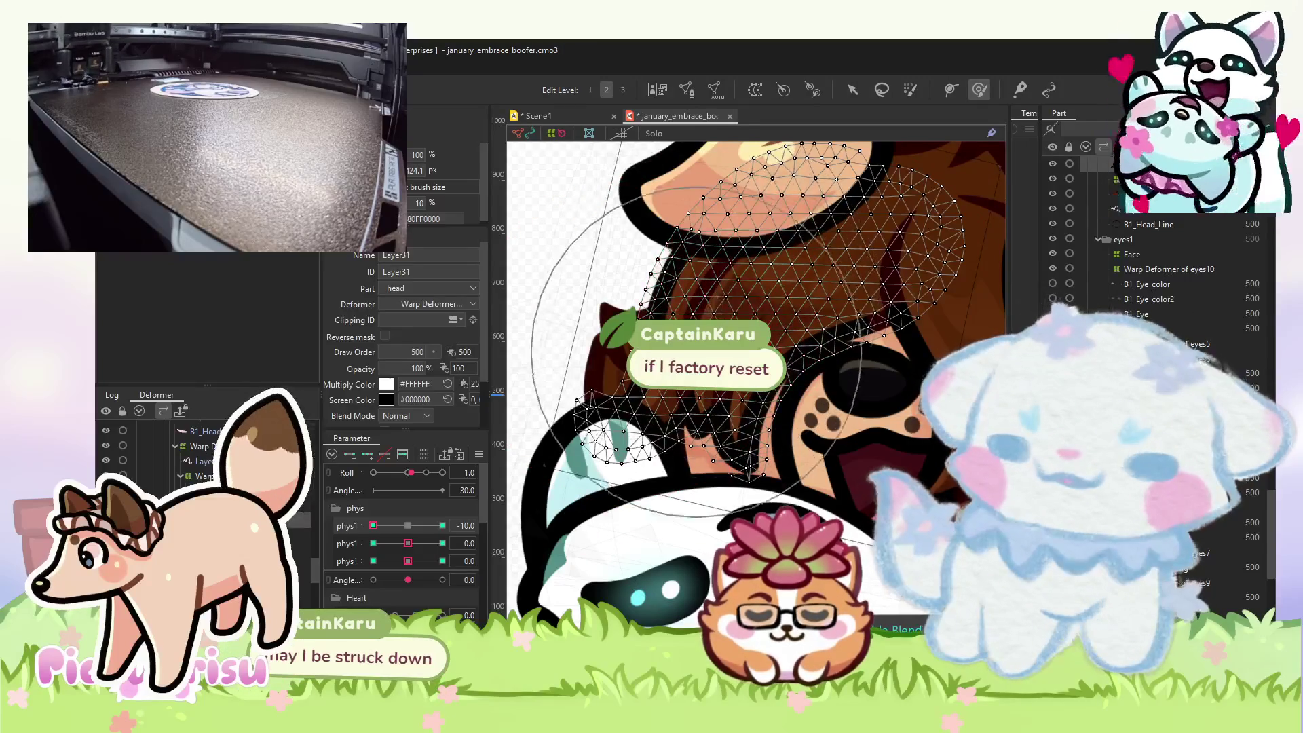
key("ctrl+z")
left_click_drag(391, 522, 444, 524)
scroll(760, 467, "up", 2)
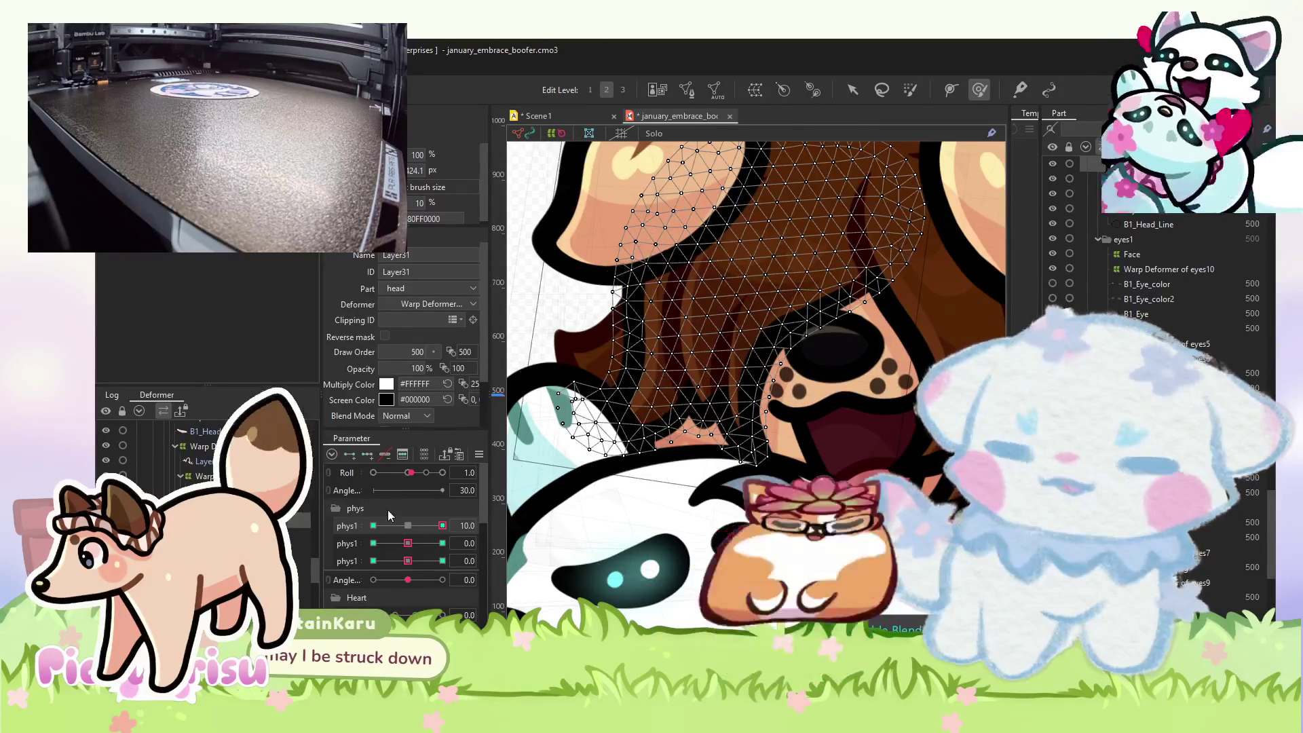
- Test the second phys1 sway extremes and the third at 6.9, leaving the second at maximum
left_click(443, 543)
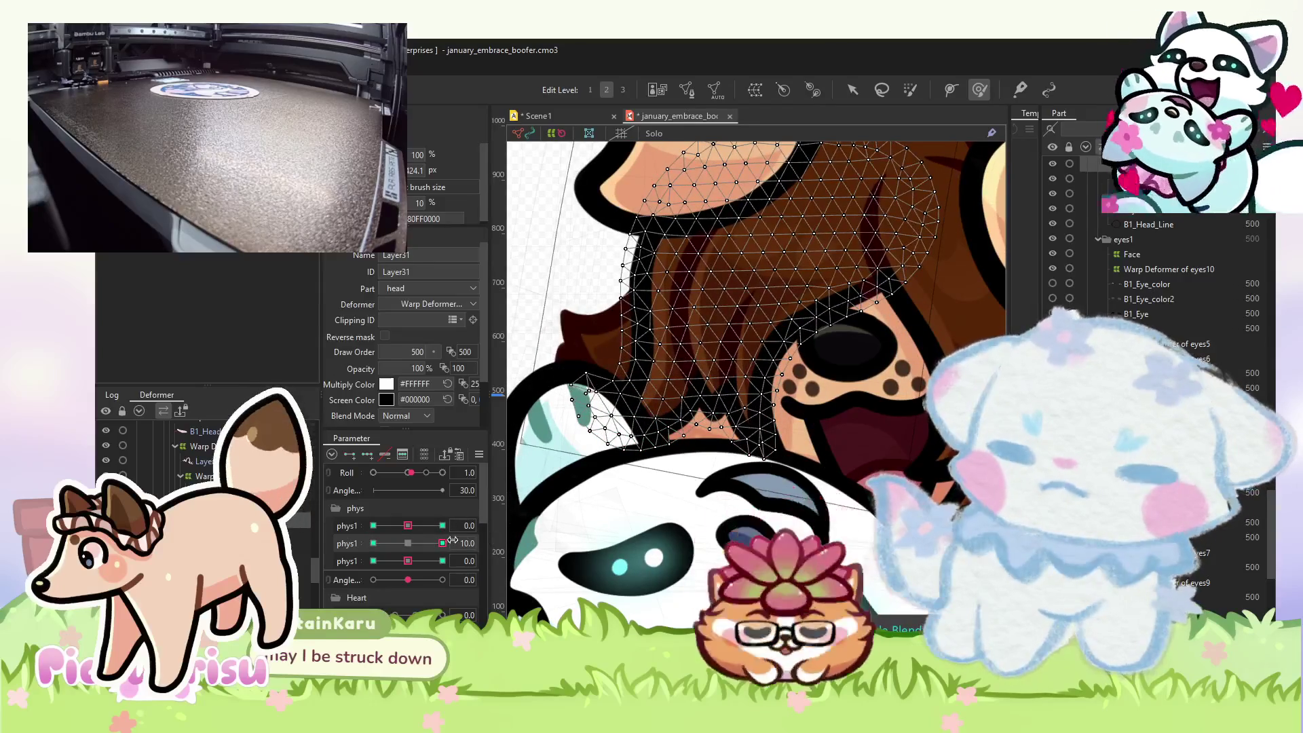
left_click(373, 543)
scroll(590, 518, "down", 2)
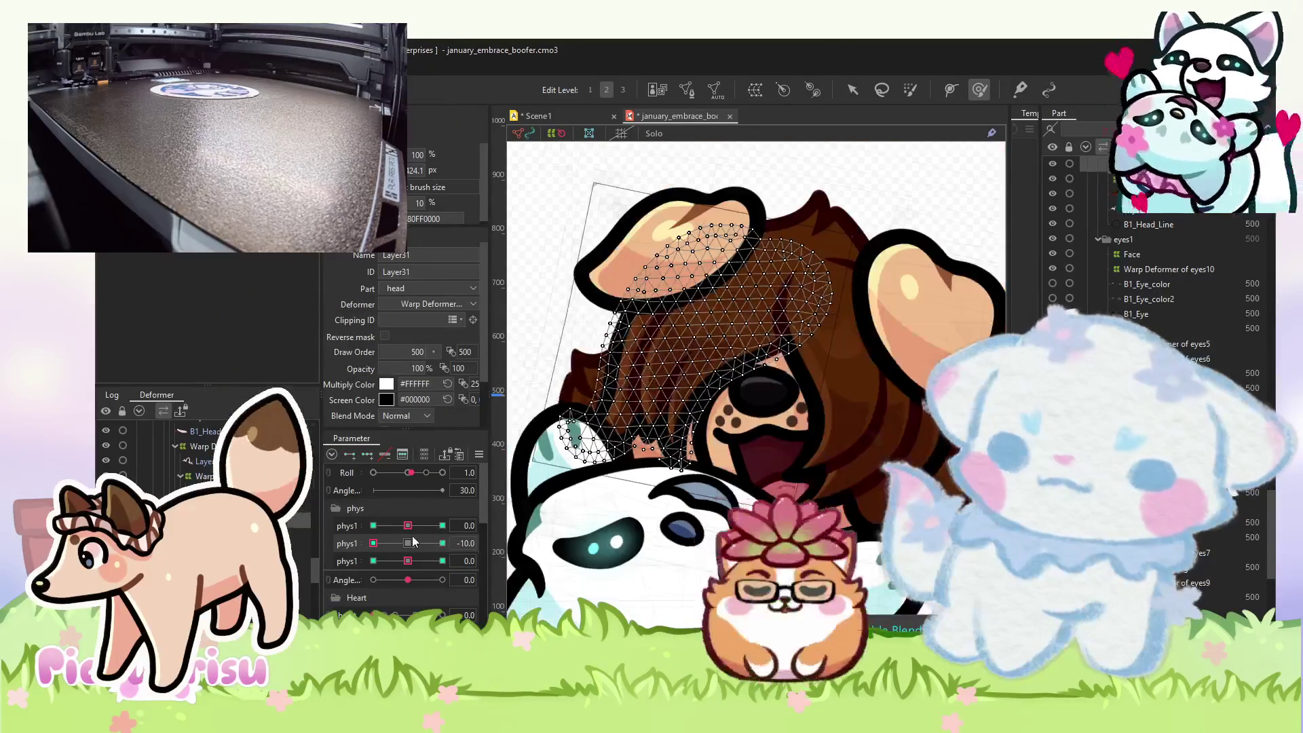
left_click(407, 543)
left_click(431, 561)
left_click(431, 544)
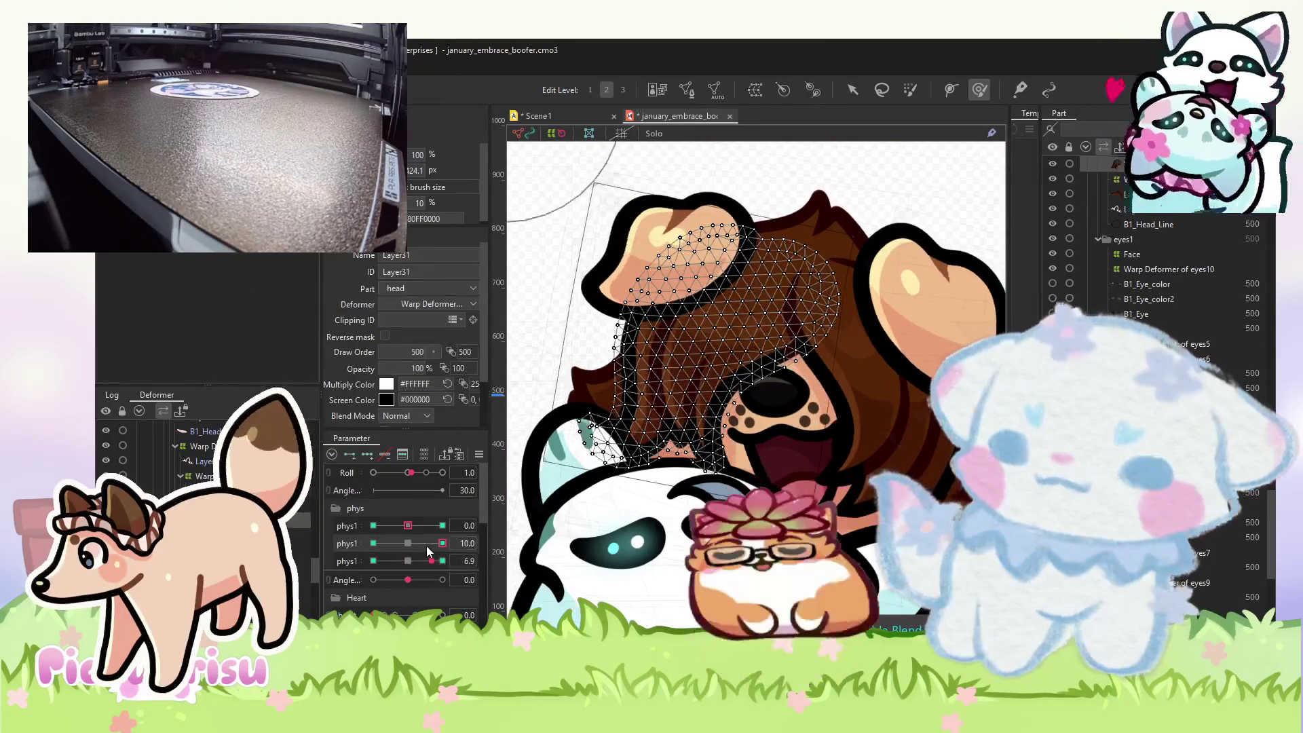
- Select the eyes1 hair strand mesh and check it at both second phys1 extremes
left_click(585, 393)
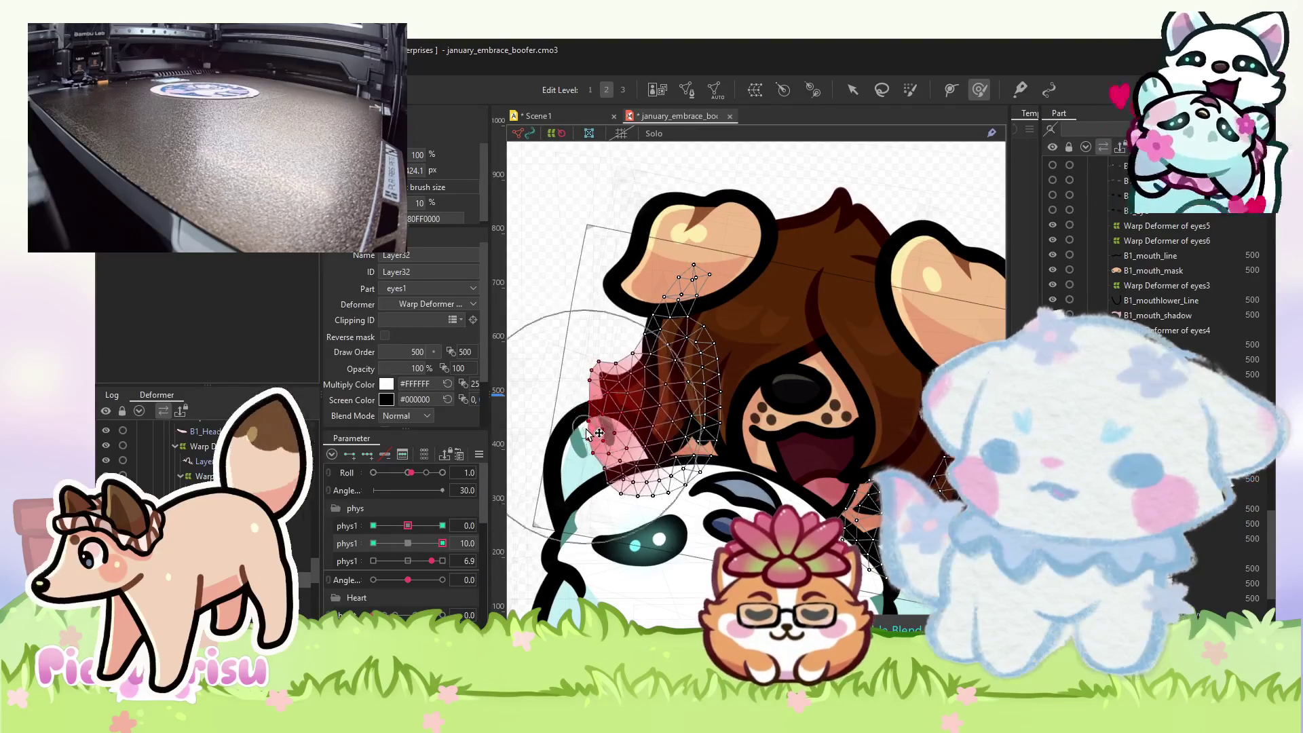
left_click_drag(700, 432, 616, 411)
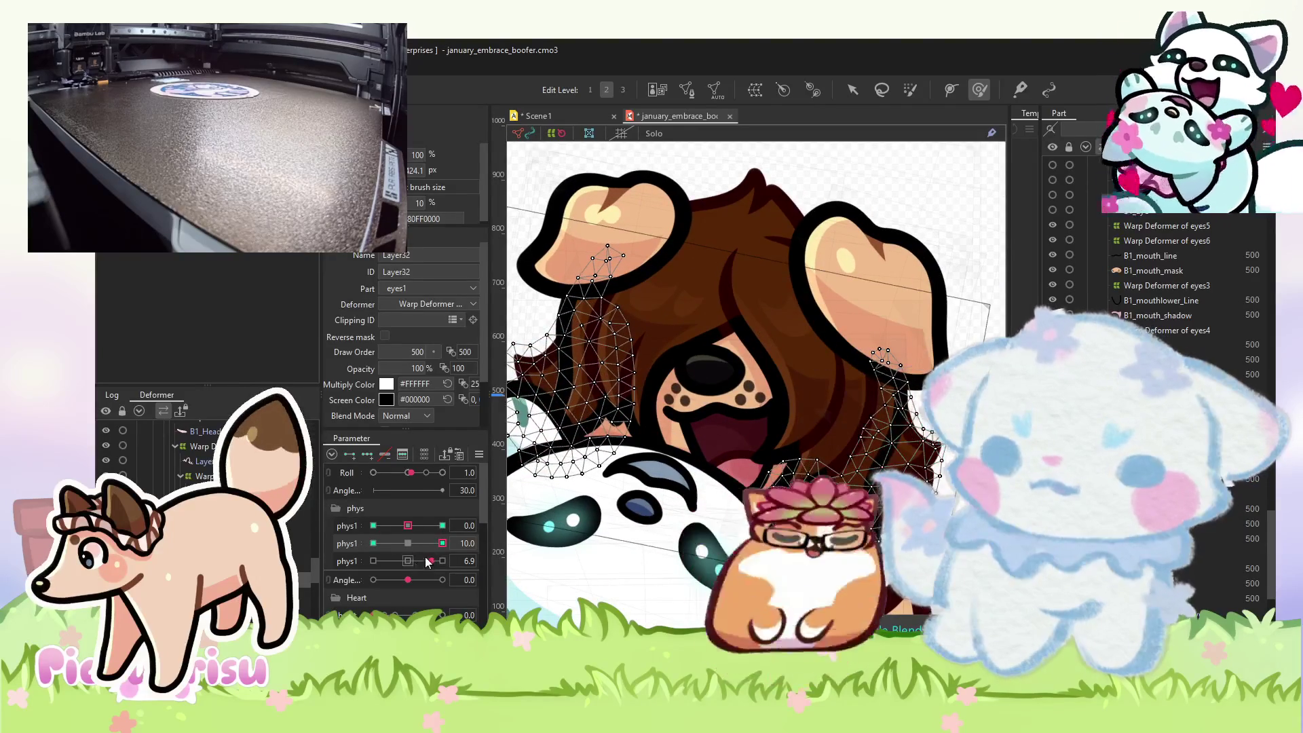
left_click(374, 544)
left_click_drag(633, 478, 736, 513)
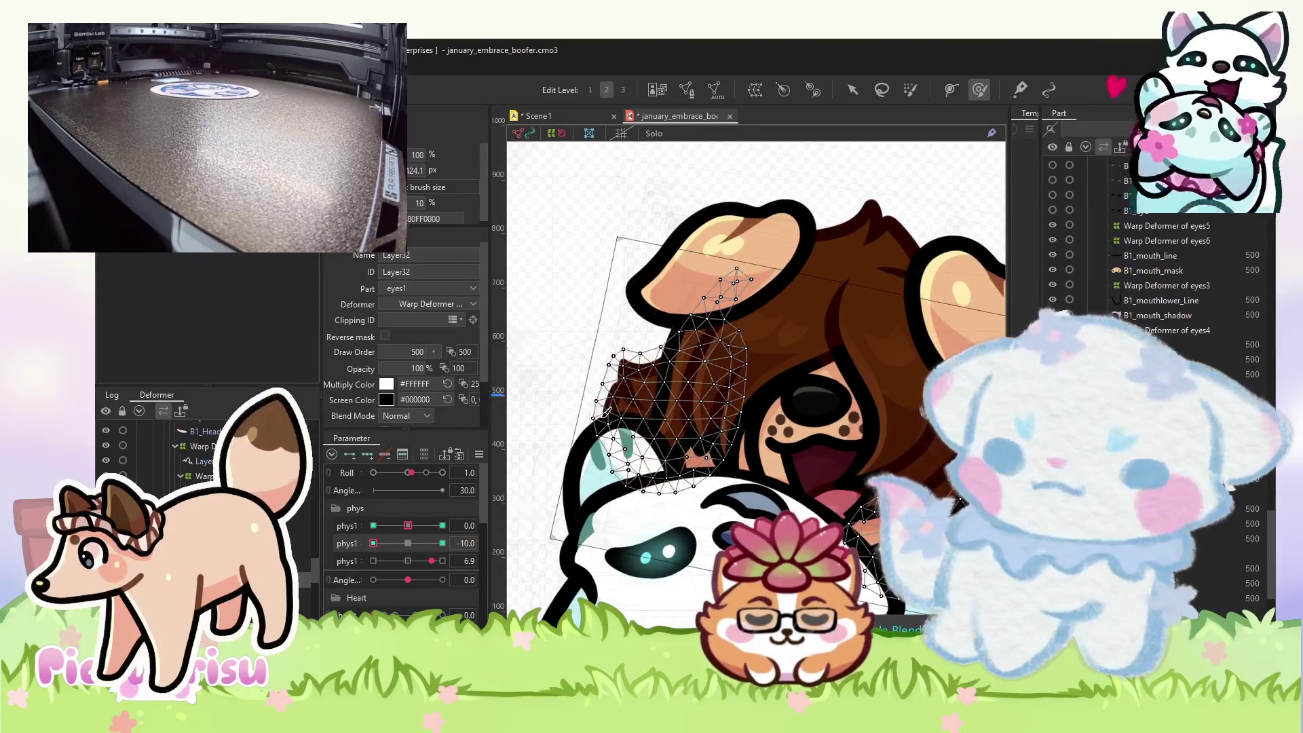
left_click(443, 543)
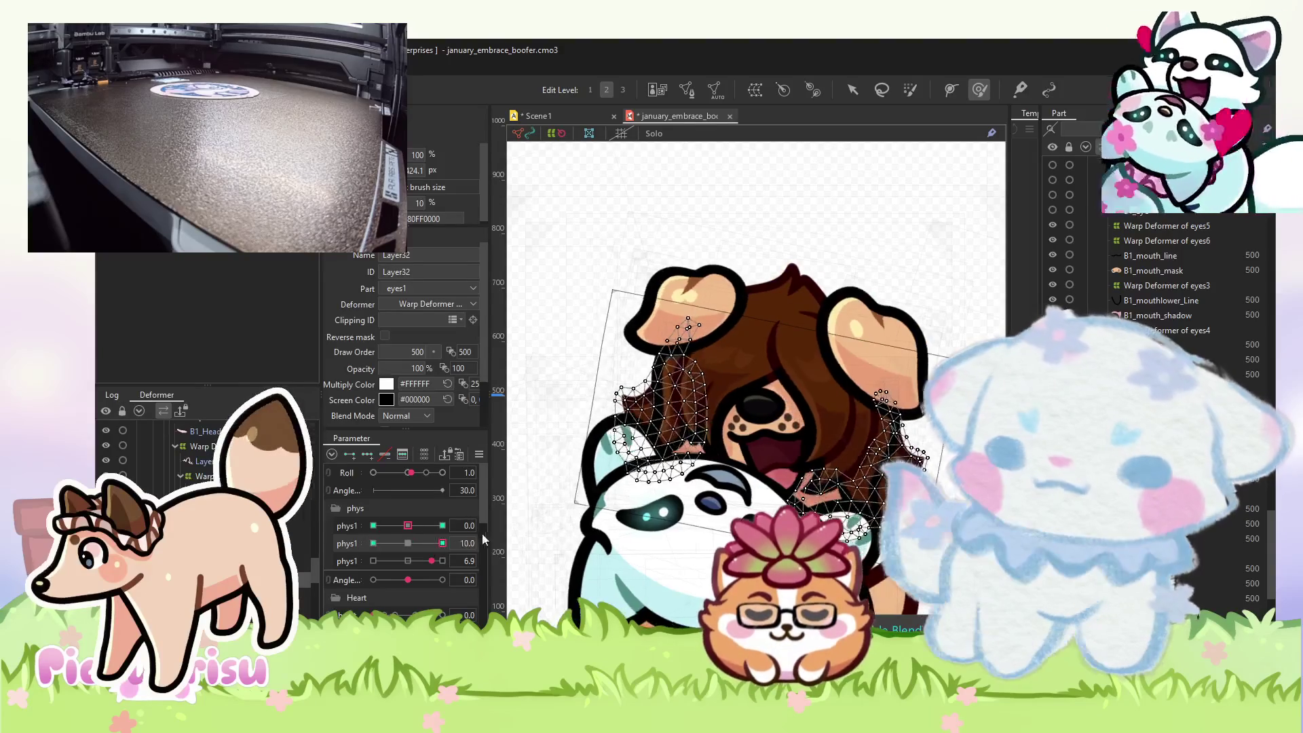
scroll(660, 315, "down", 3)
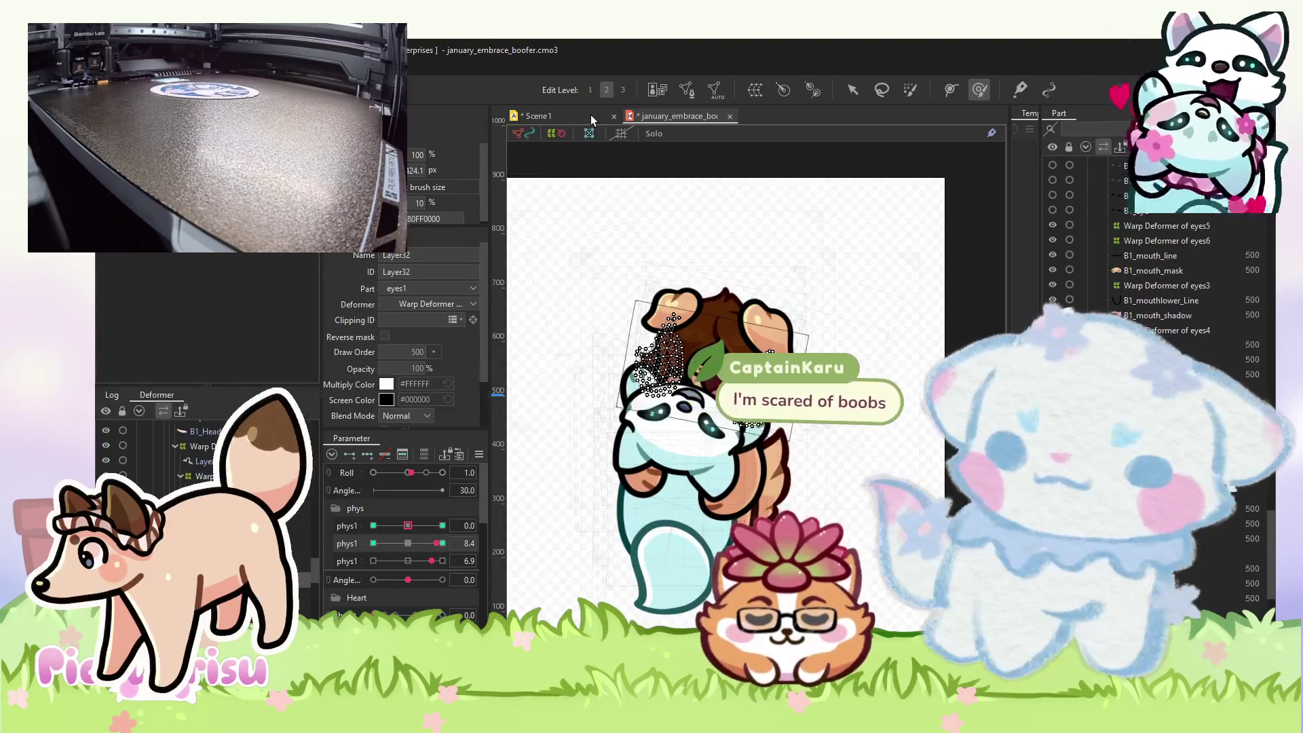
left_click(590, 115)
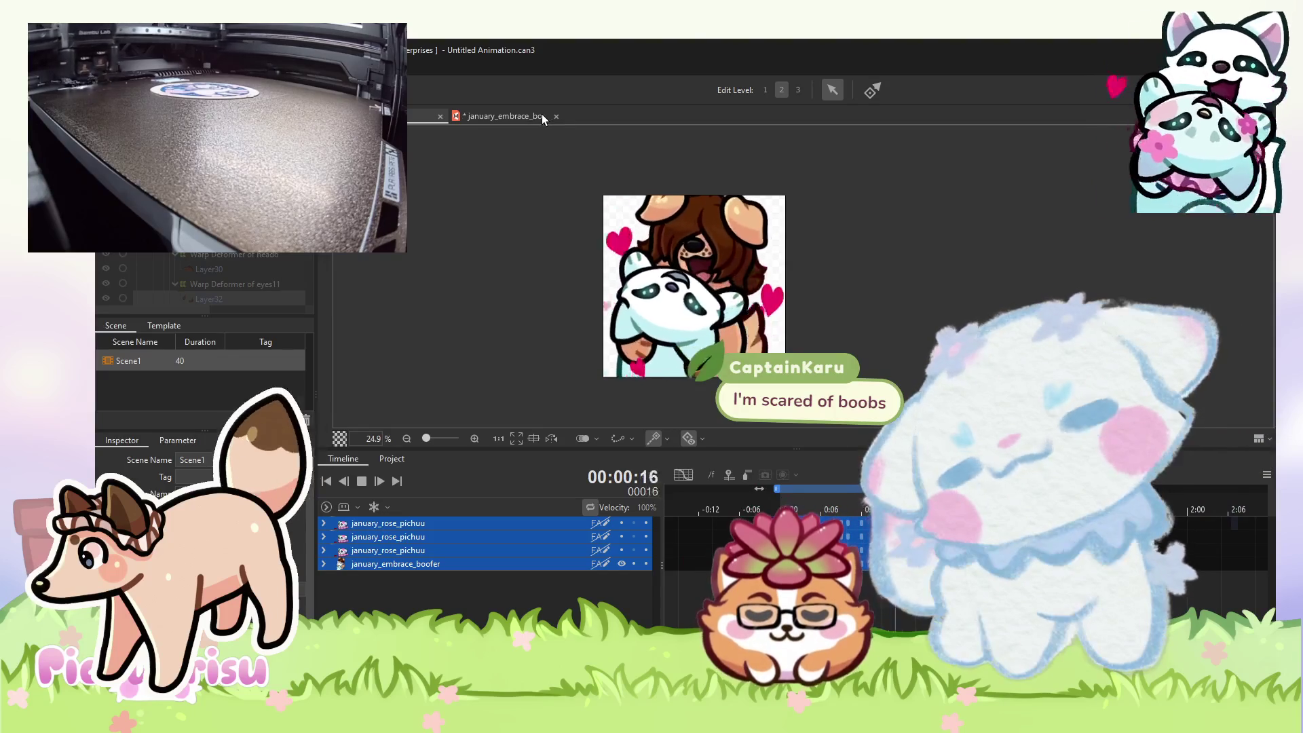
left_click(528, 115)
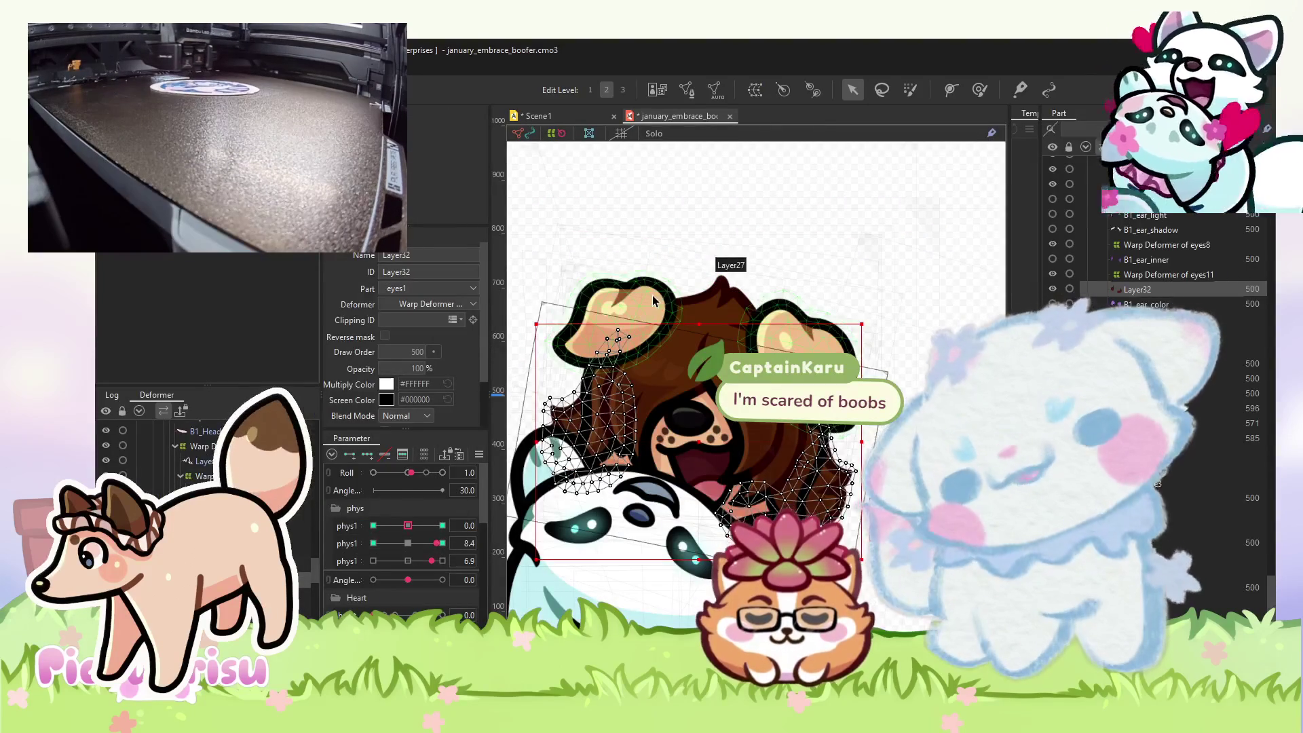
left_click(653, 301)
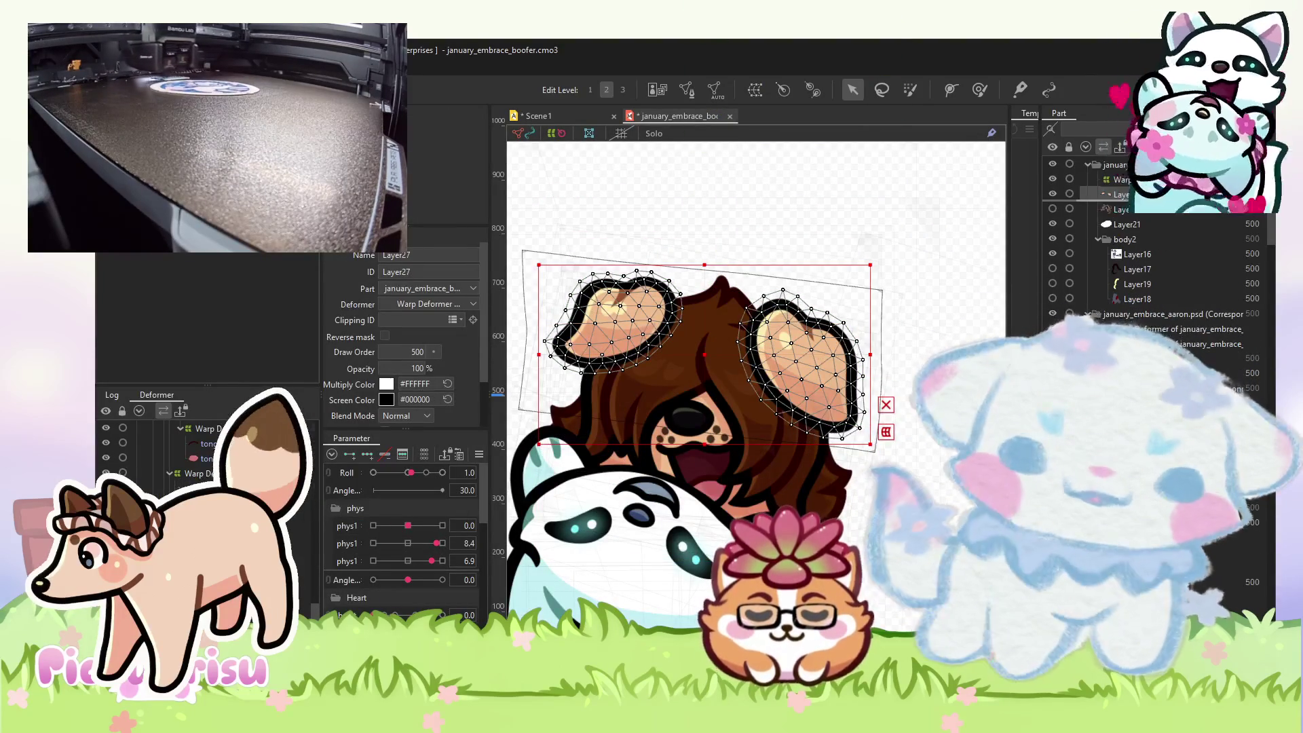
scroll(1154, 272, "up", 2)
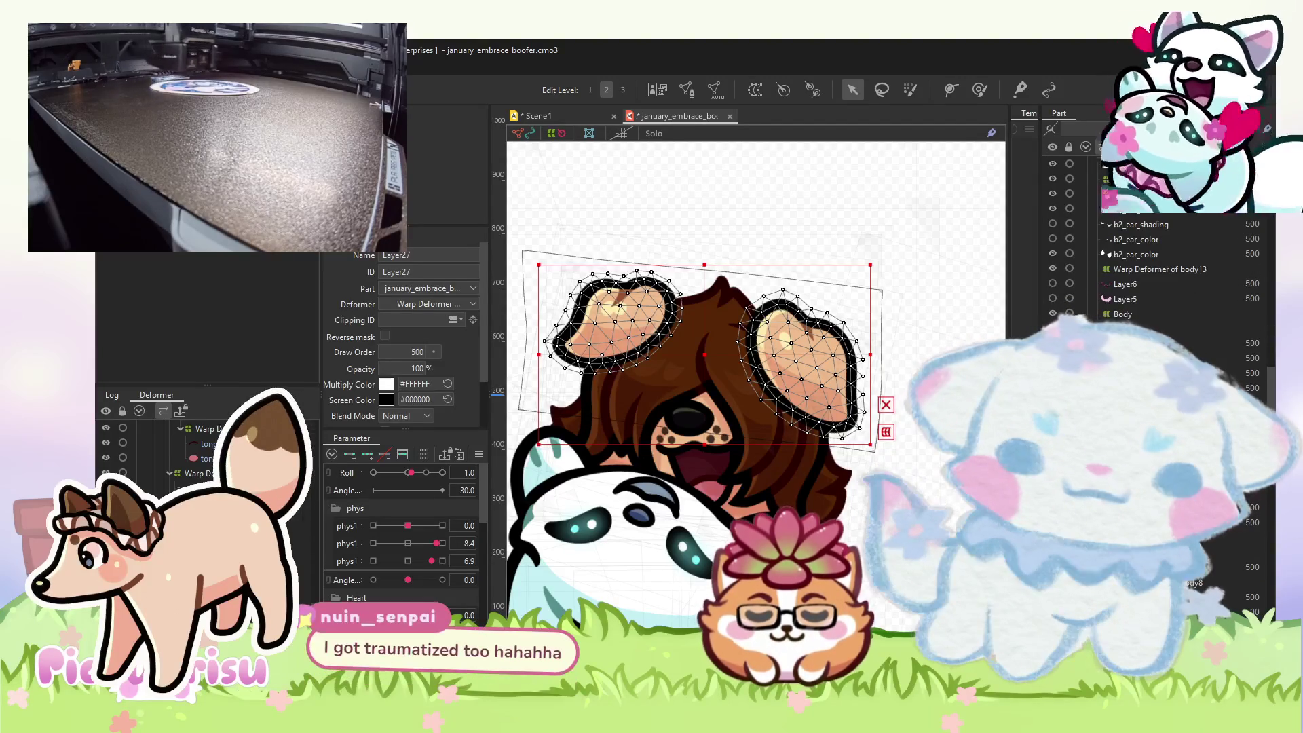
scroll(1154, 271, "down", 2)
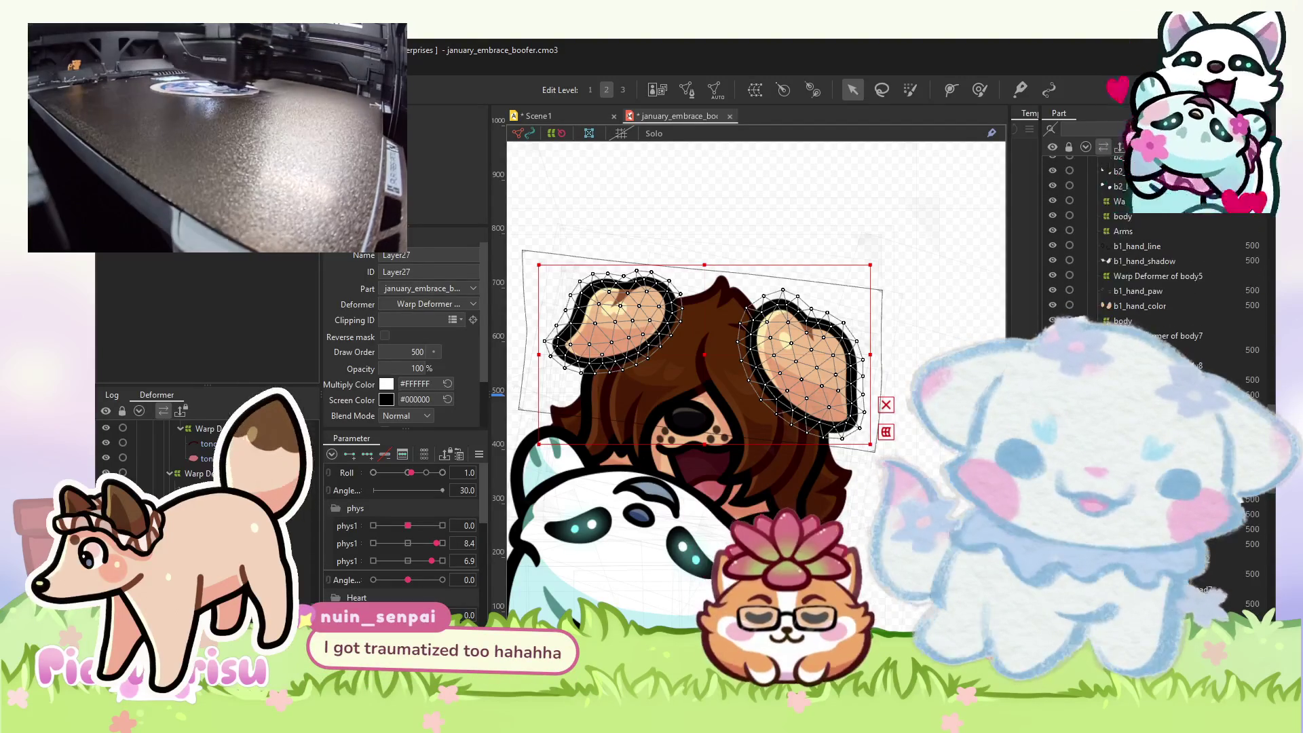
left_click(911, 458)
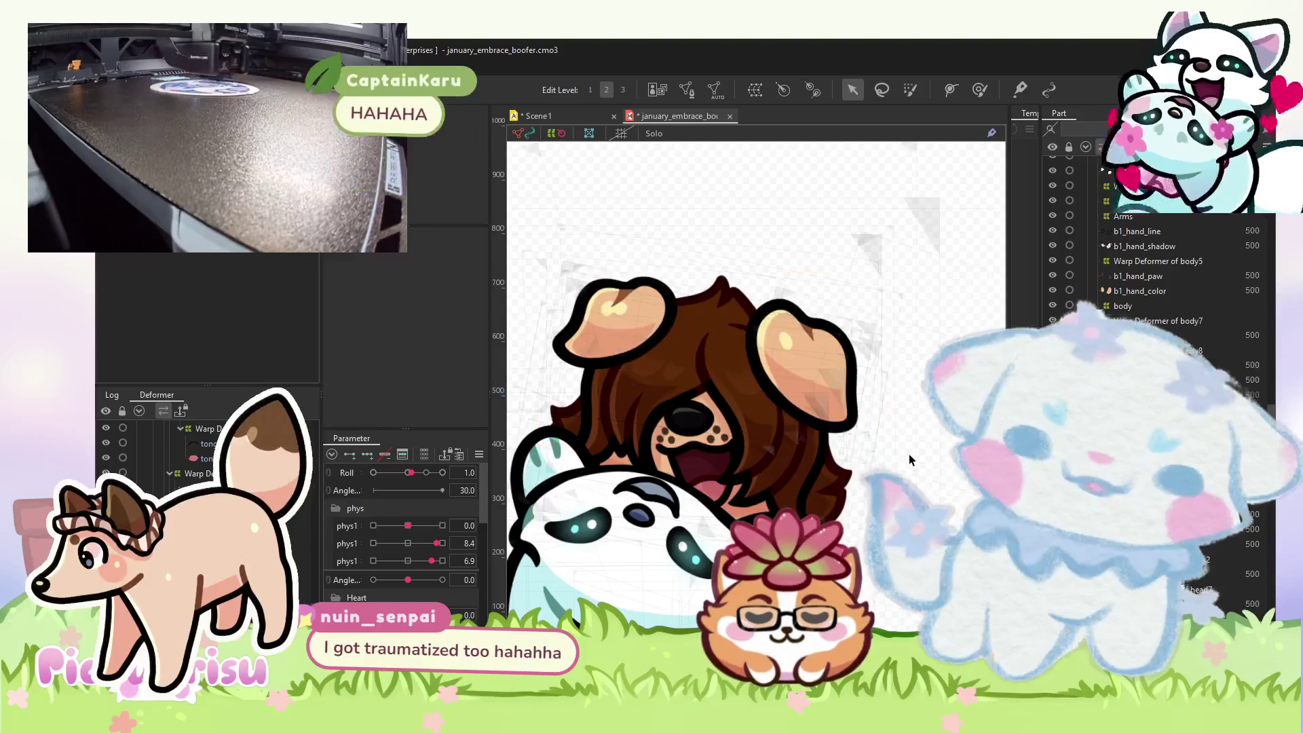
scroll(879, 429, "down", 5)
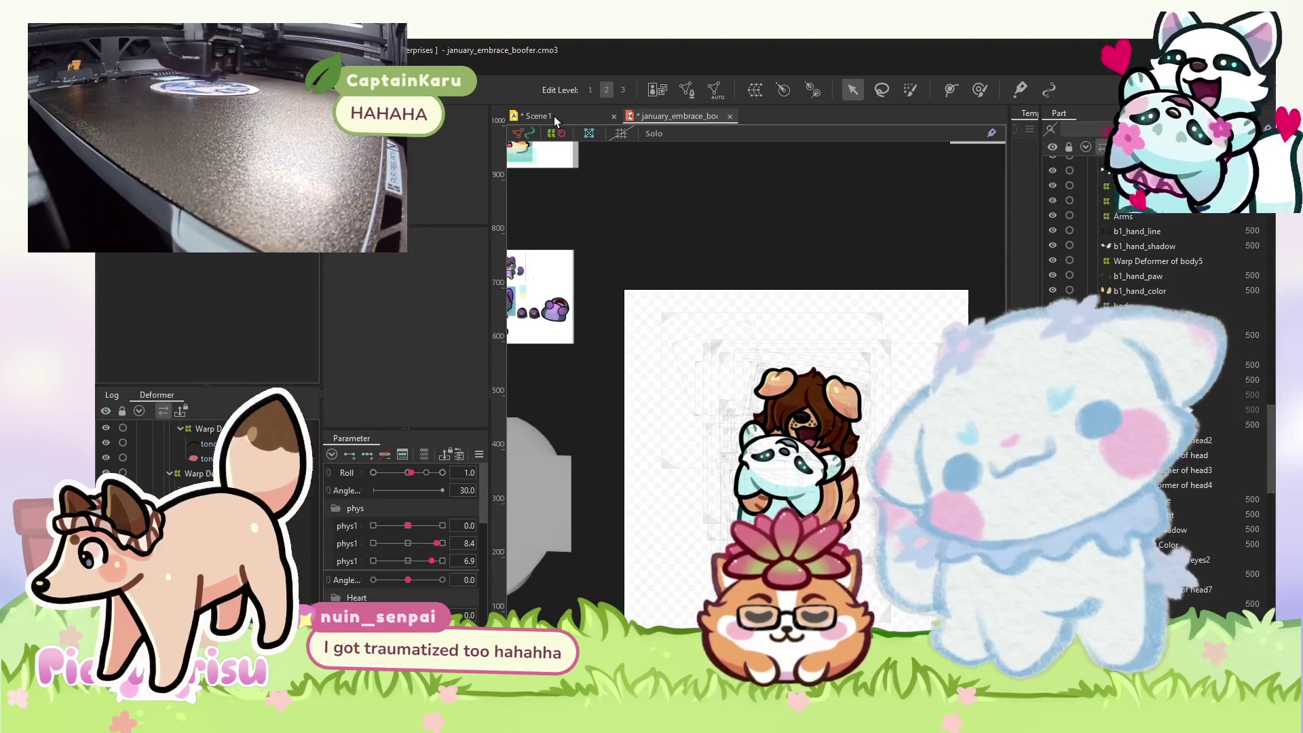
left_click(554, 116)
key("space")
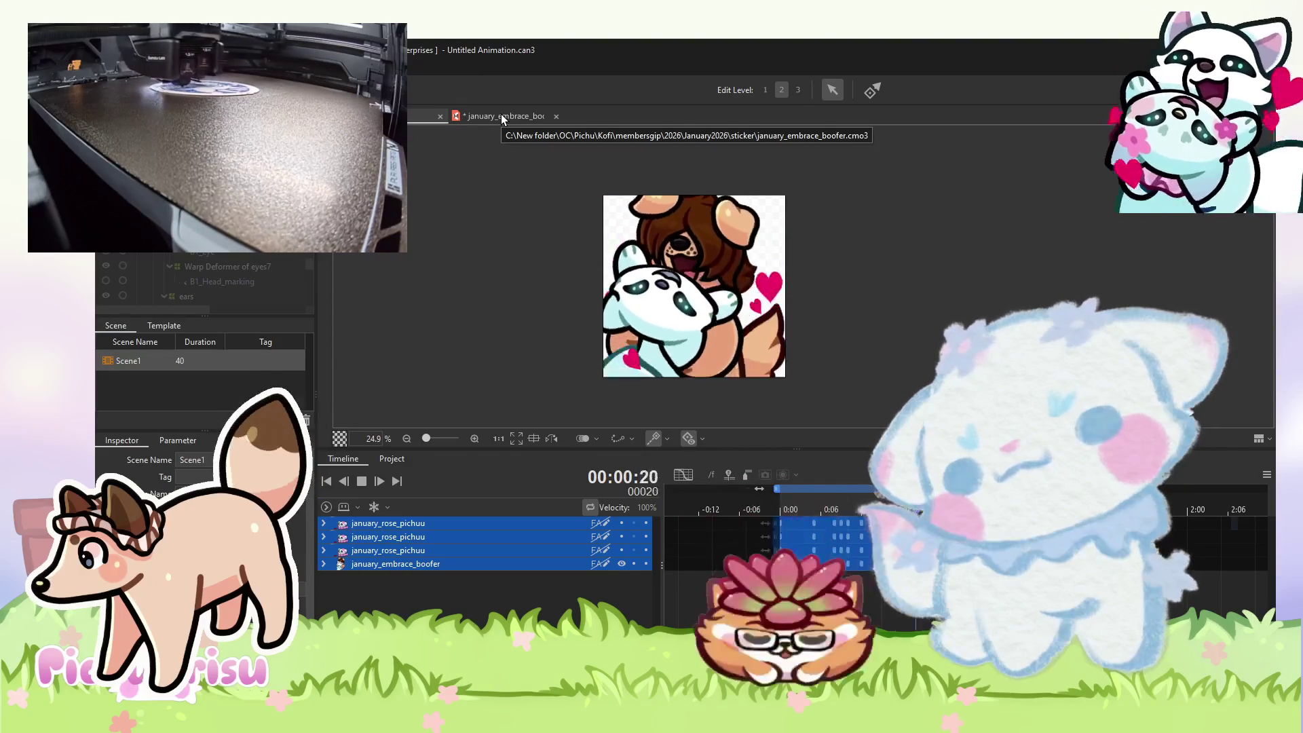
left_click(501, 114)
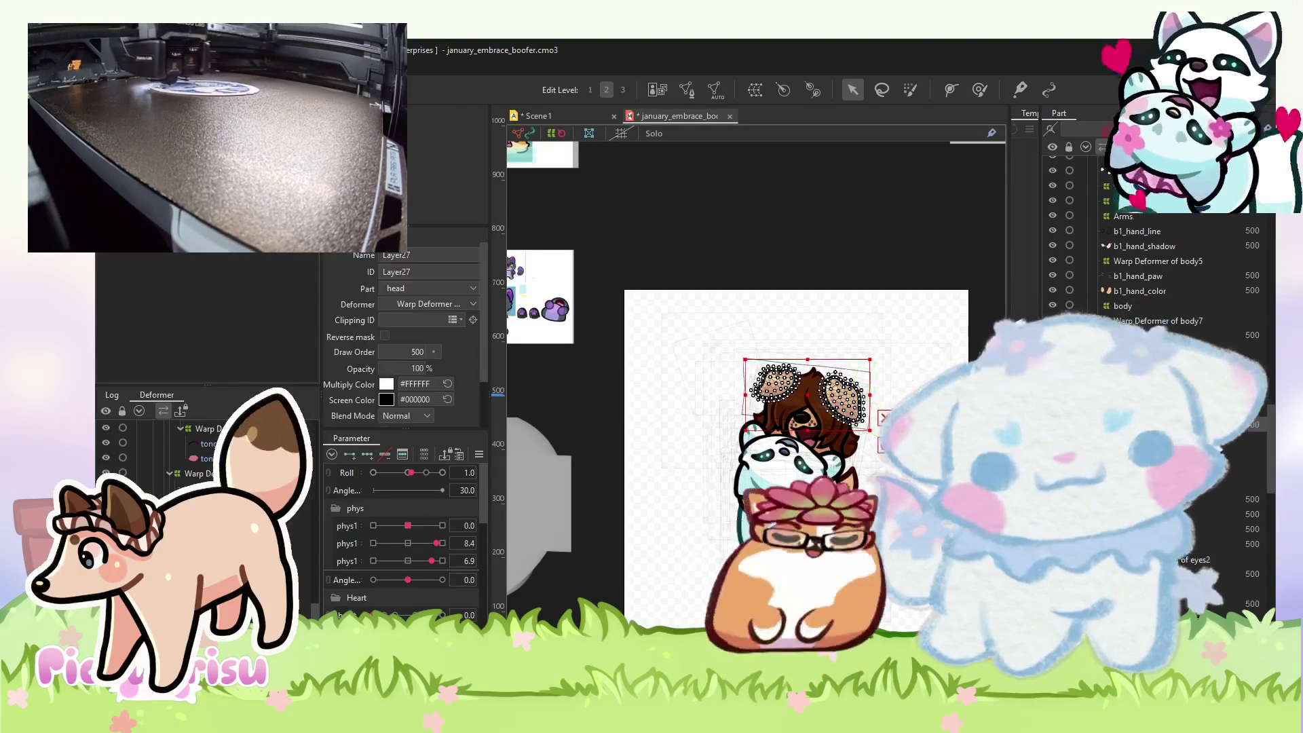
scroll(1154, 272, "up", 2)
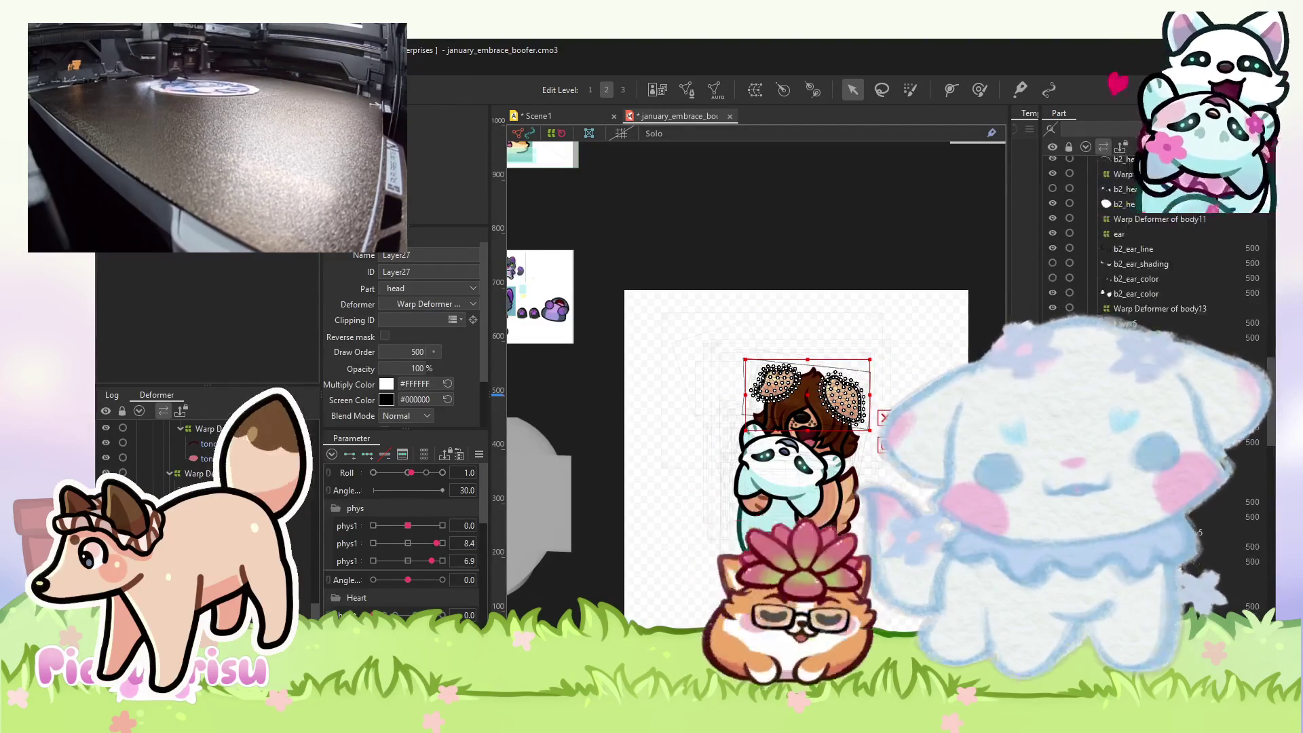
scroll(1154, 272, "down", 3)
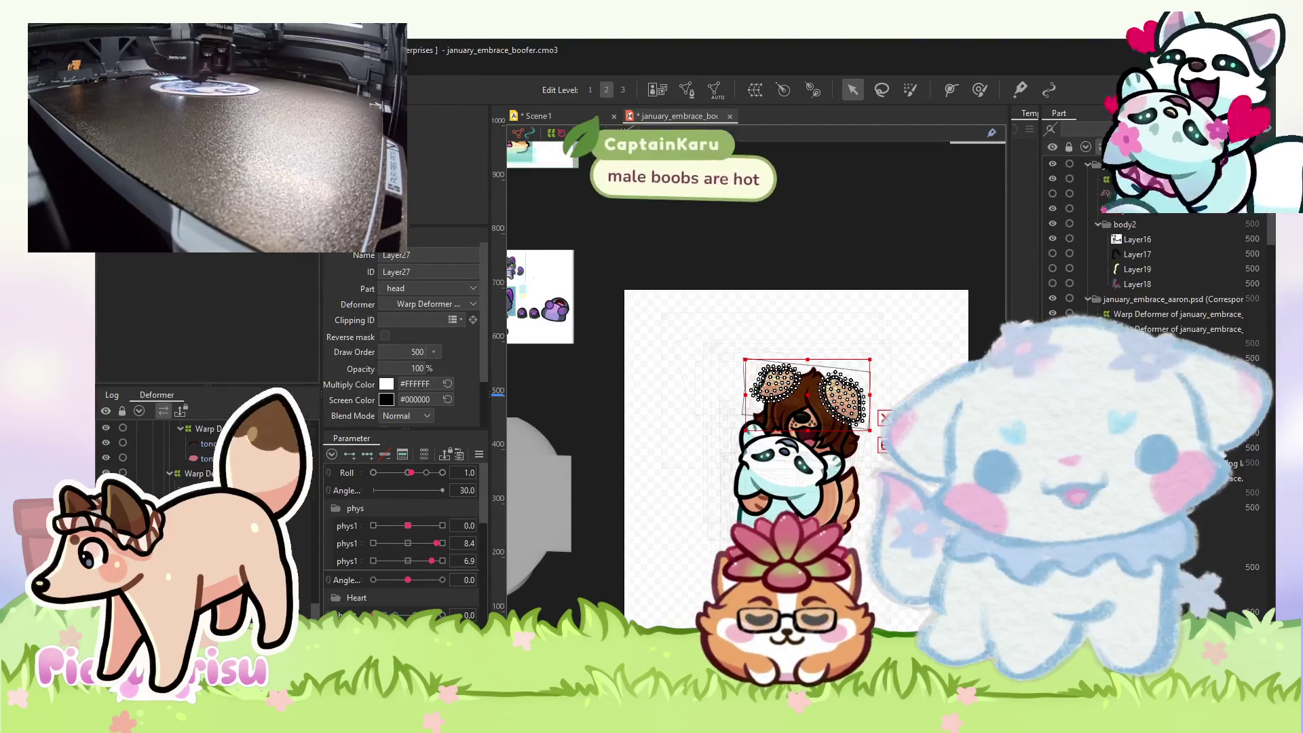
scroll(748, 433, "up", 5)
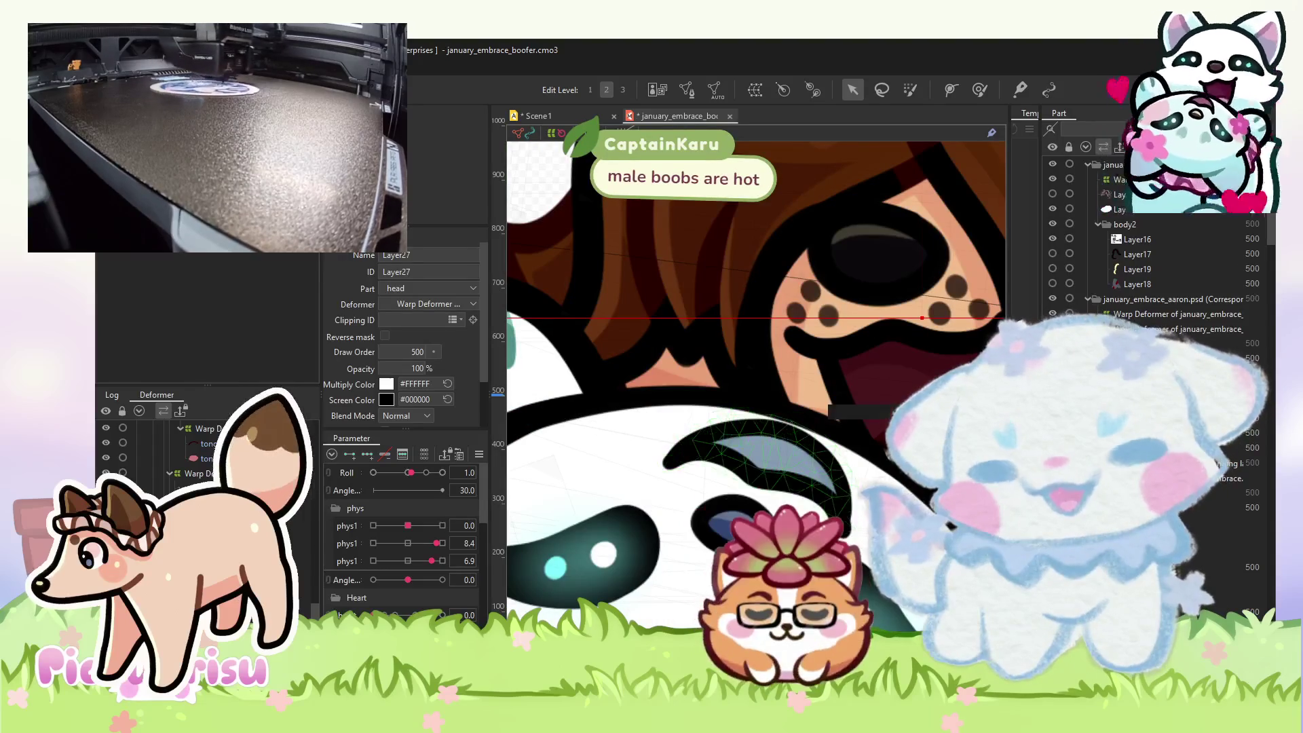
- Undo a head deformation and select the head meshes with the eyes9 and head3 warp deformers
scroll(203, 468, "down", 3)
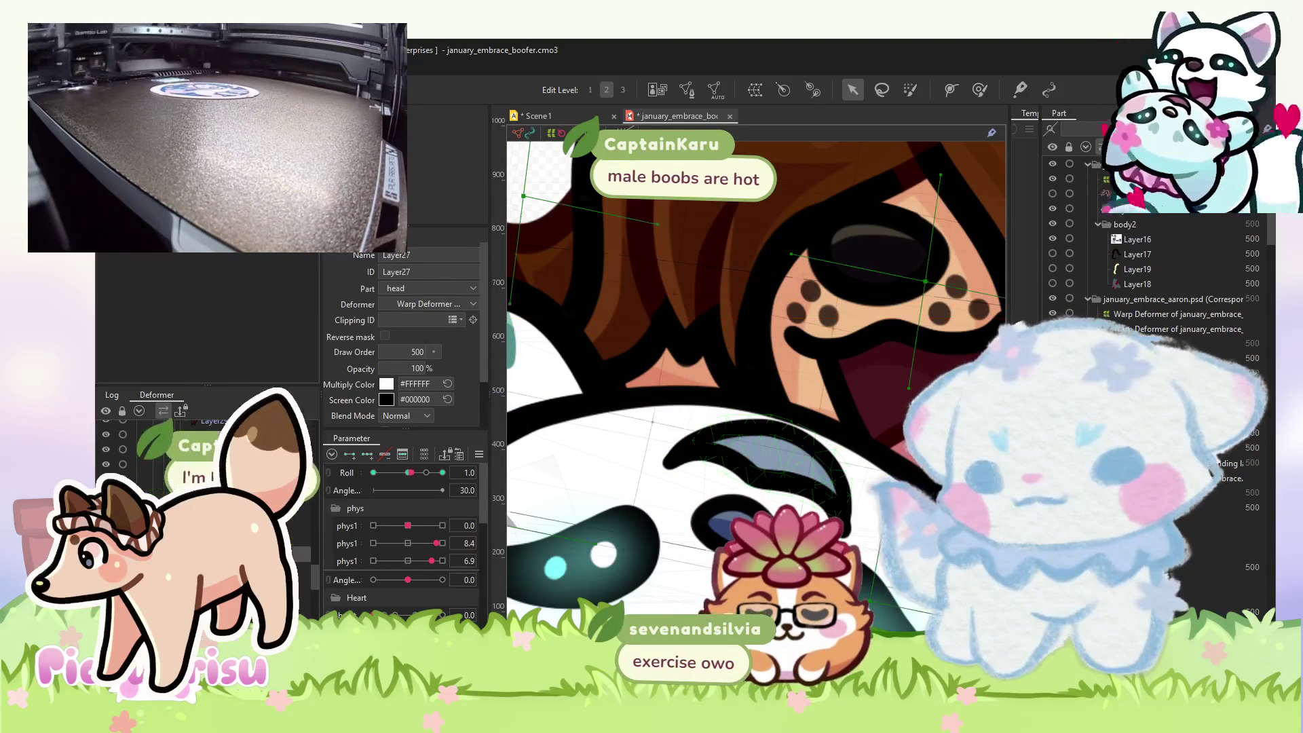
left_click(706, 467)
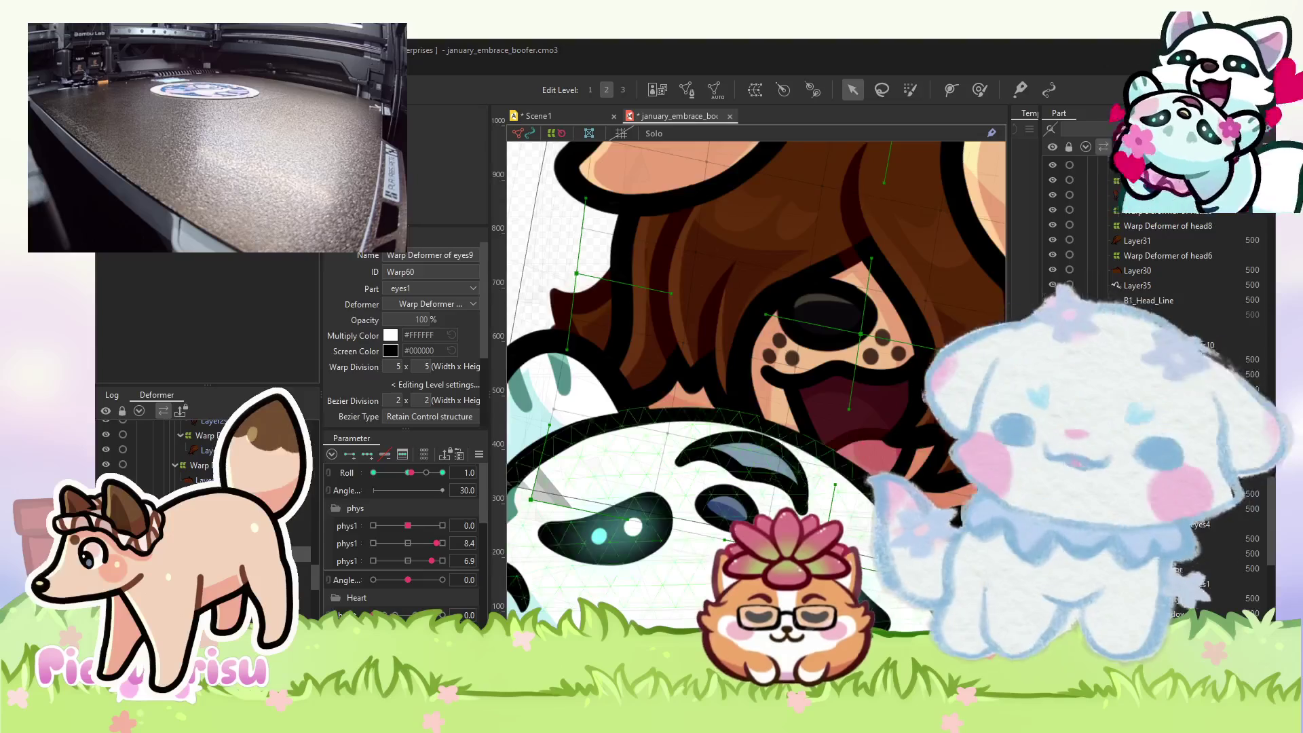
key("ctrl+z")
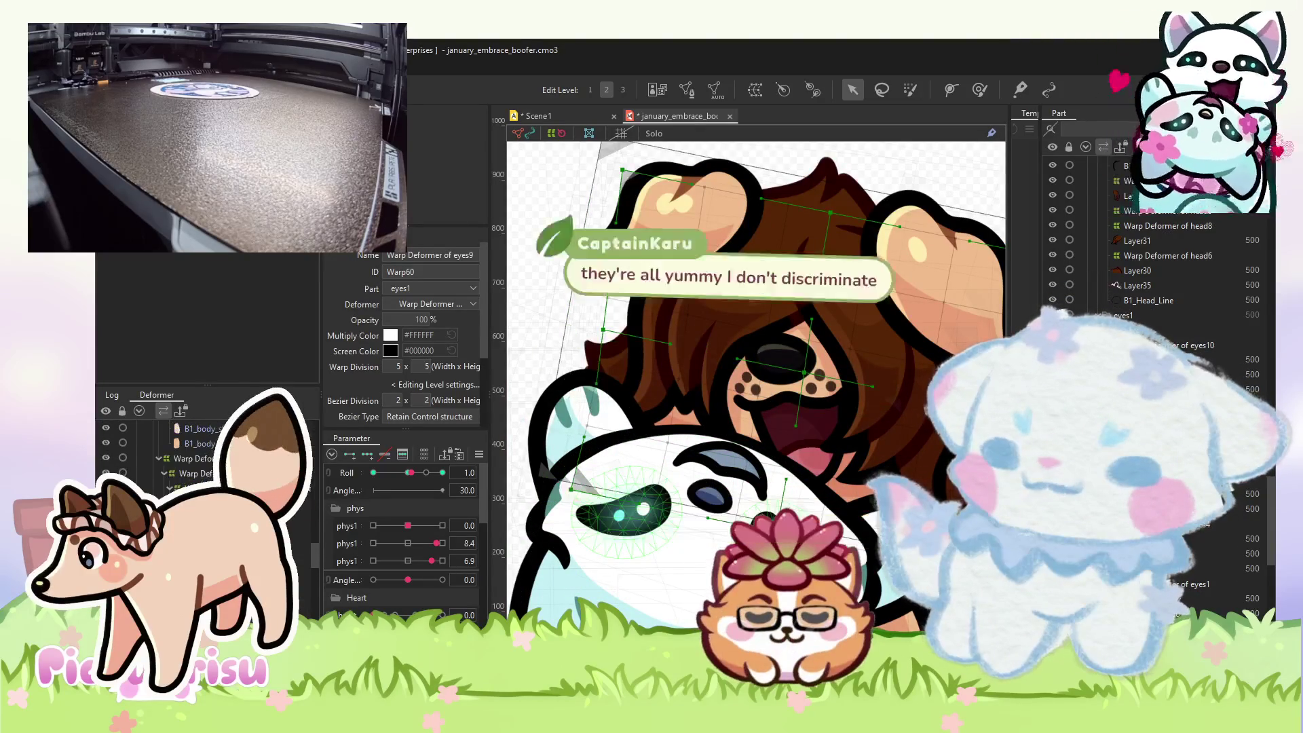
left_click(1149, 300)
left_click(672, 488)
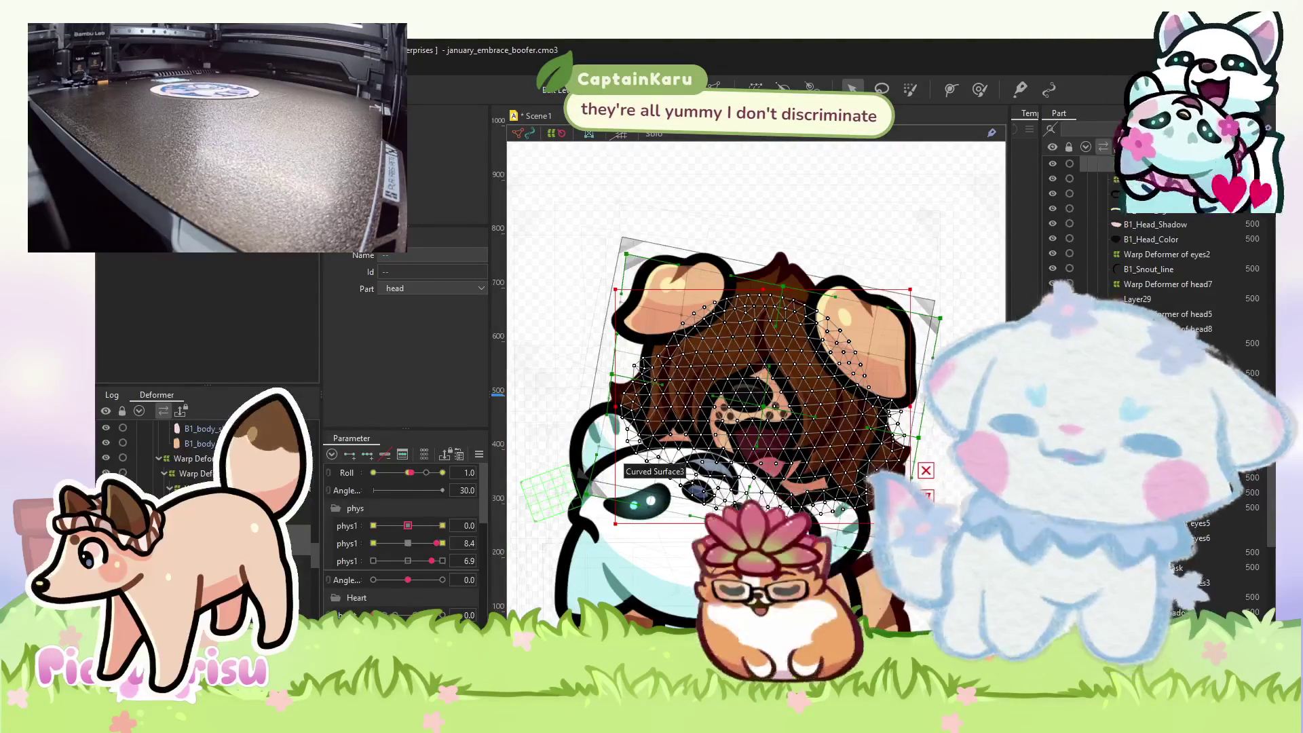
left_click(655, 475)
left_click(655, 489, "ctrl")
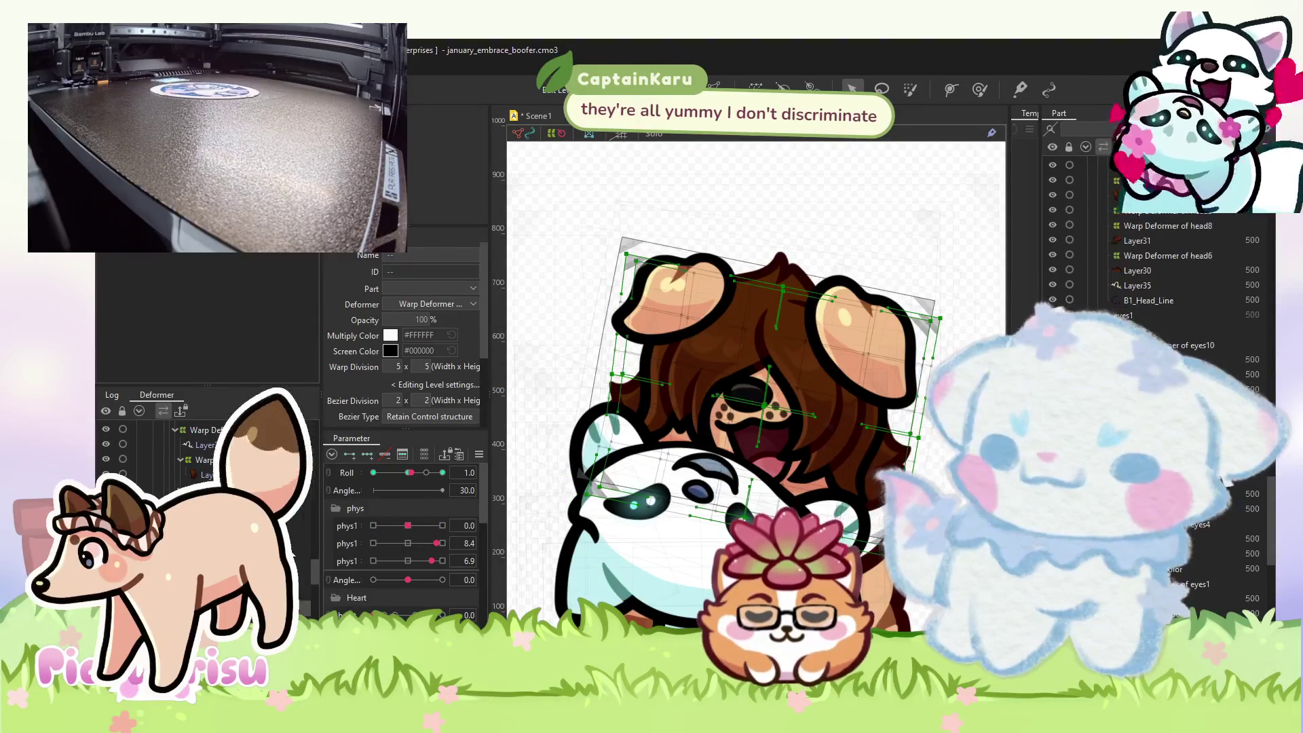
- Enlarge the Deform Brush to about 518 px and preview Roll at 10.0 and -10.0
left_click(443, 472)
key("b")
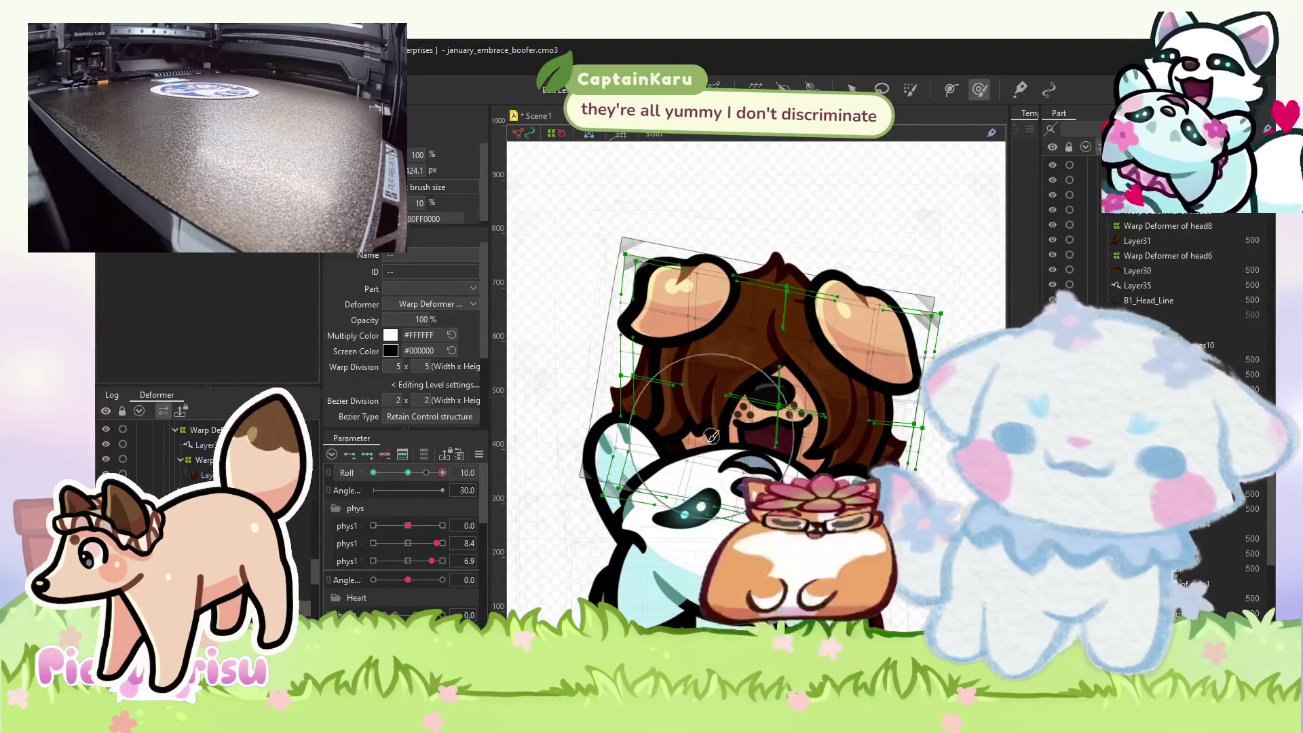
scroll(643, 508, "up", 5)
left_click_drag(619, 555, 651, 527)
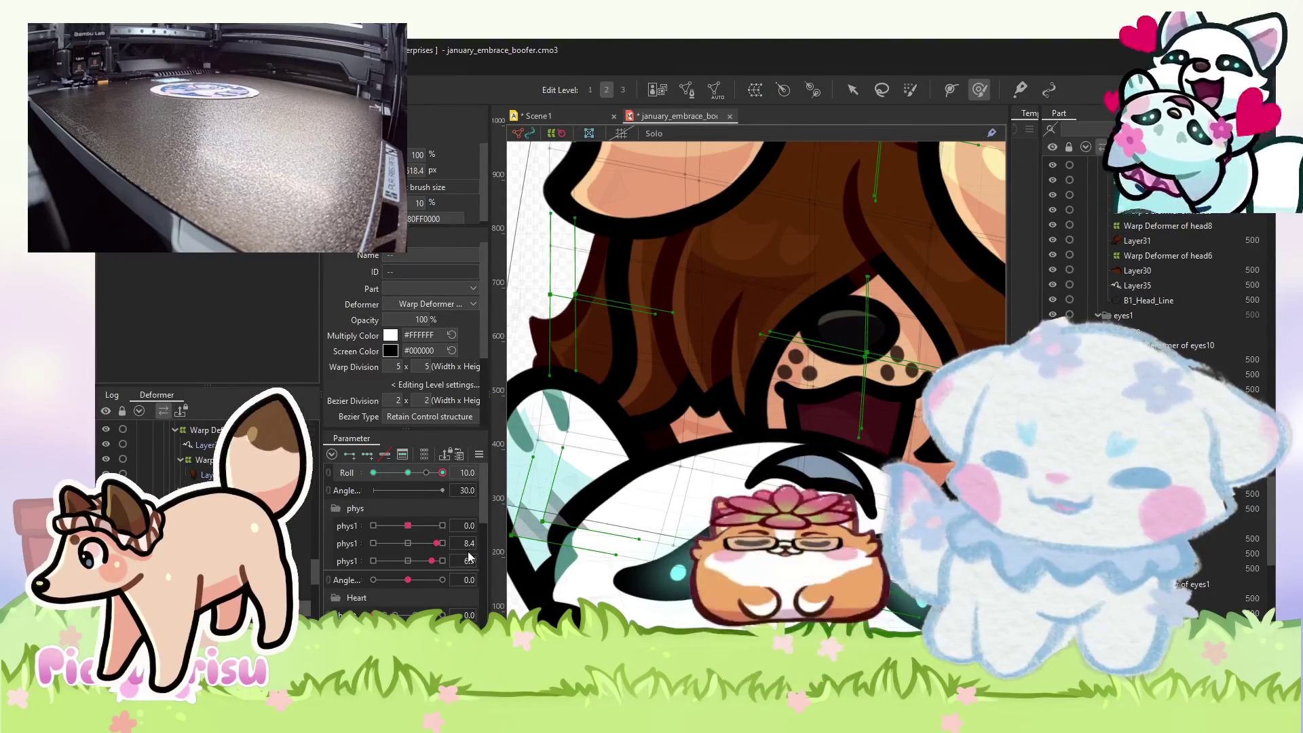
left_click(373, 472)
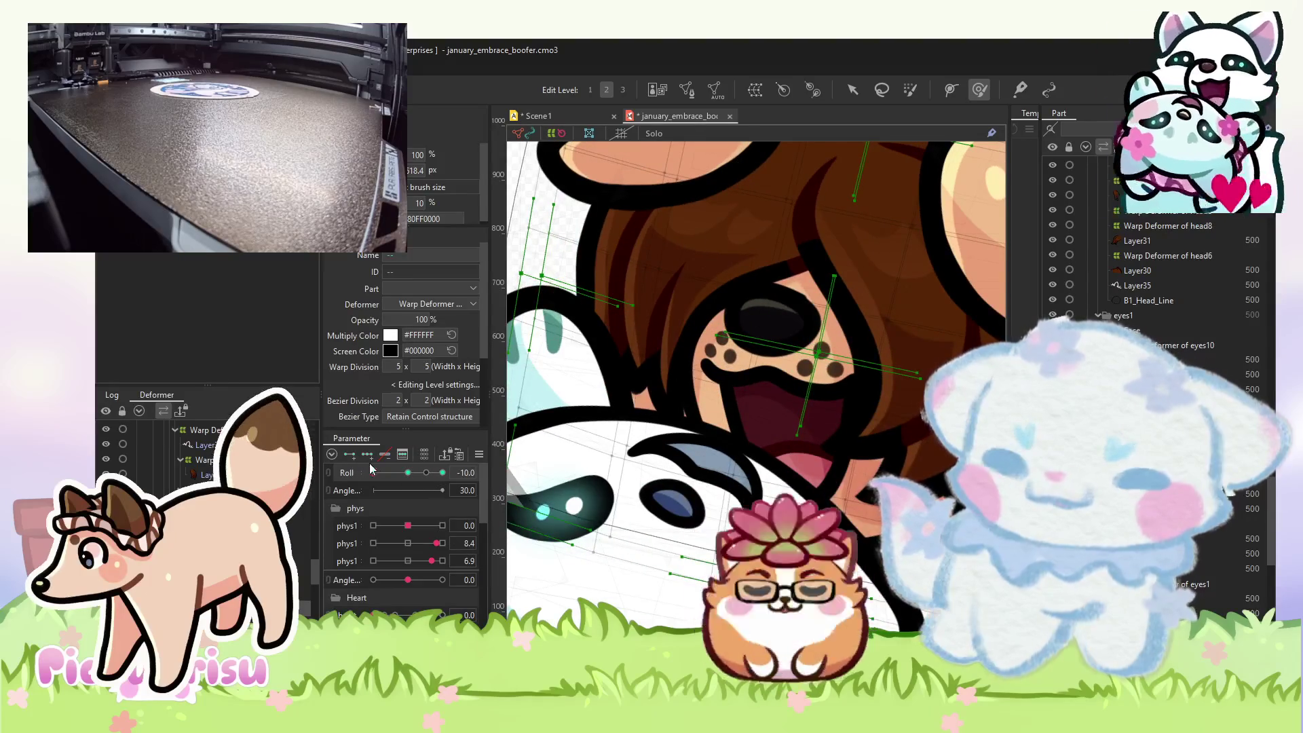
- Select the b2_hand_color mesh and switch to the Deform Brush
scroll(550, 408, "up", 3)
left_click(853, 89)
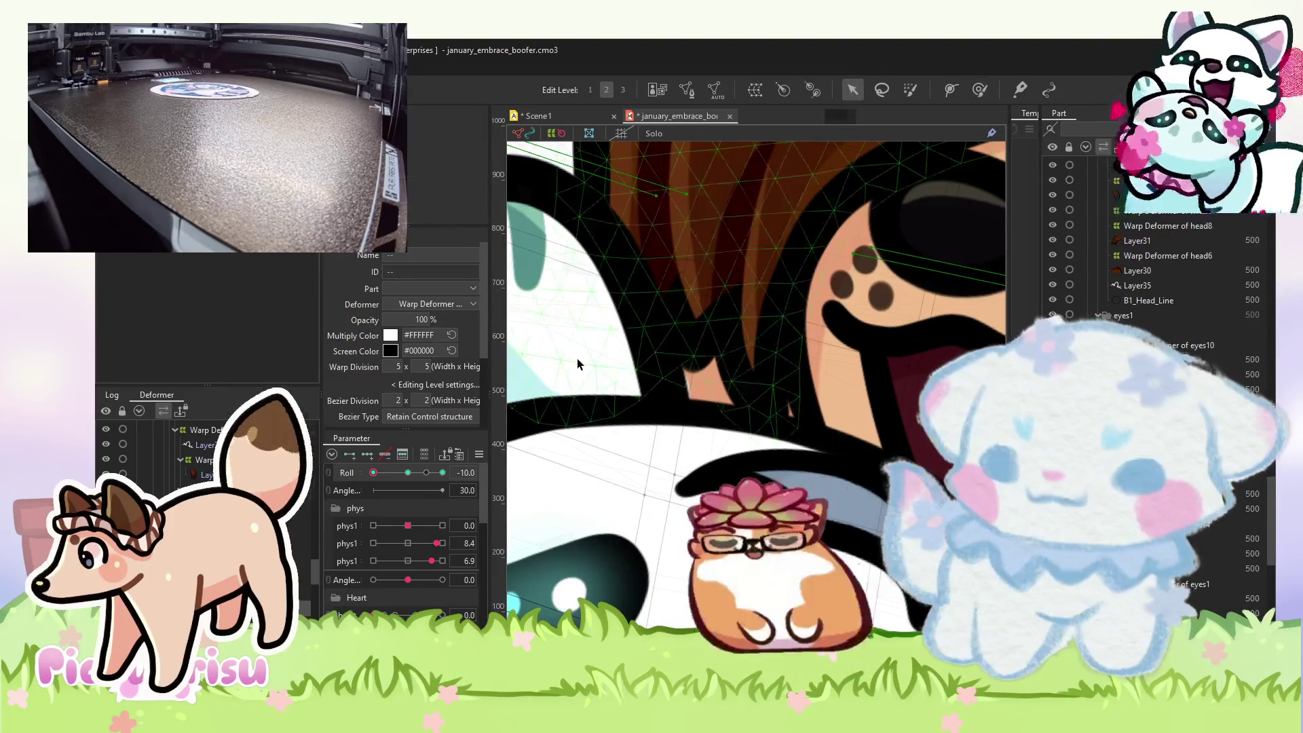
left_click(577, 366)
left_click(980, 89)
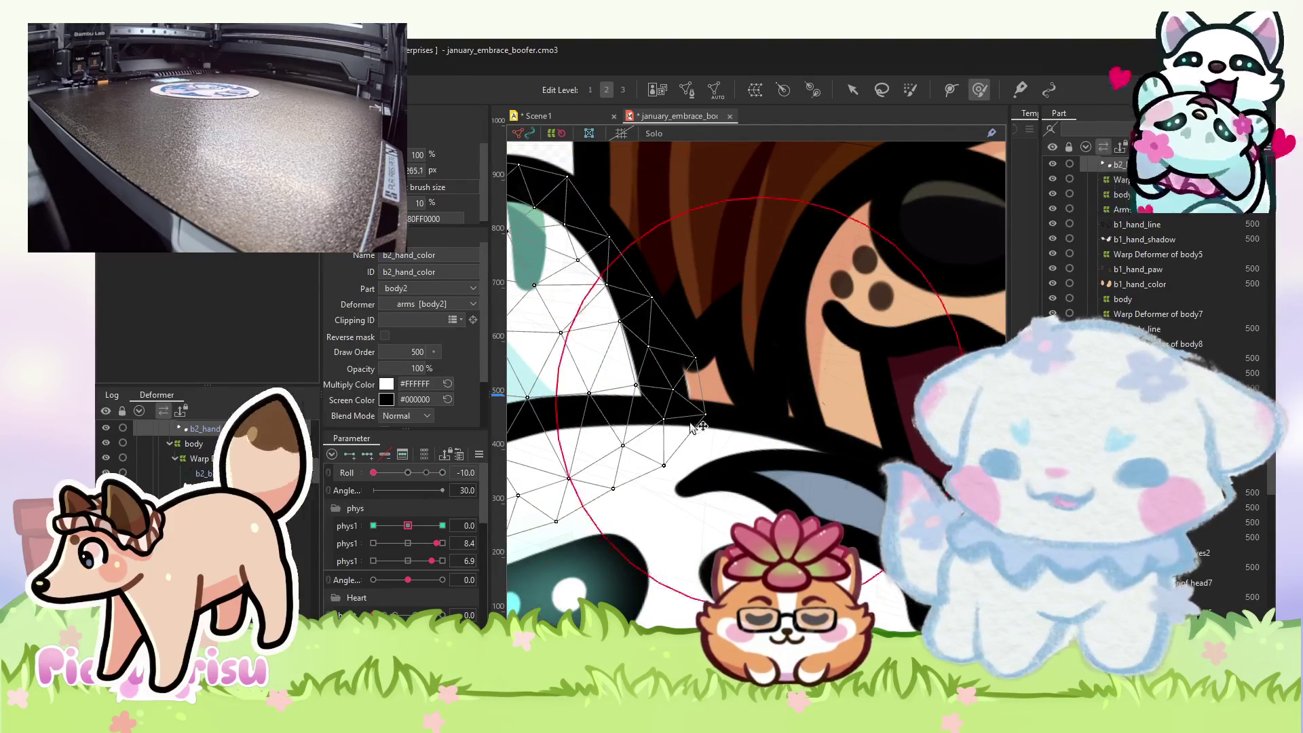
- Push the b2_hand_color right edge inward at phys1 10 and compare it against -10
left_click_drag(794, 405, 786, 406)
scroll(785, 406, "down", 5)
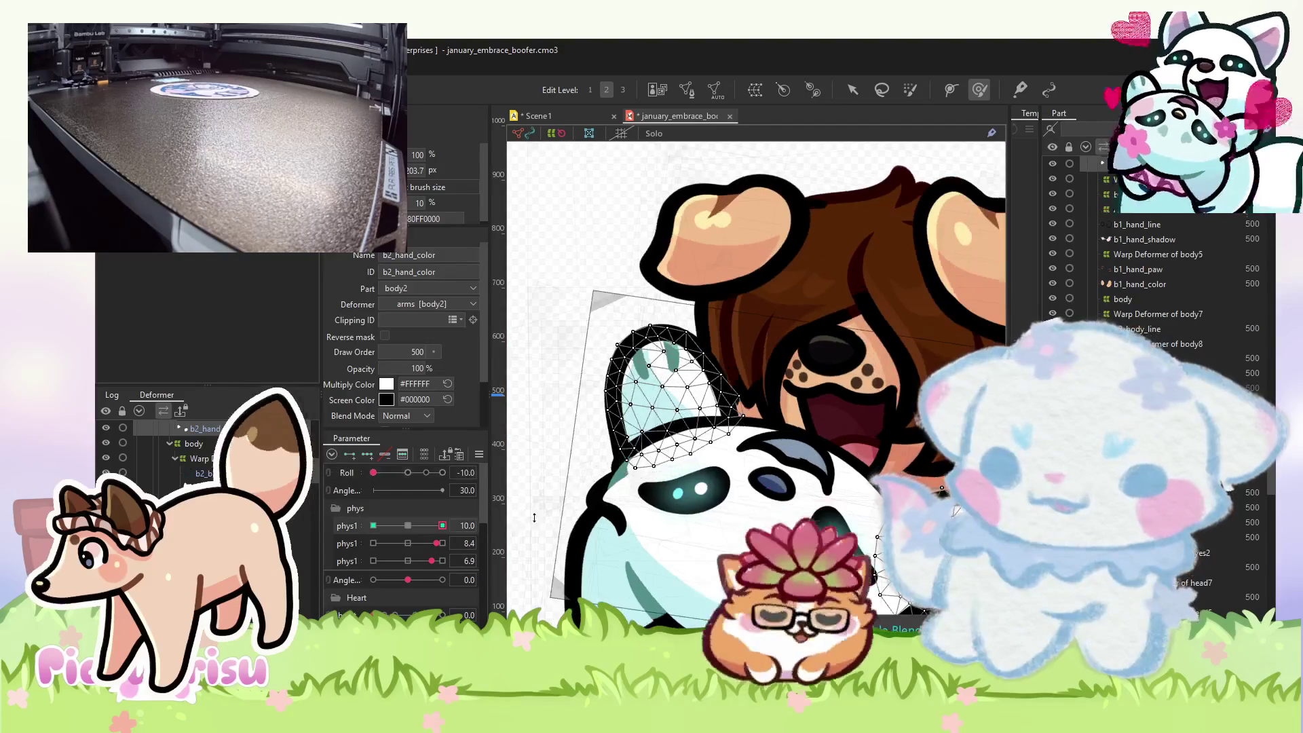
left_click(443, 526)
scroll(621, 496, "up", 3)
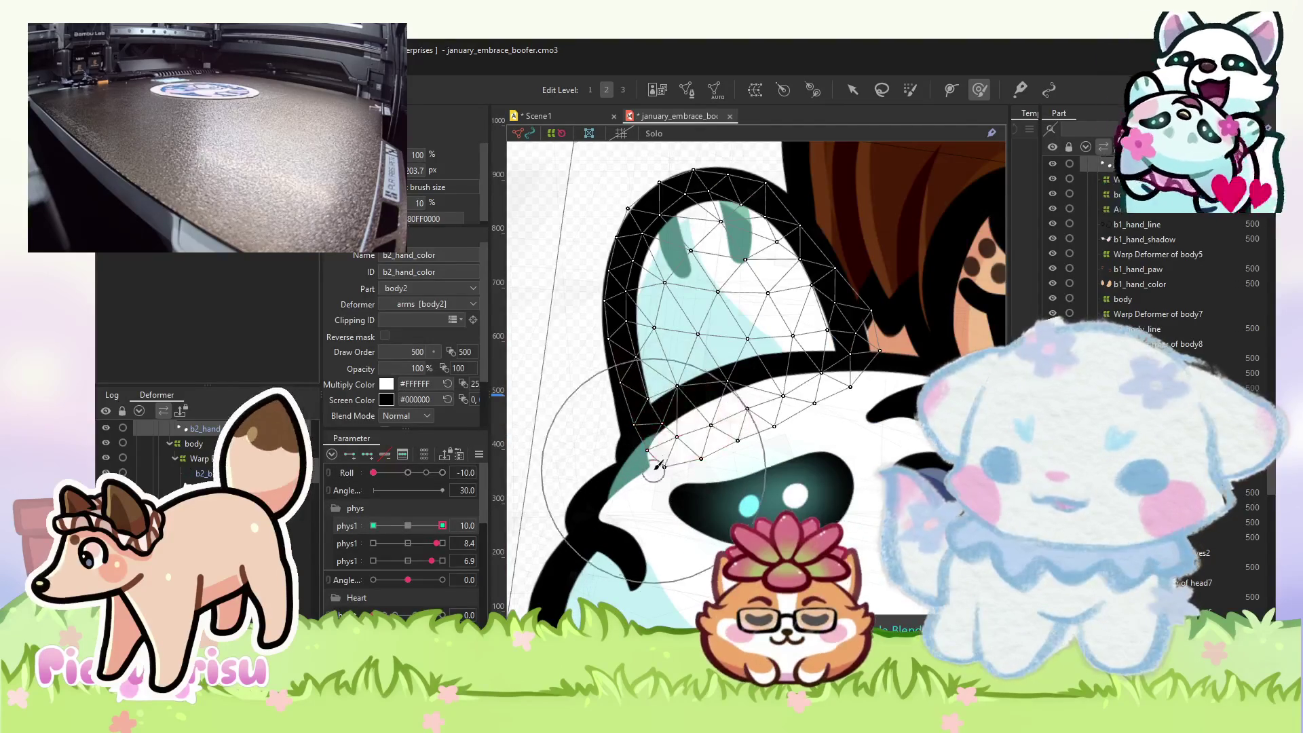
left_click_drag(895, 360, 833, 380)
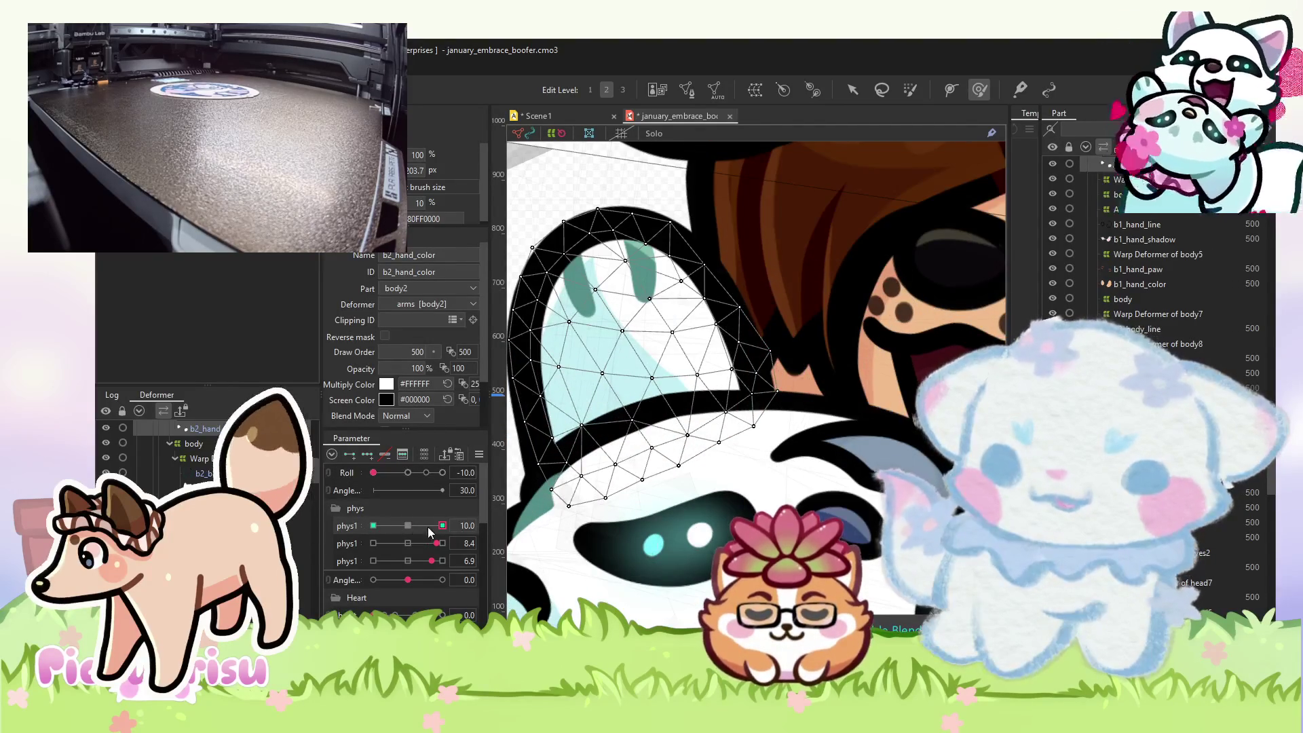
left_click(374, 526)
left_click(443, 525)
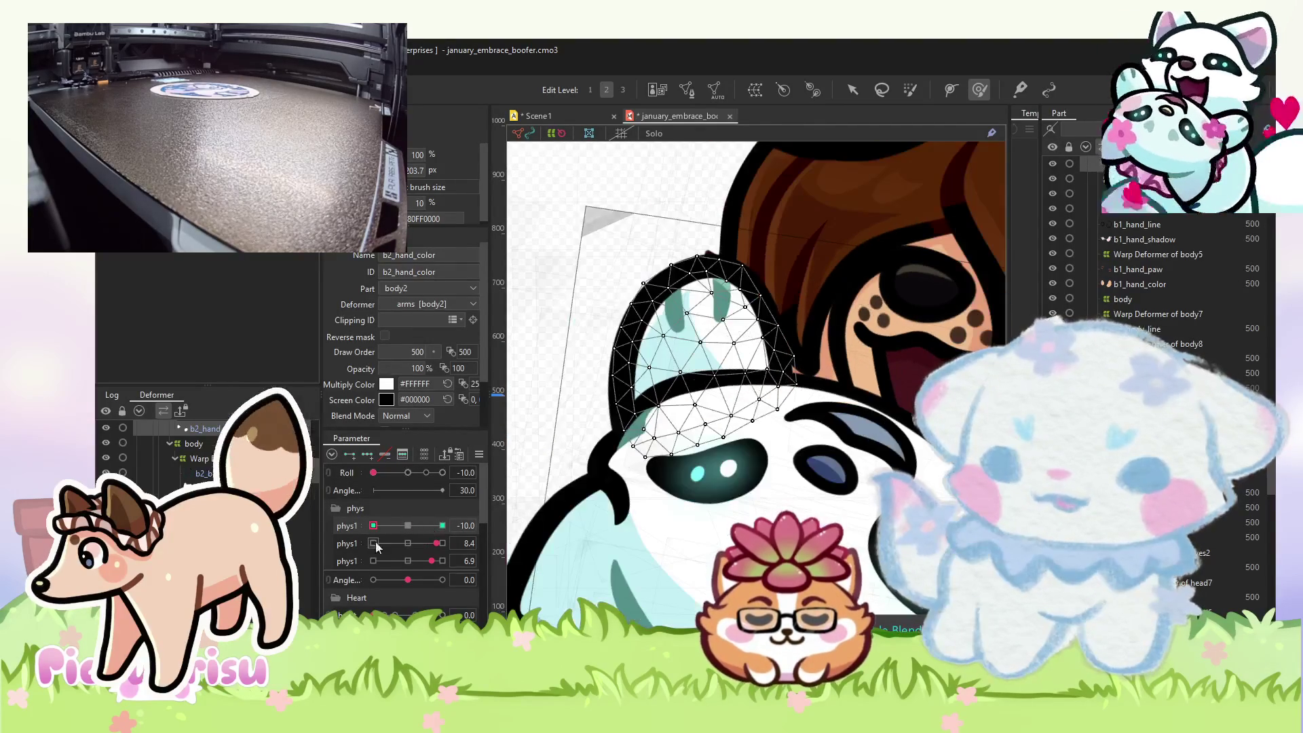
left_click(373, 526)
left_click(442, 526)
left_click(373, 525)
- Inspect the mouth, shadow and head meshes, reset phys1 to 0, and set Roll to 10
scroll(747, 343, "up", 5)
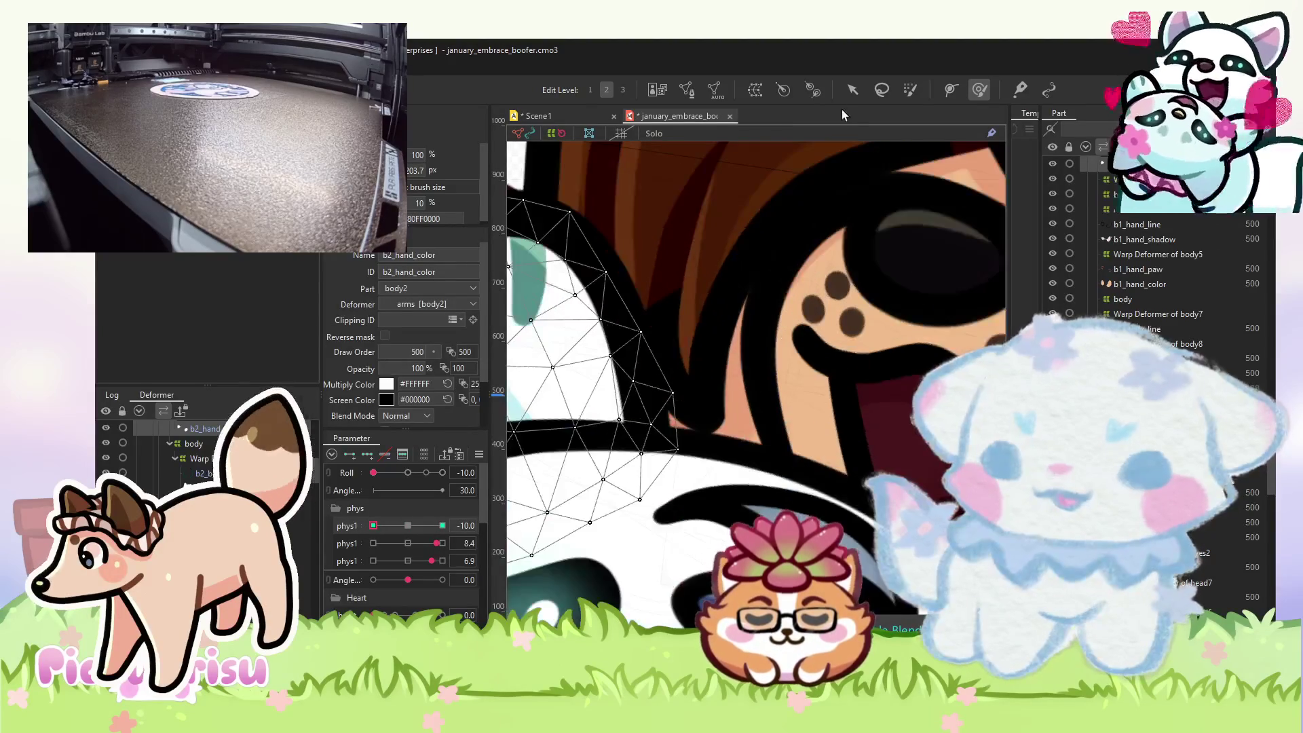
left_click(854, 91)
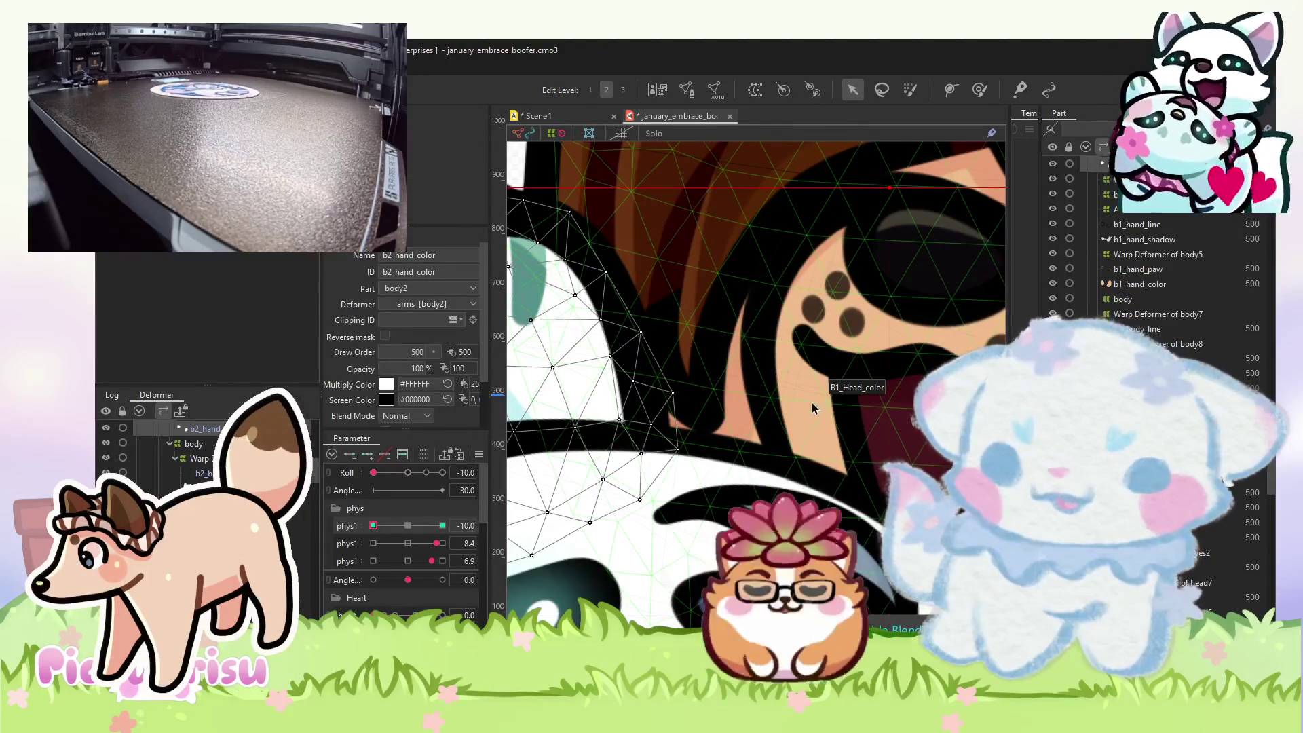
left_click(840, 368)
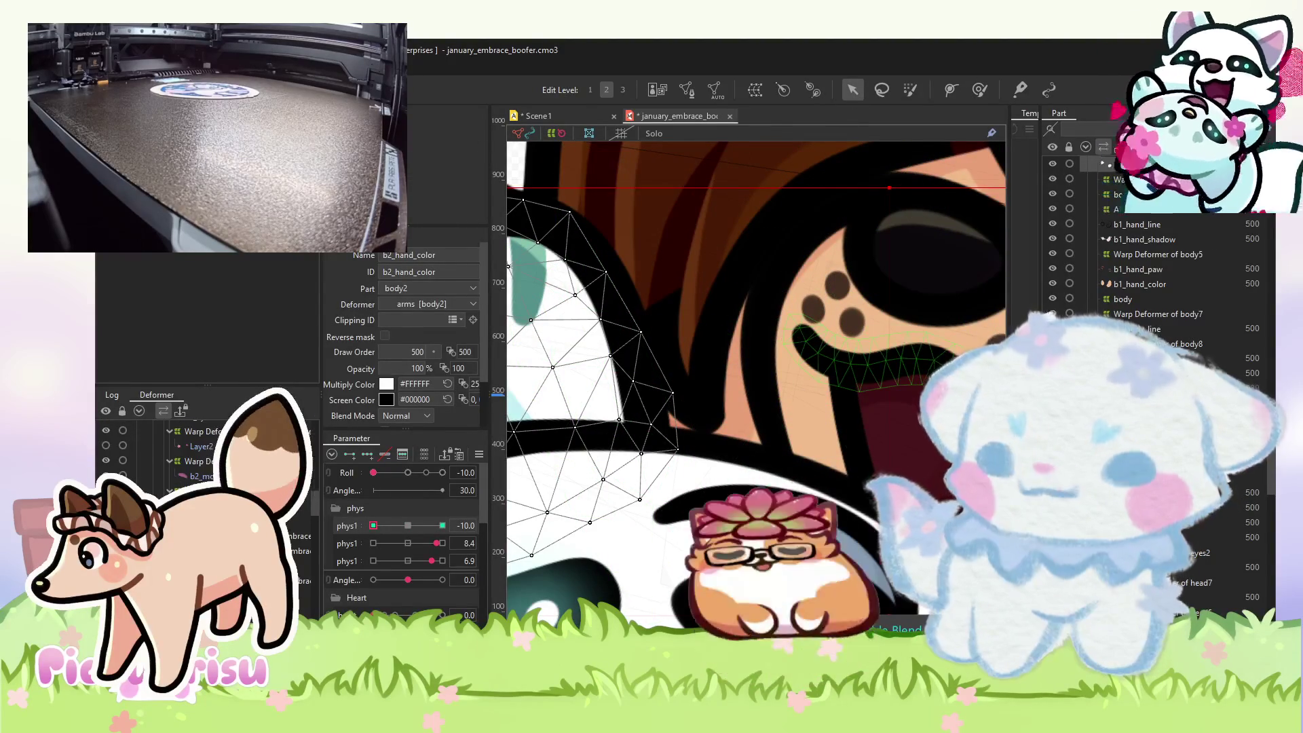
left_click(859, 327)
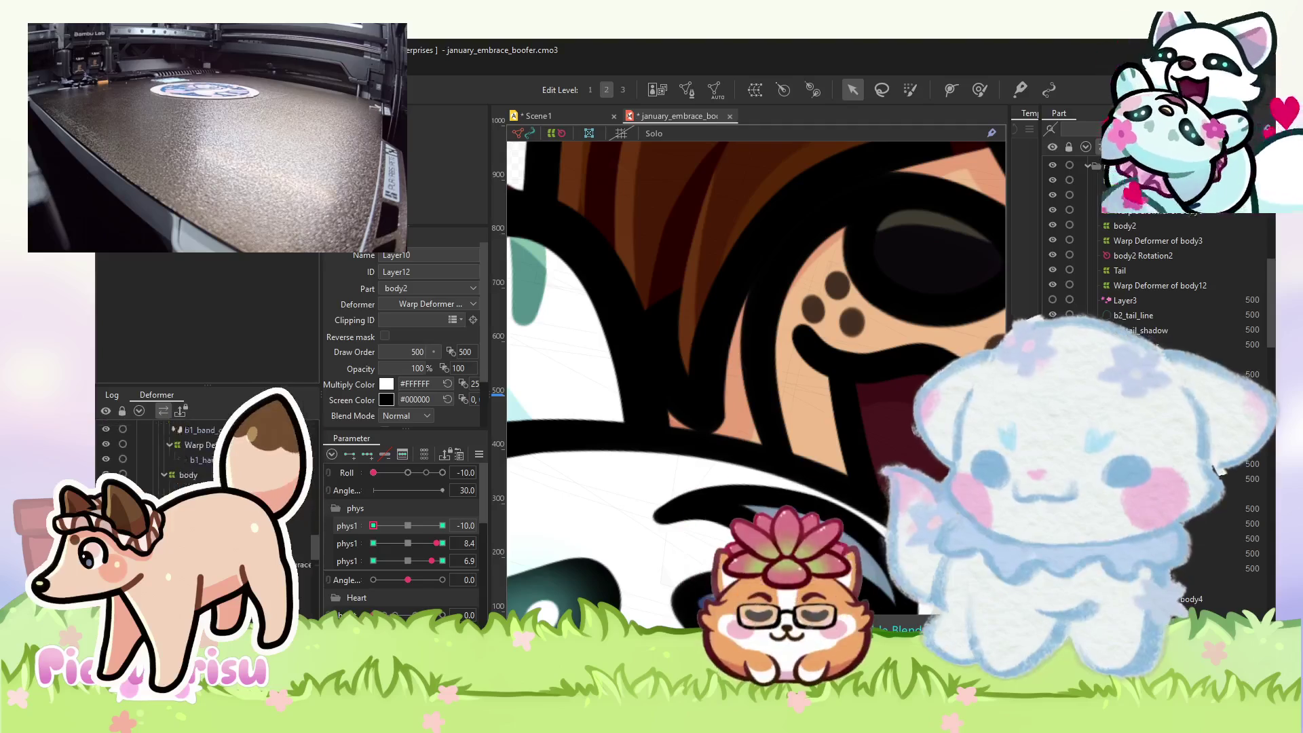
left_click(679, 435)
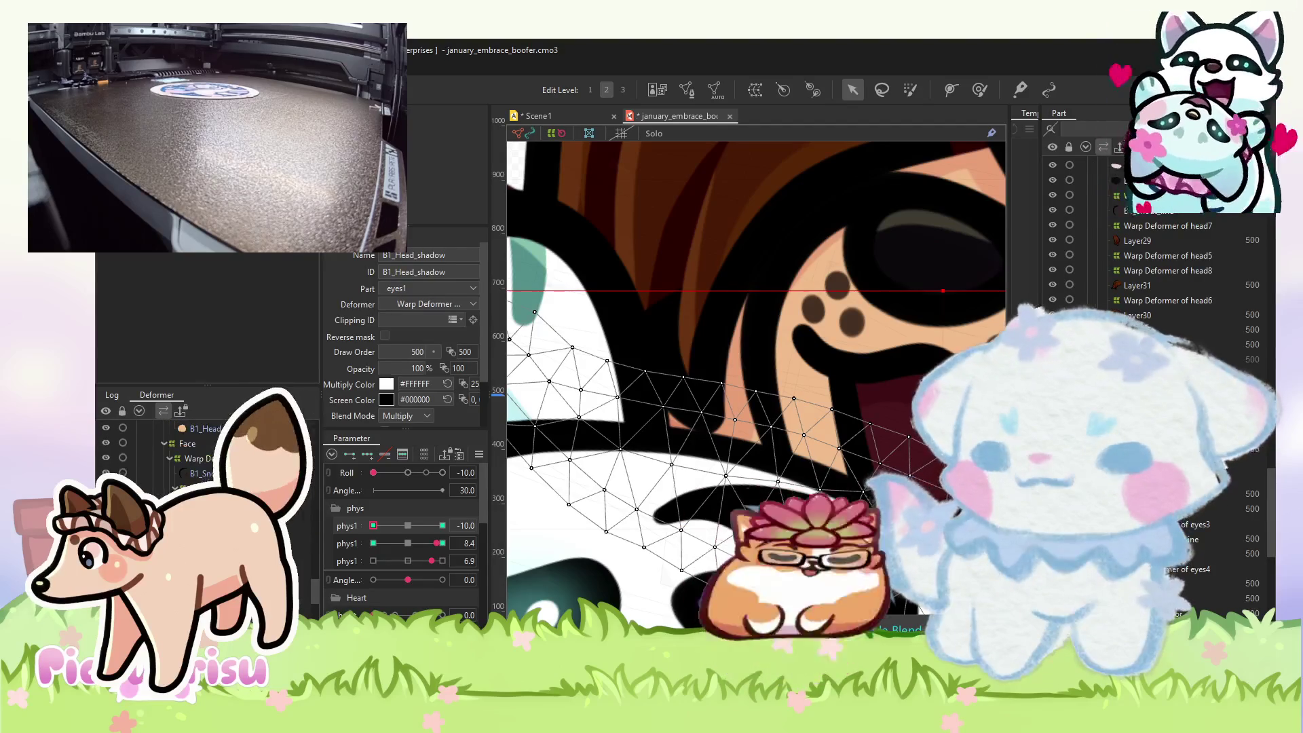
left_click(722, 415)
left_click(739, 393)
left_click(407, 526)
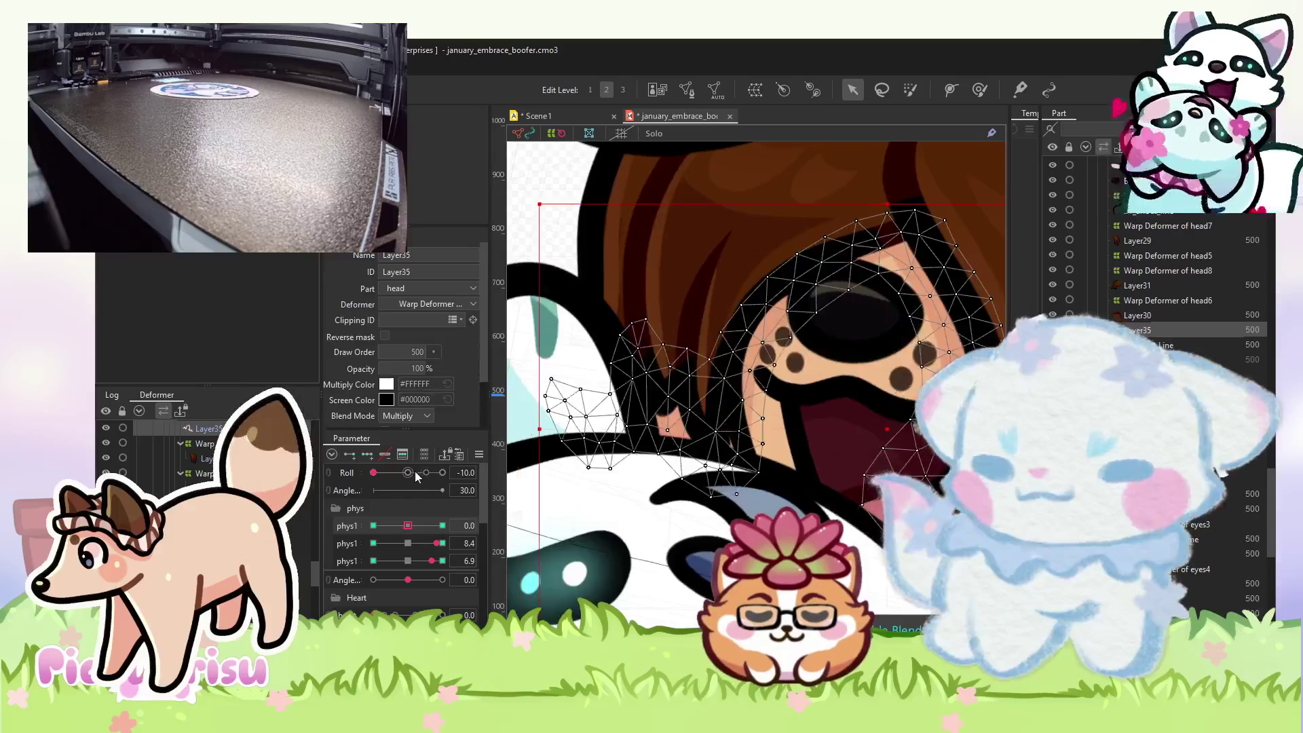
left_click(442, 473)
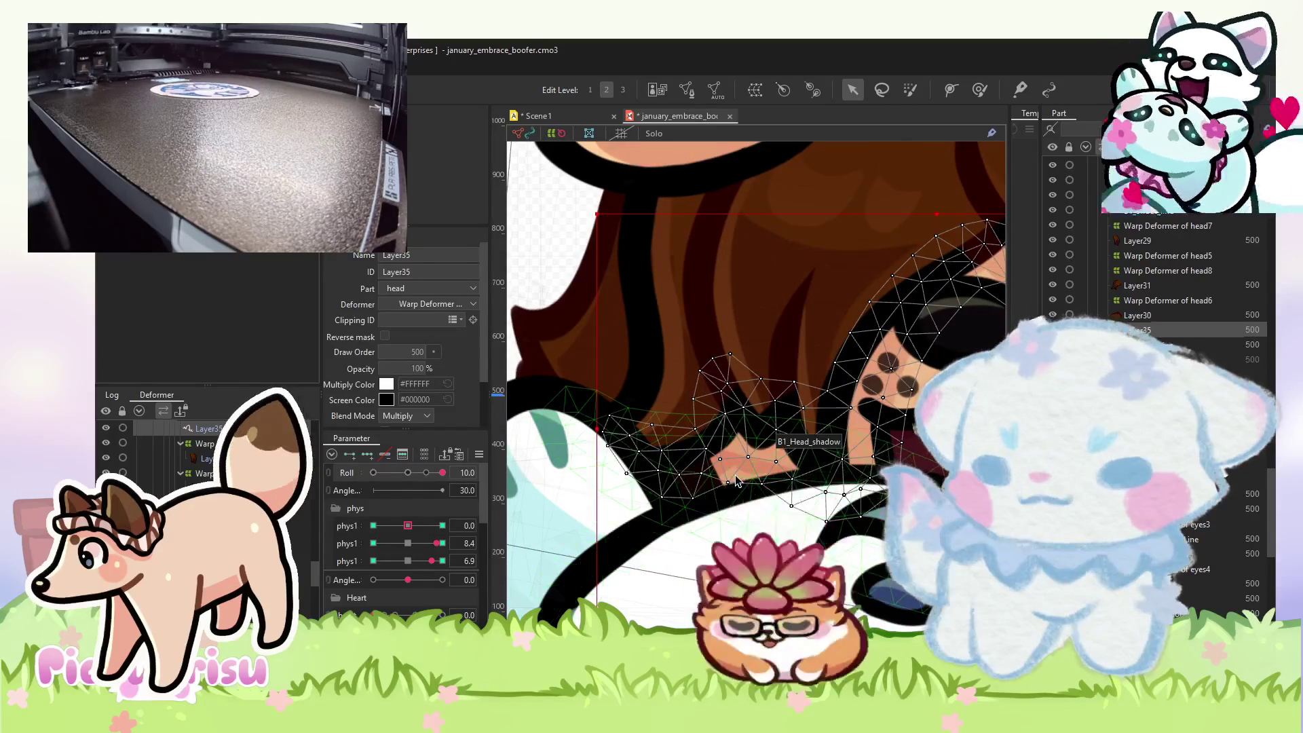
left_click(737, 480)
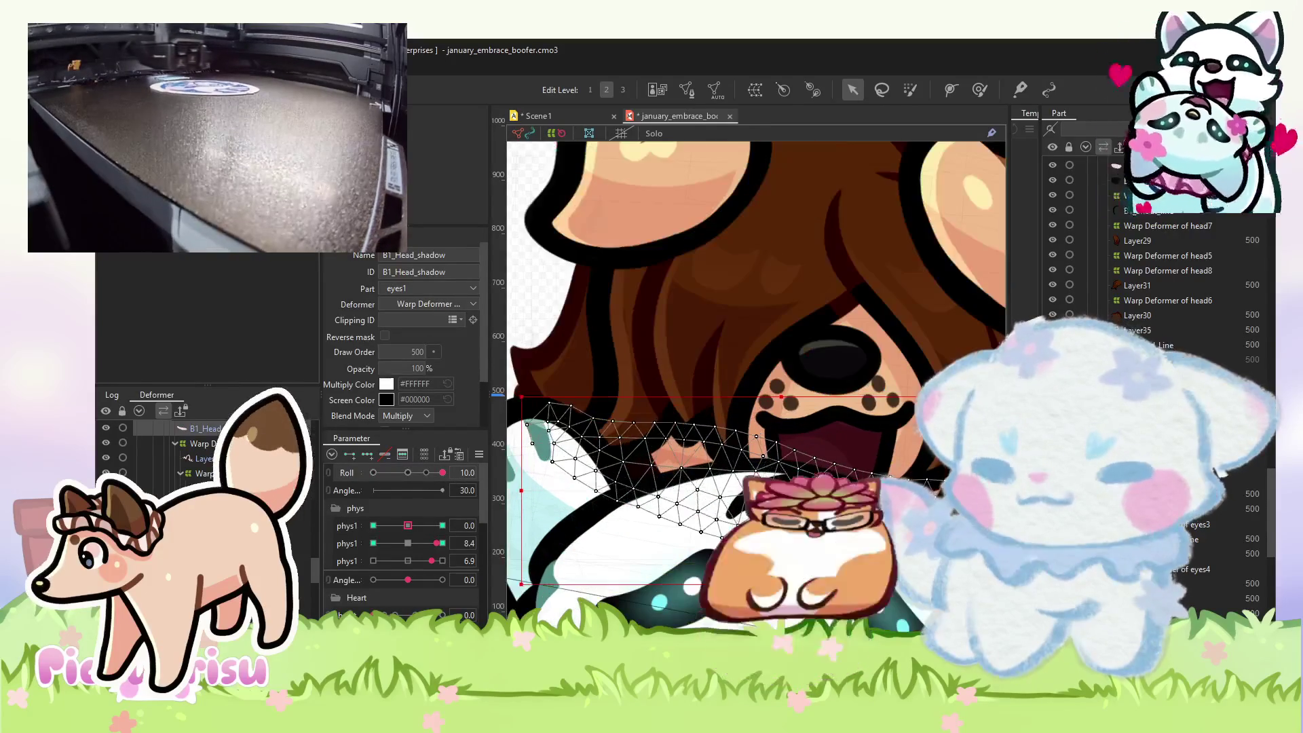
left_click(406, 414)
left_click(405, 431)
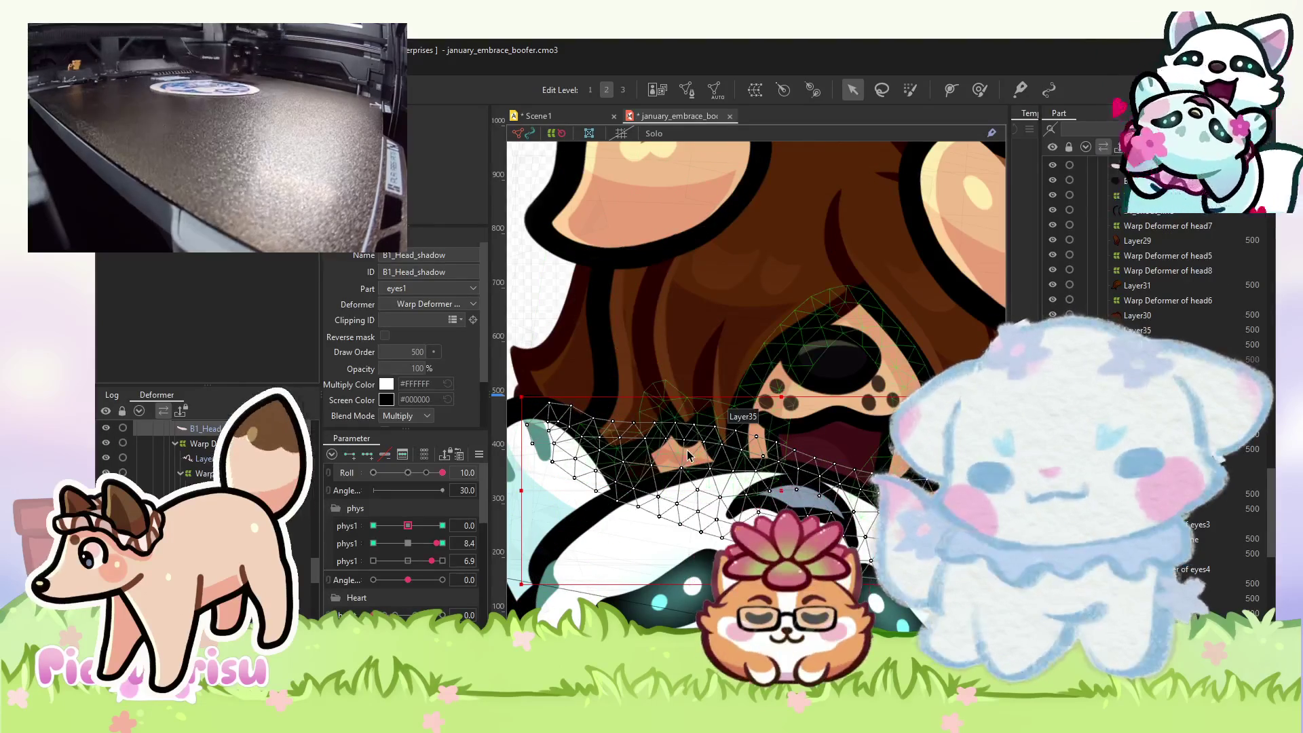
scroll(704, 451, "down", 5)
left_click(596, 247)
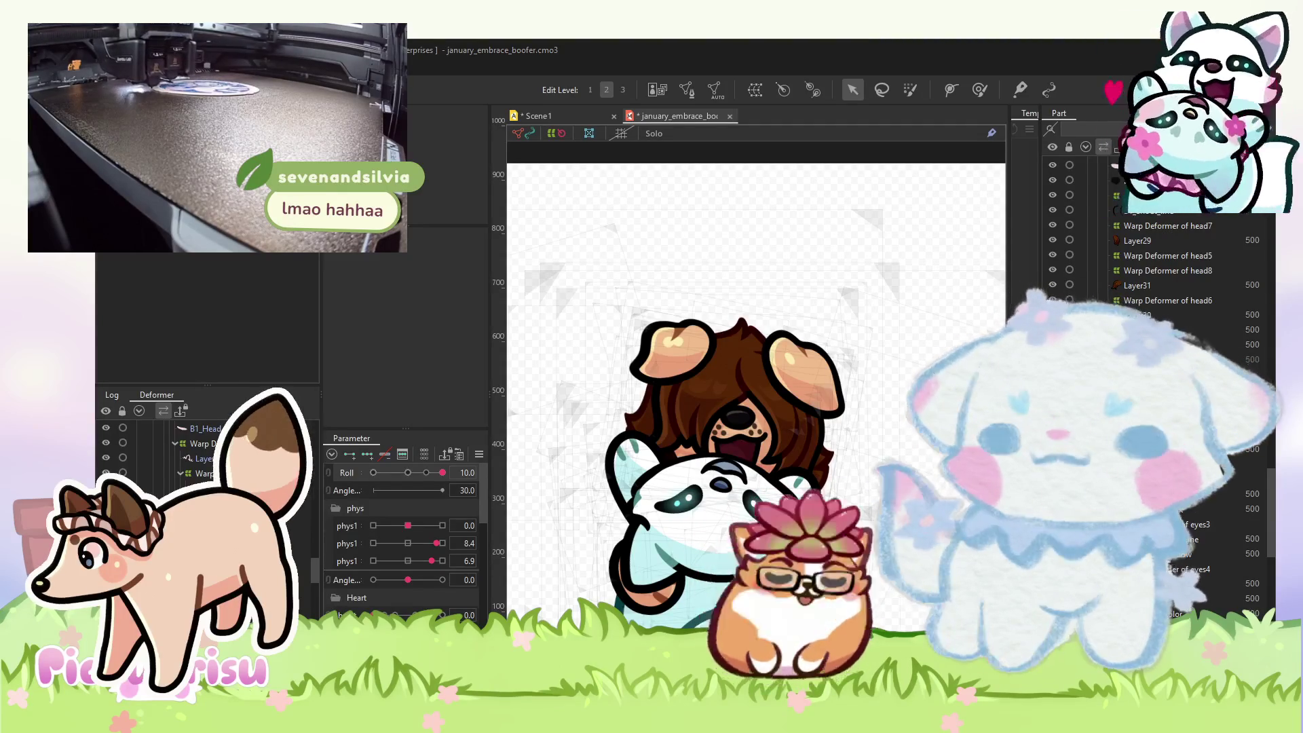
scroll(739, 439, "up", 3)
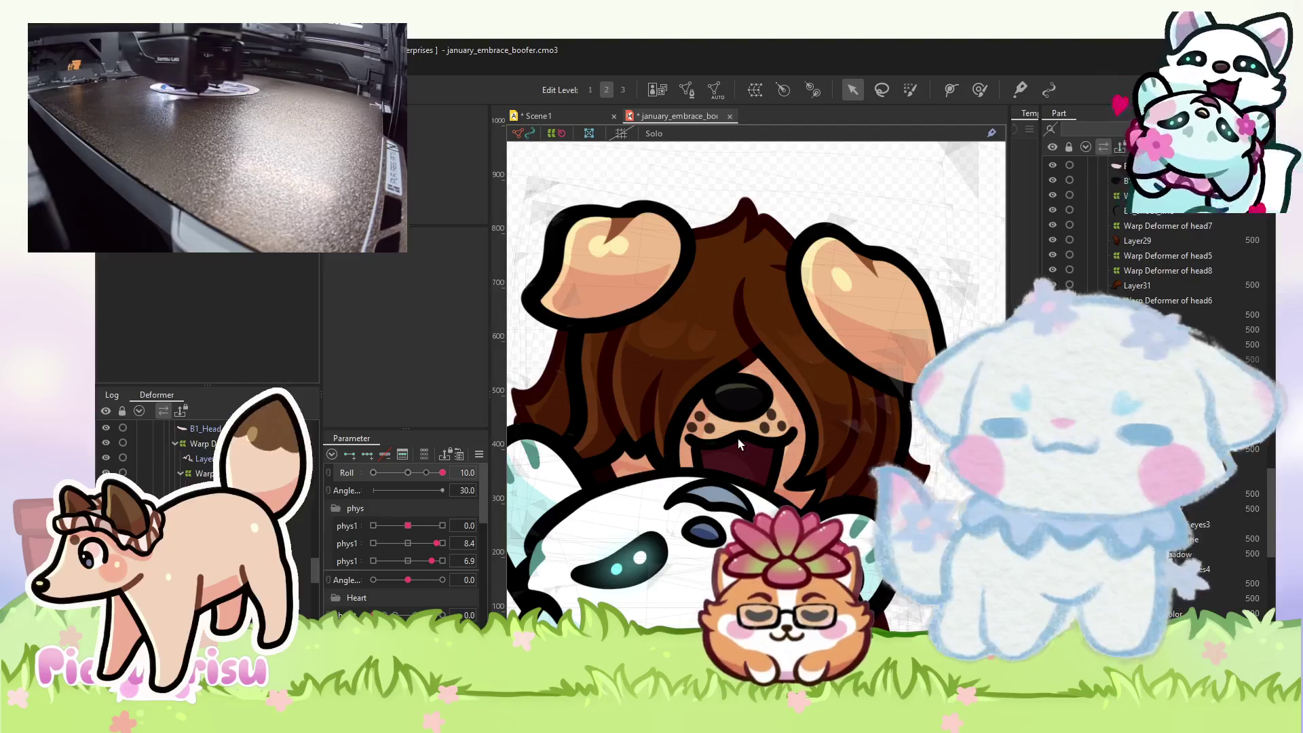
left_click(739, 439)
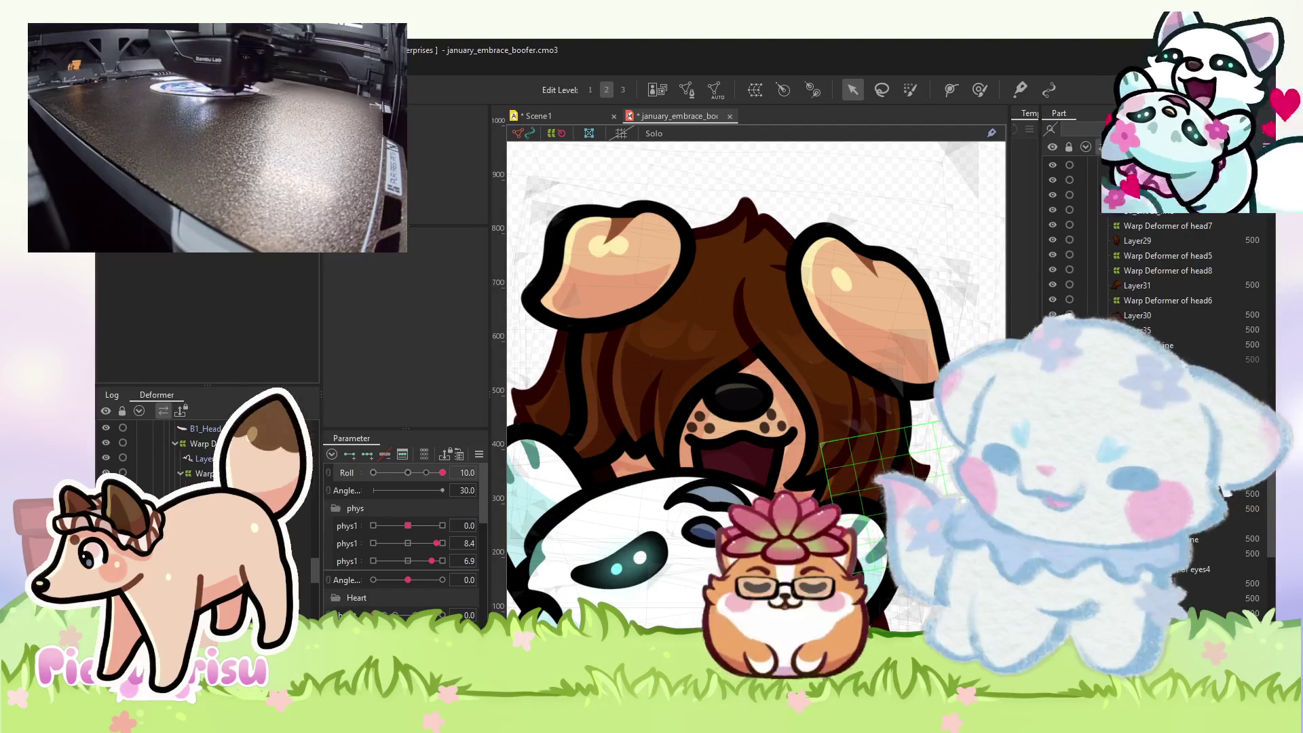
scroll(621, 511, "up", 3)
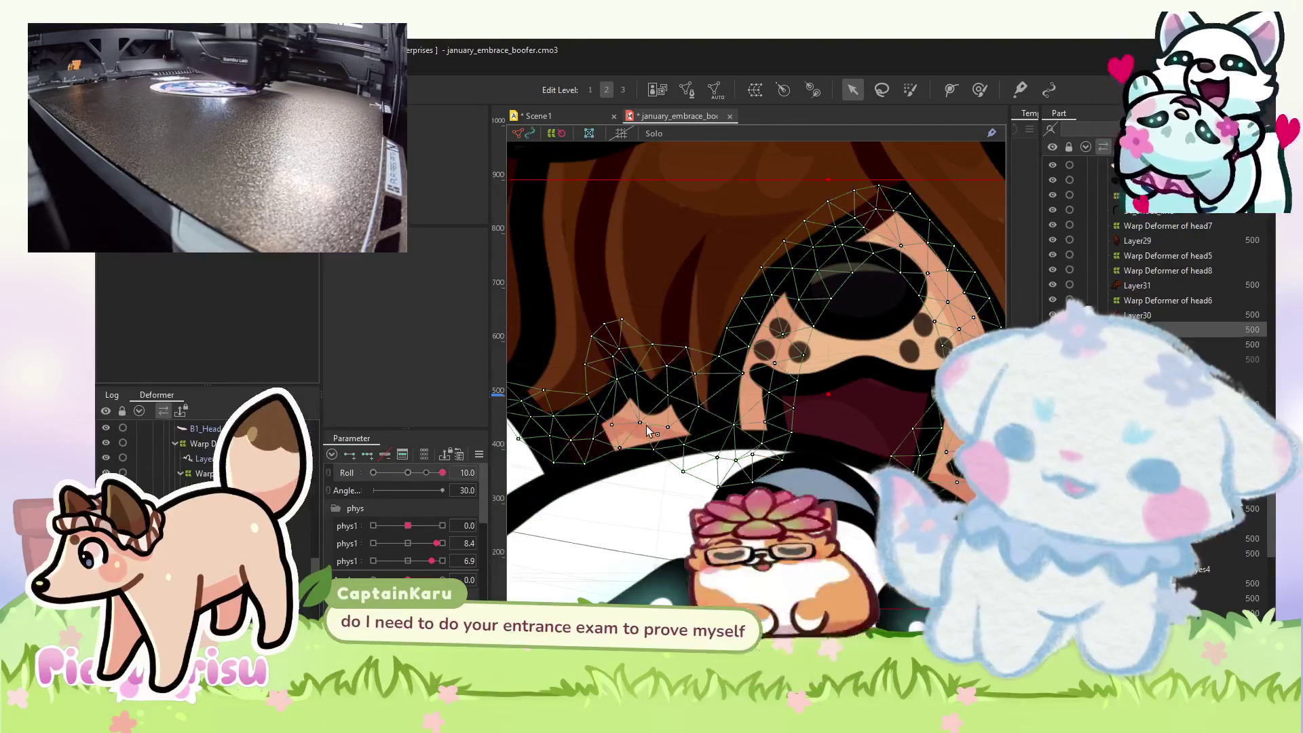
left_click(648, 432)
scroll(649, 431, "down", 3)
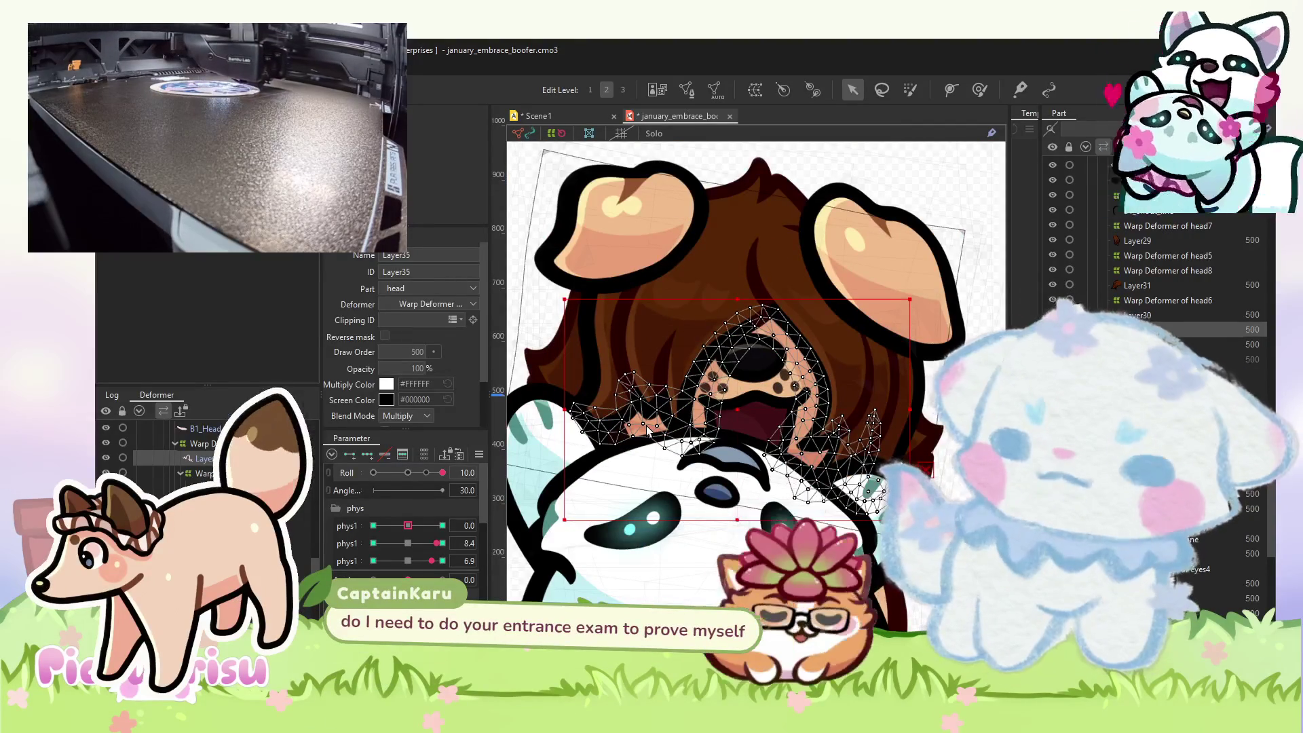
scroll(657, 423, "up", 3)
scroll(645, 432, "down", 2)
scroll(635, 440, "up", 2)
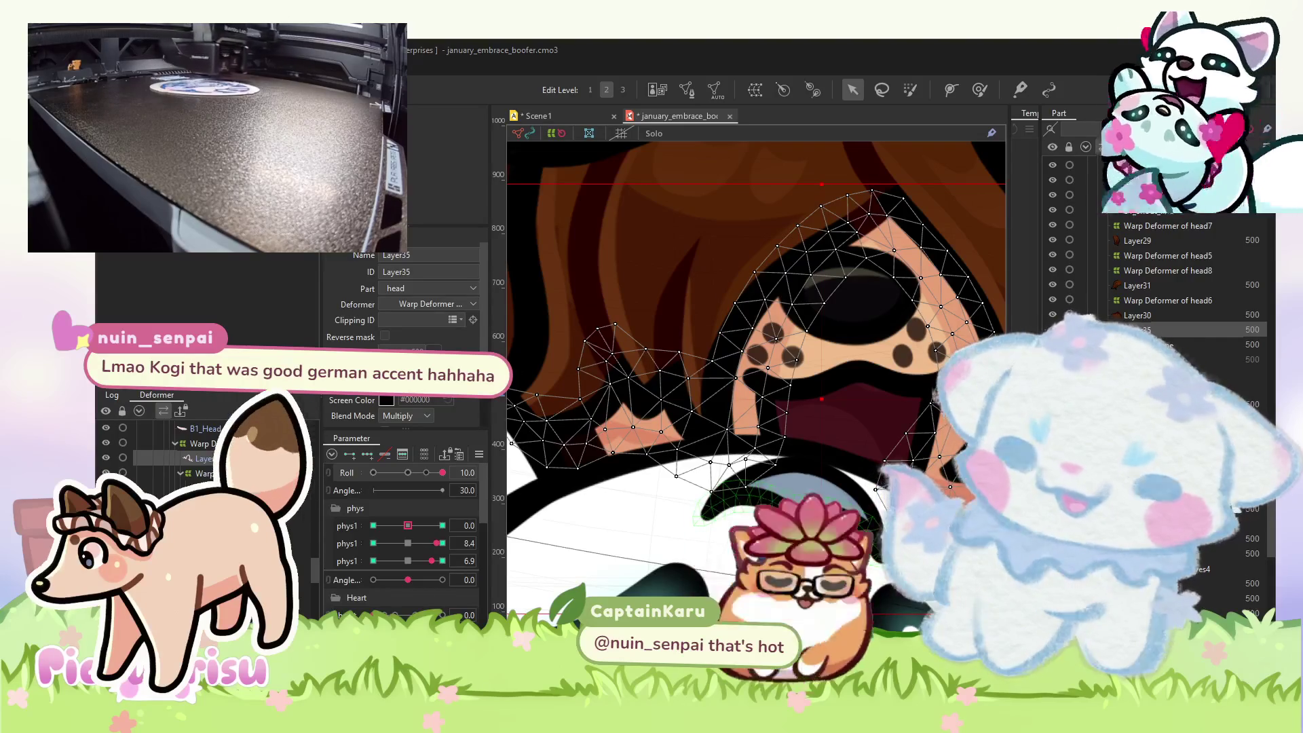
left_click(616, 450)
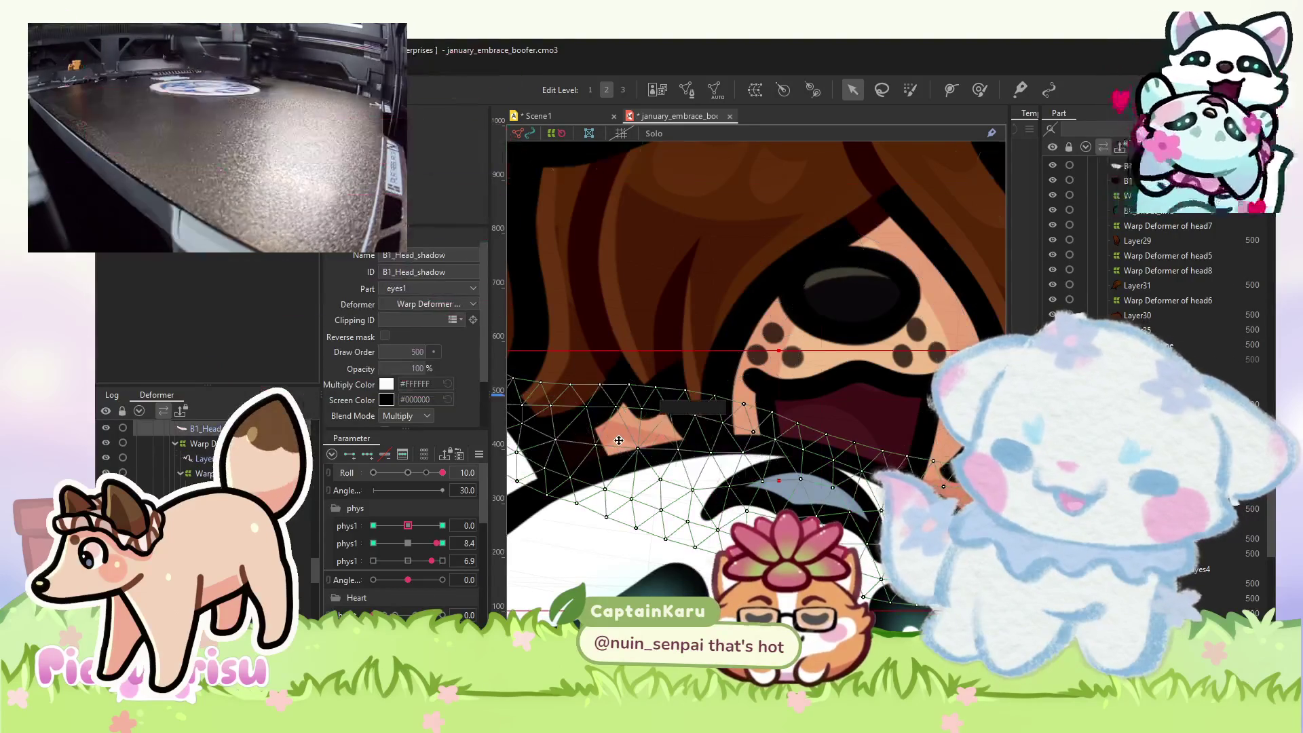
scroll(616, 450, "down", 2)
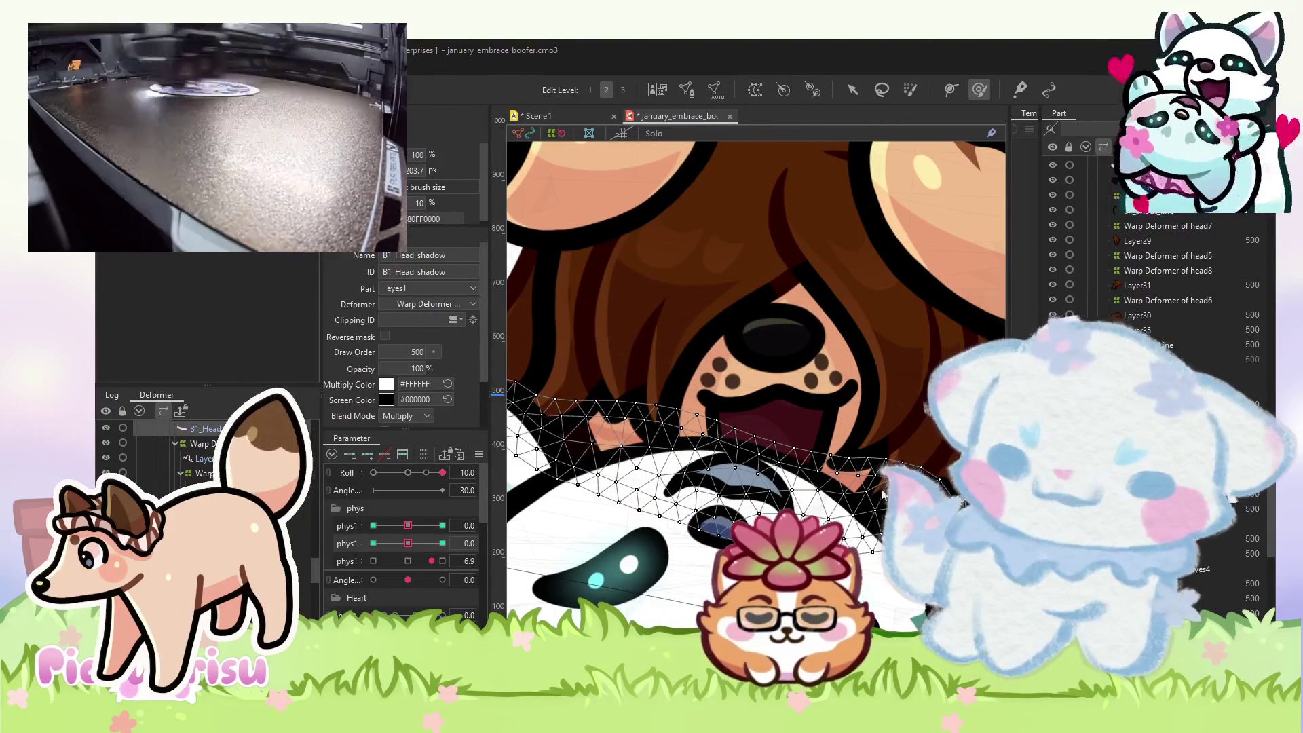
left_click(381, 483)
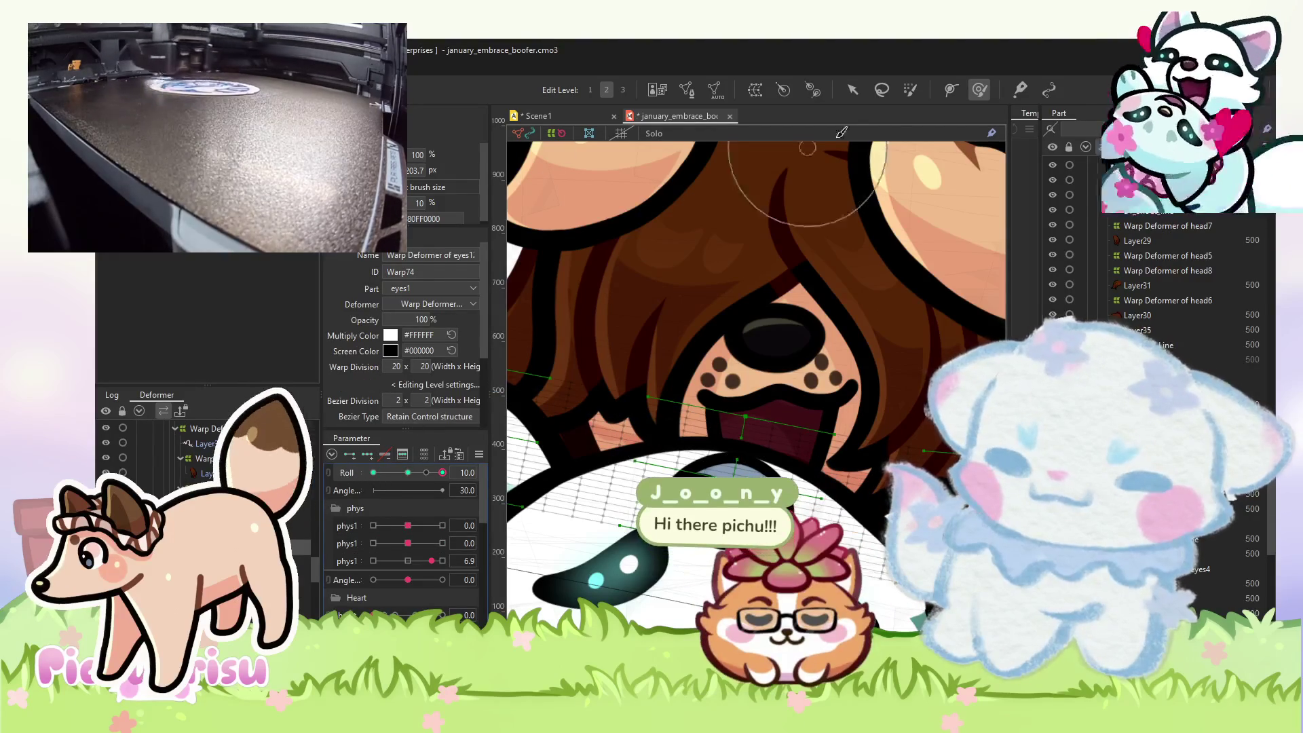
scroll(610, 428, "up", 2)
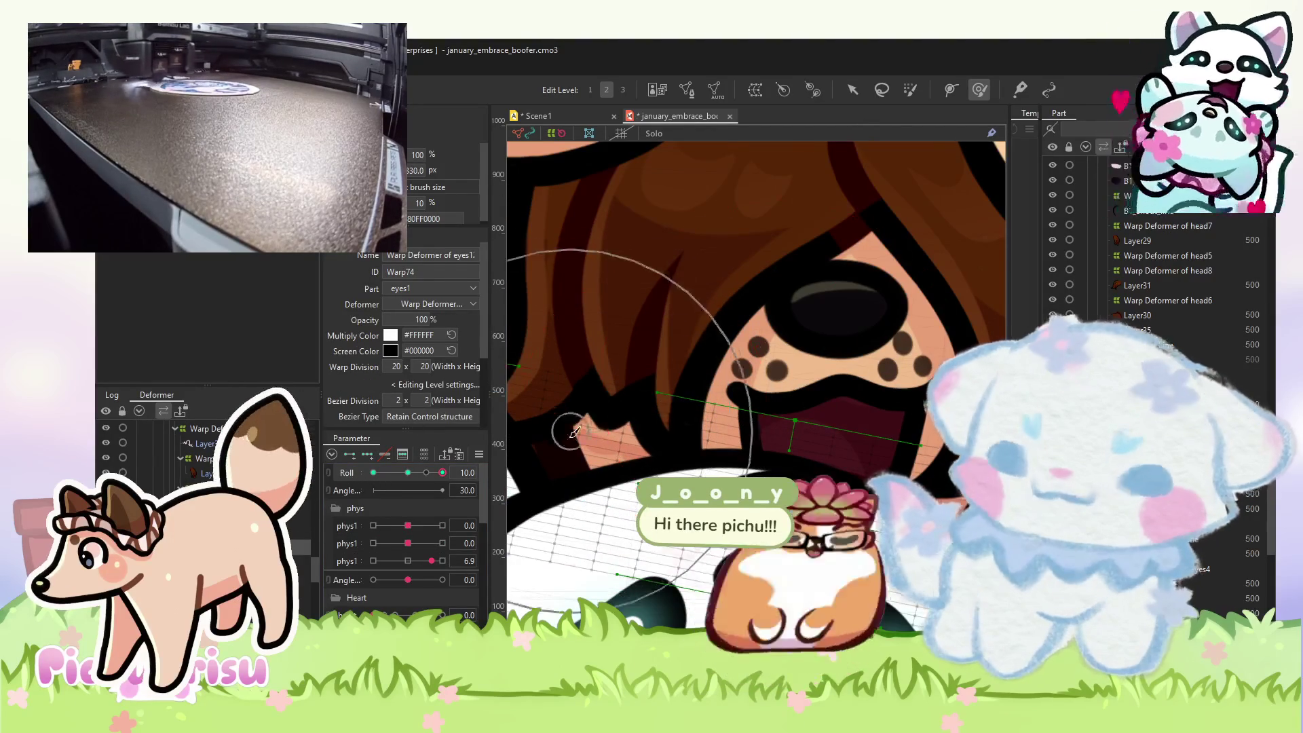
scroll(657, 427, "down", 2)
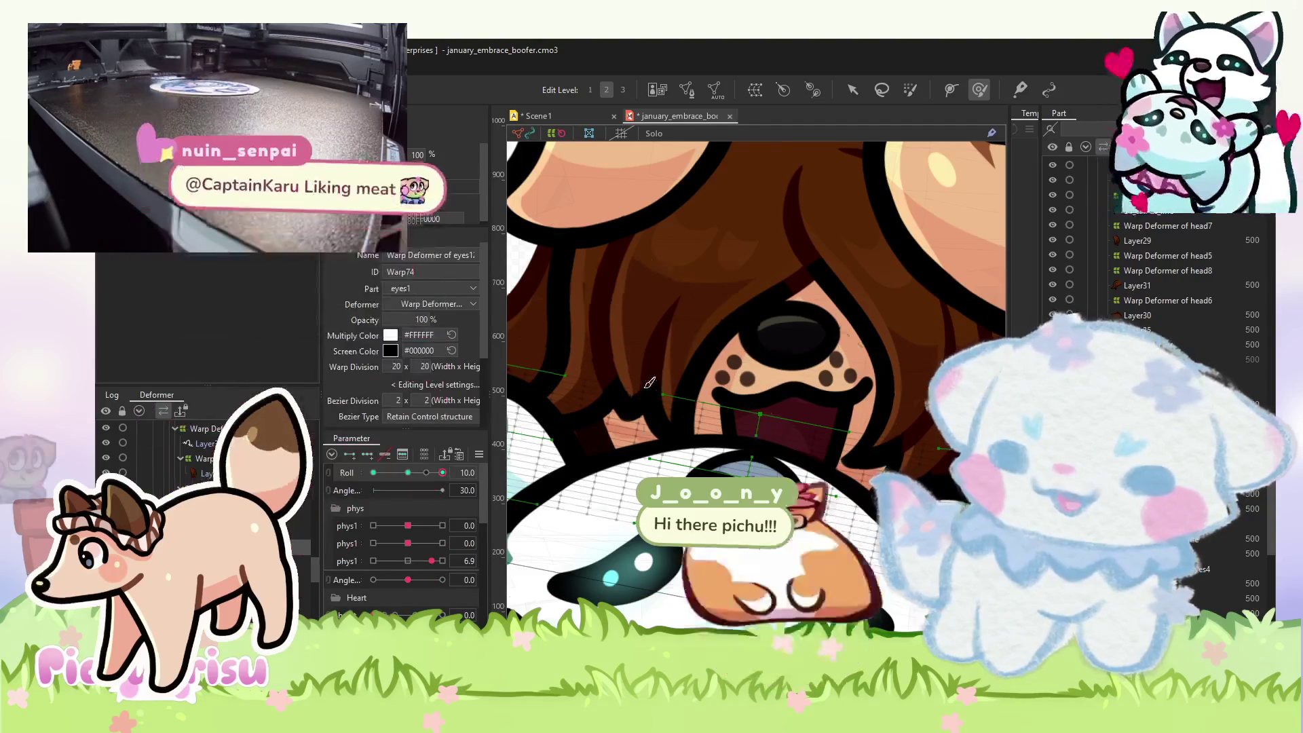
scroll(629, 384, "down", 4)
left_click(852, 91)
left_click(851, 154)
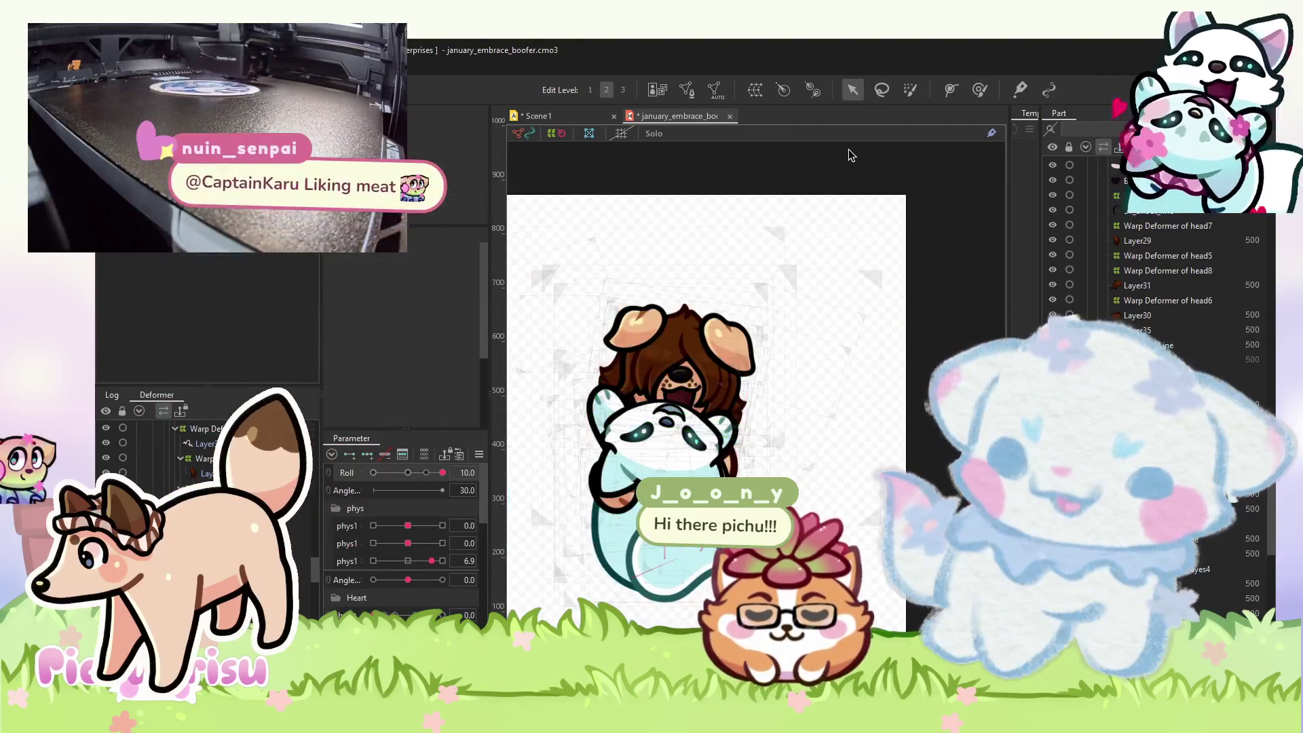
left_click(566, 119)
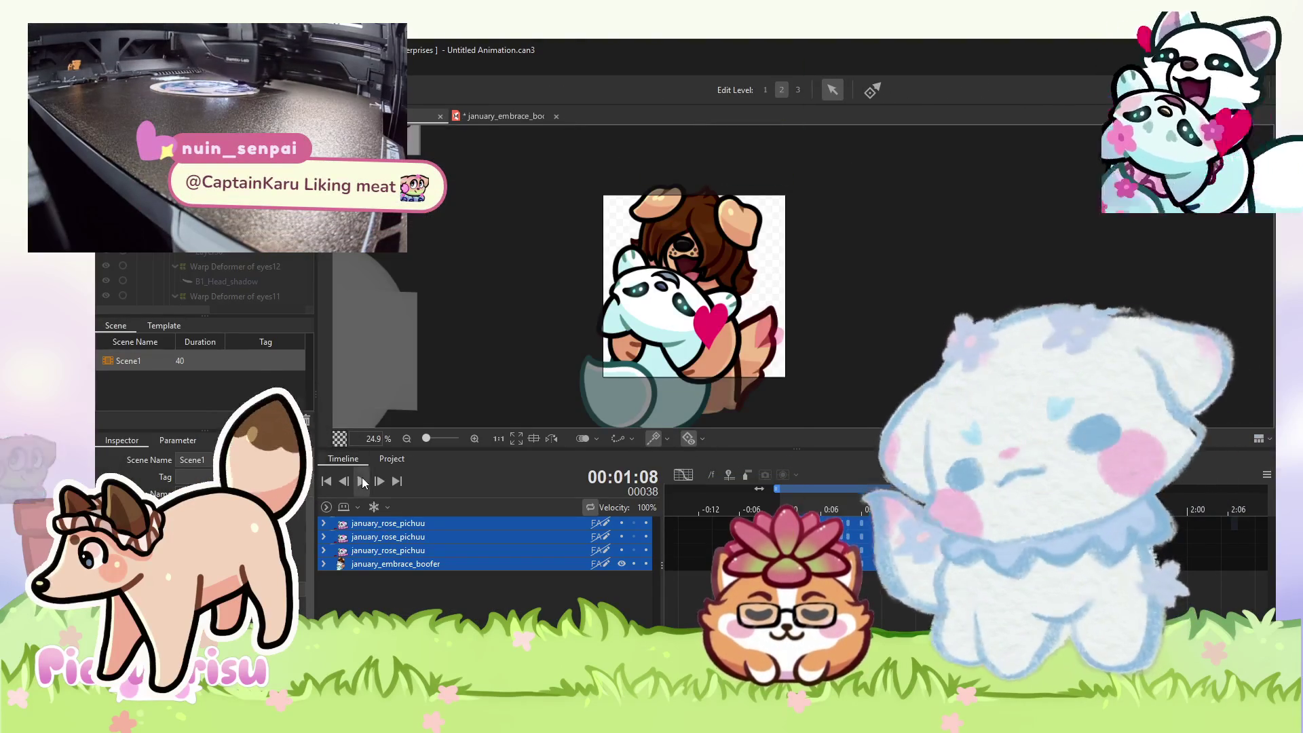
- Play the combined Scene1 hug animation, then go back to the january_embrace_boofer model
left_click(362, 481)
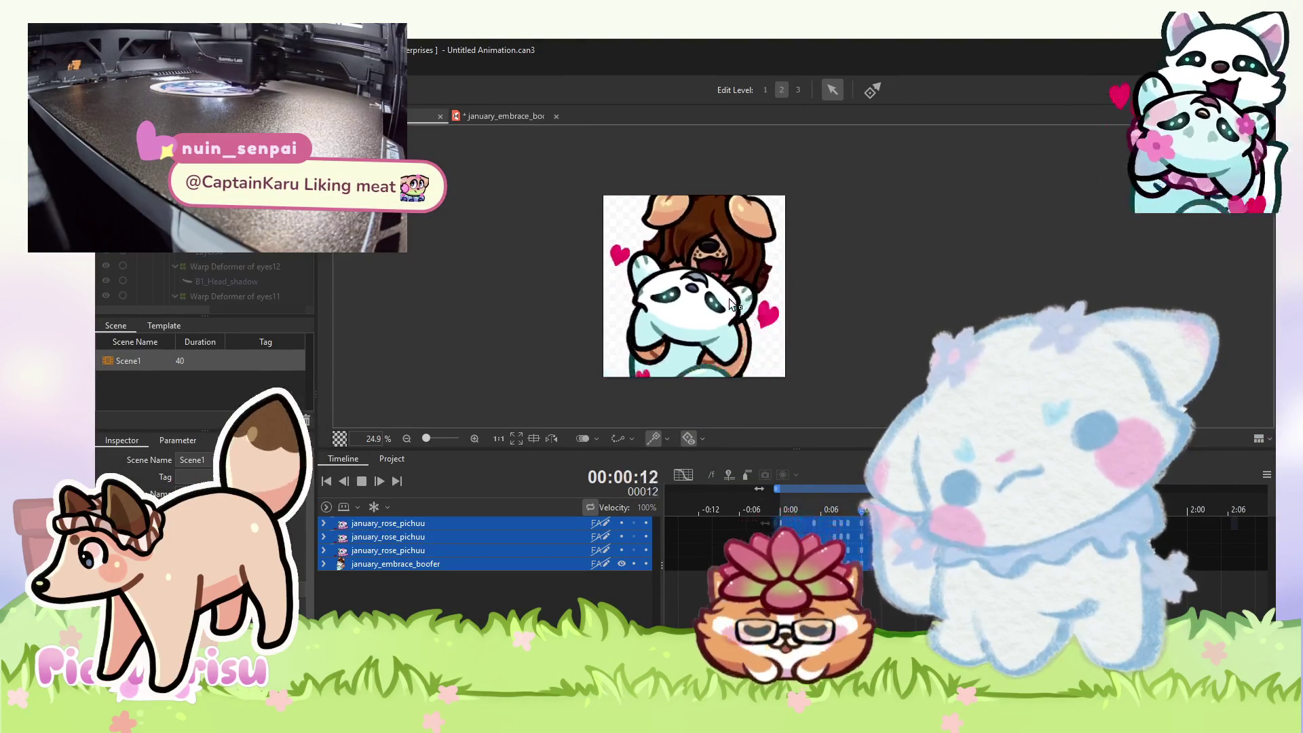
scroll(729, 304, "down", 2)
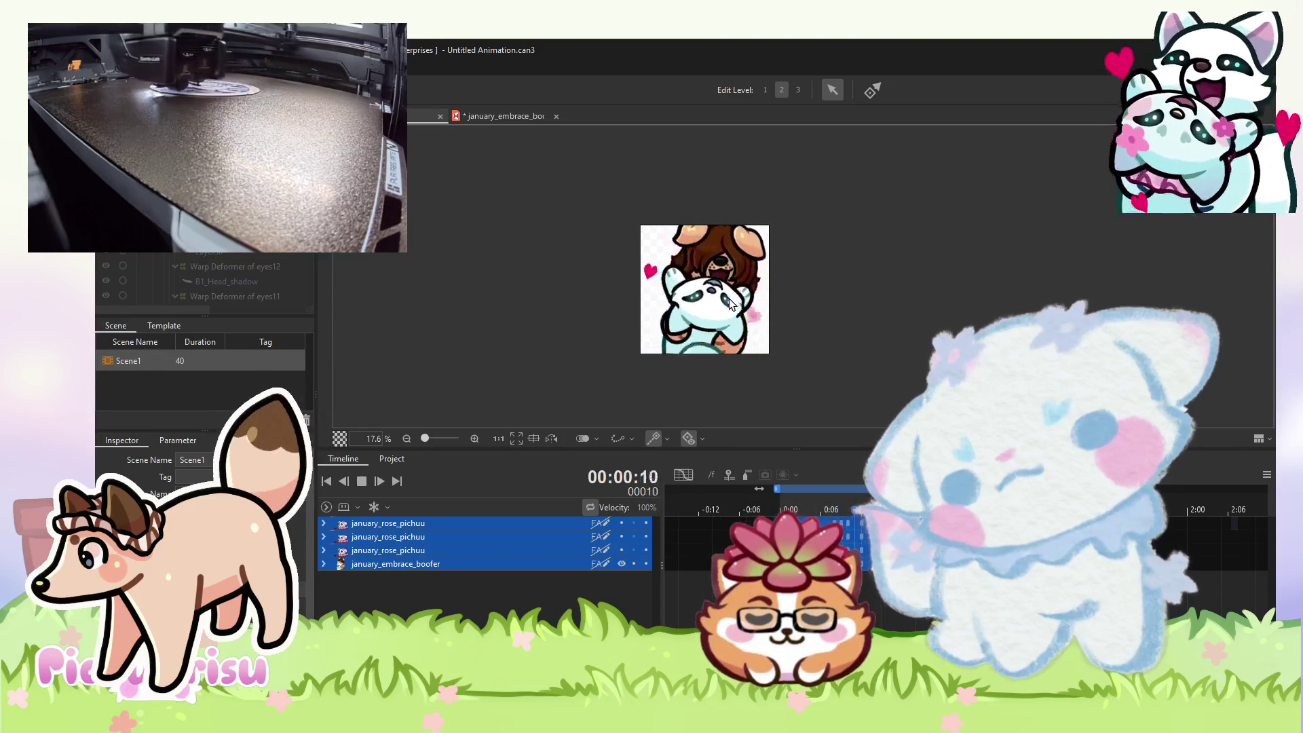
scroll(730, 303, "up", 2)
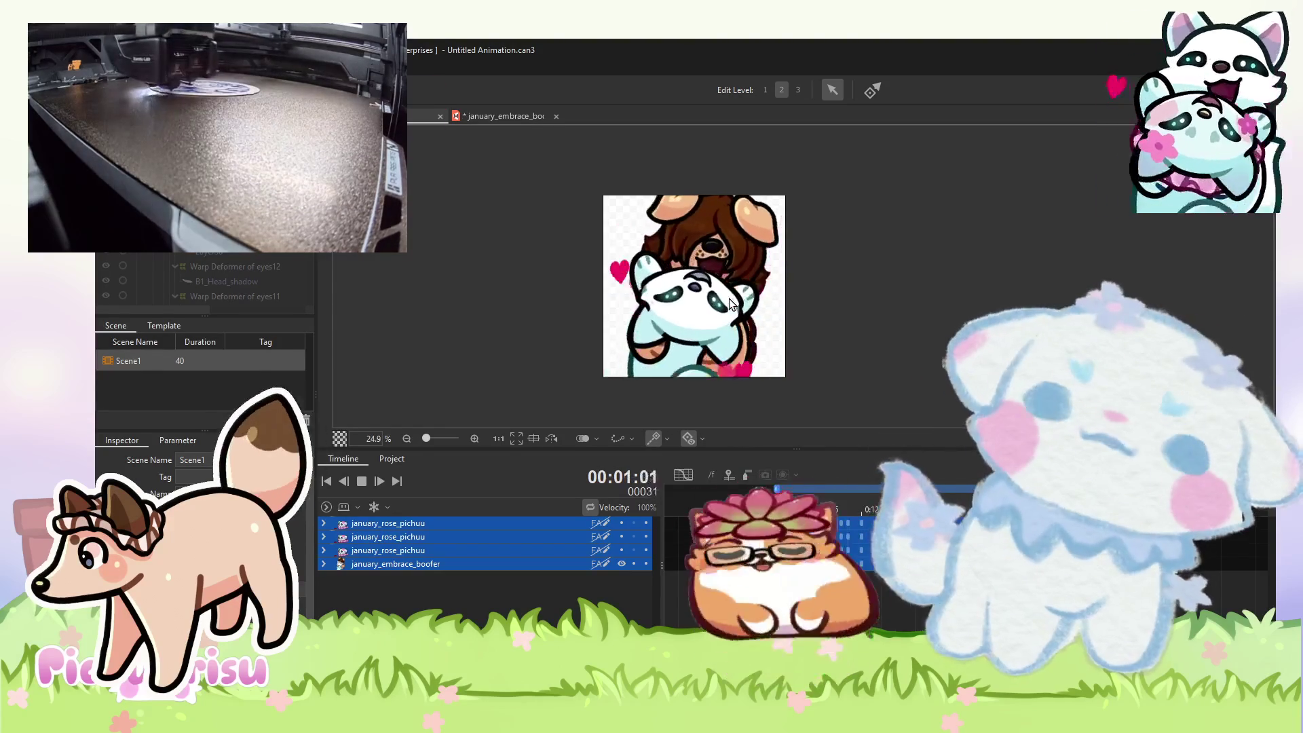
scroll(774, 316, "up", 2)
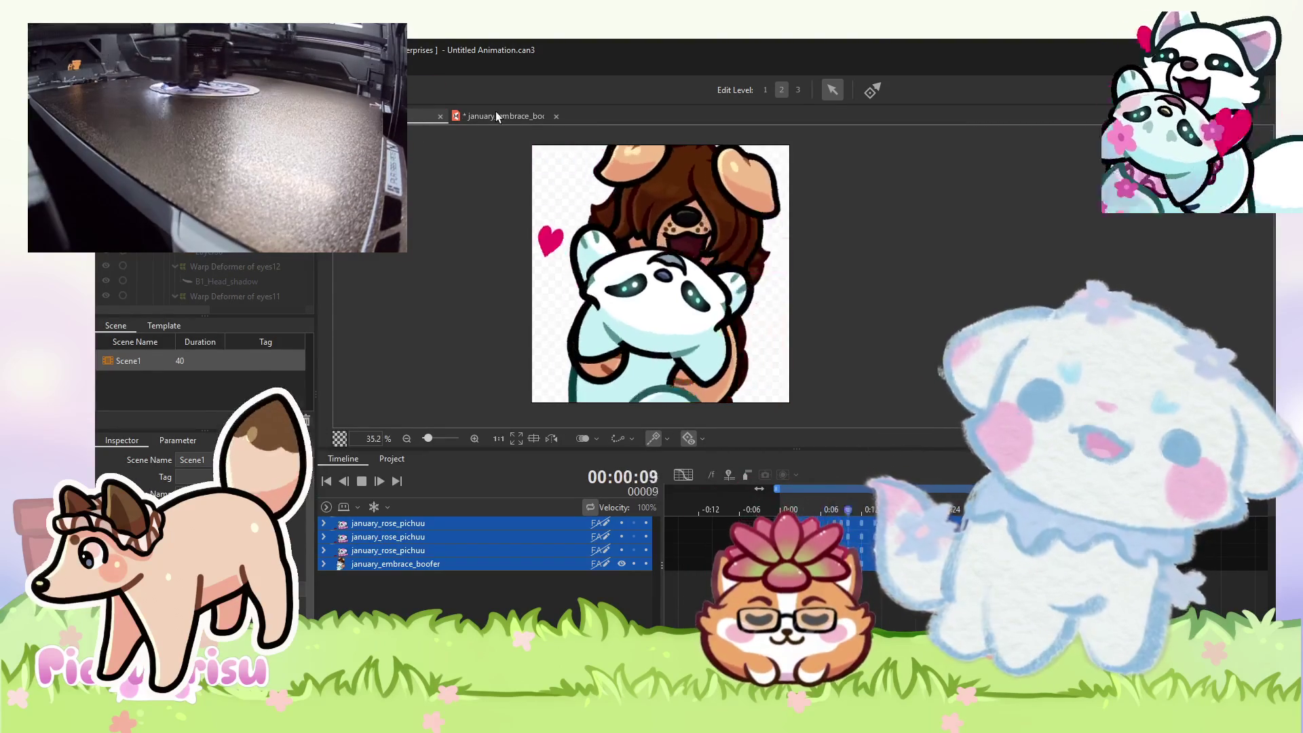
left_click(473, 117)
scroll(608, 393, "up", 5)
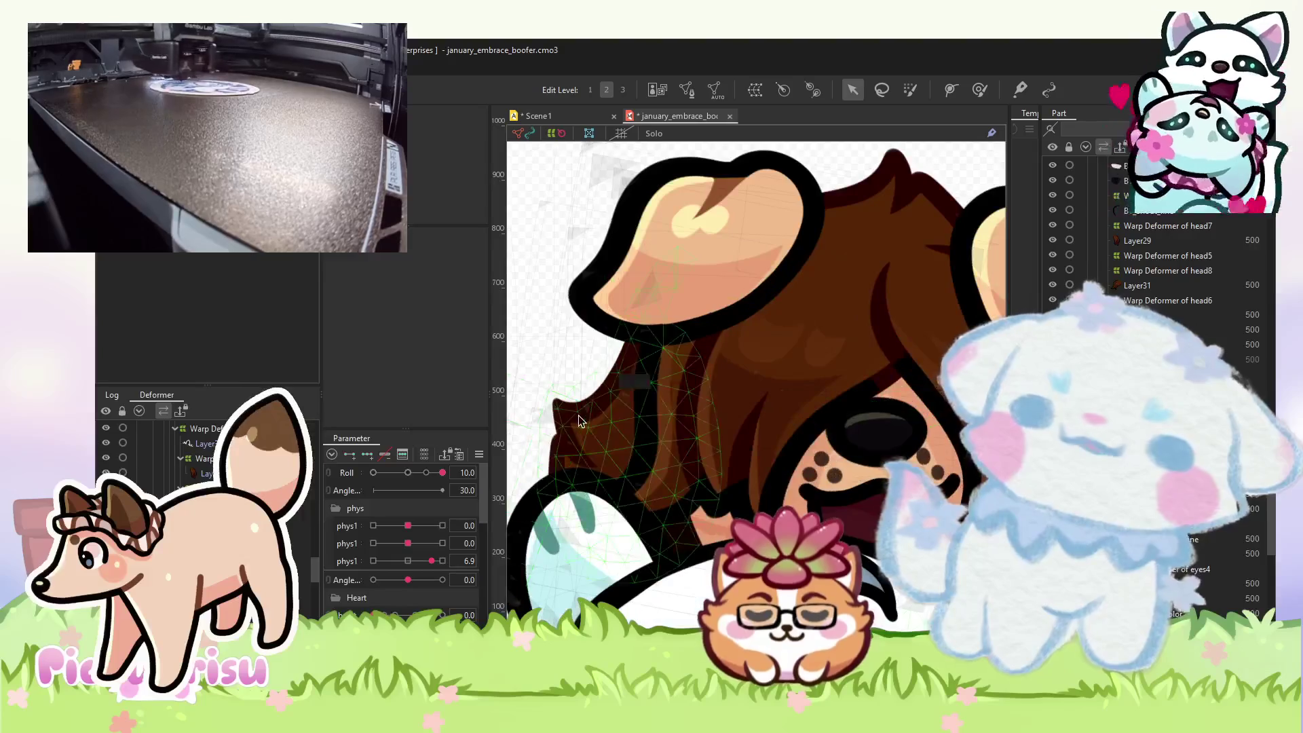
- Select the Warp Deformer of eyes1 and sweep Roll to preview the head tilt
left_click(581, 421)
scroll(635, 319, "down", 2)
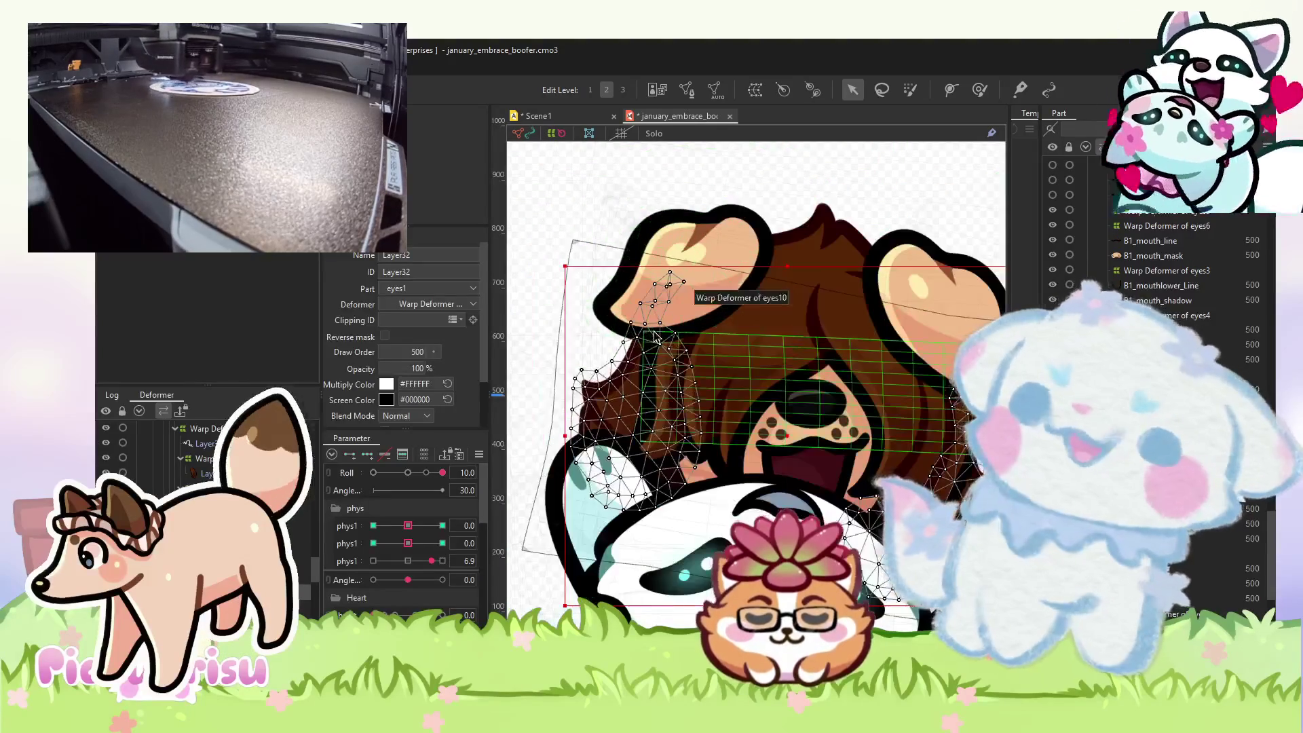
left_click(443, 525)
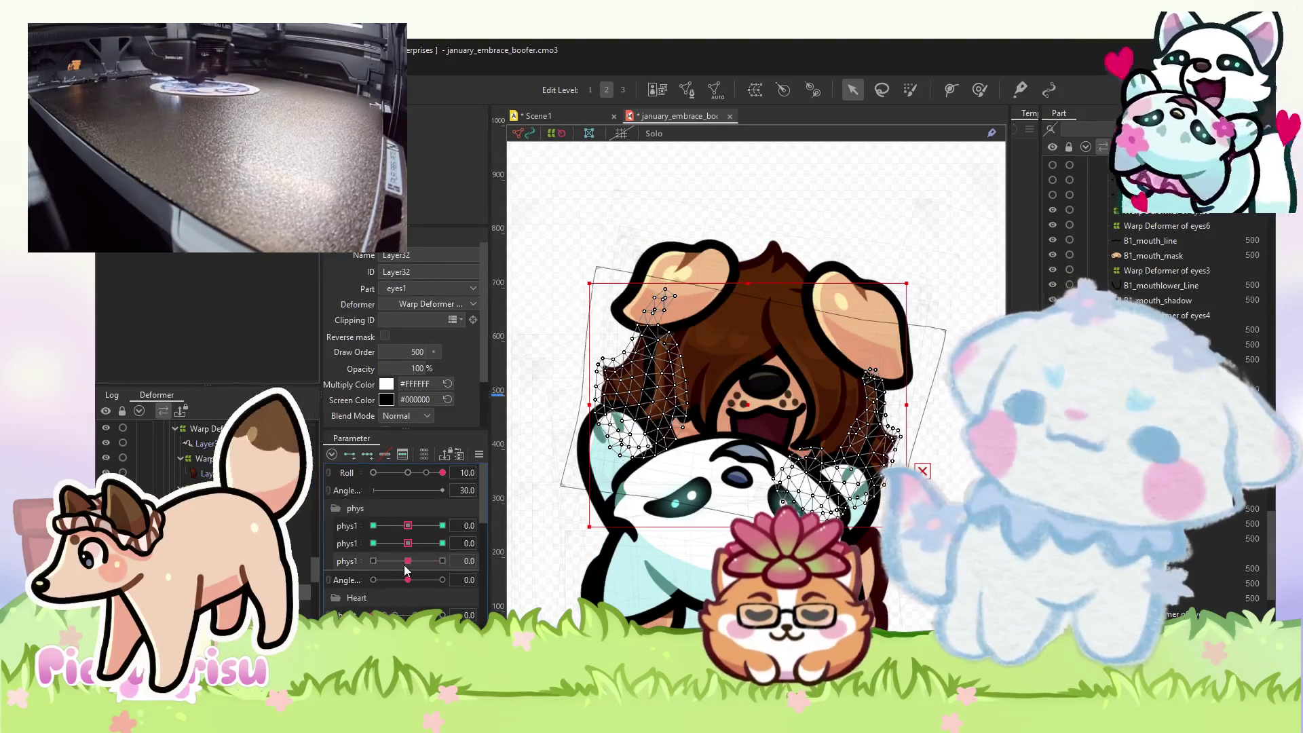
left_click(408, 473)
mouse_move(415, 479)
left_mouse_down()
mouse_move(393, 473)
mouse_move(474, 466)
mouse_move(399, 472)
mouse_move(749, 319)
left_mouse_up()
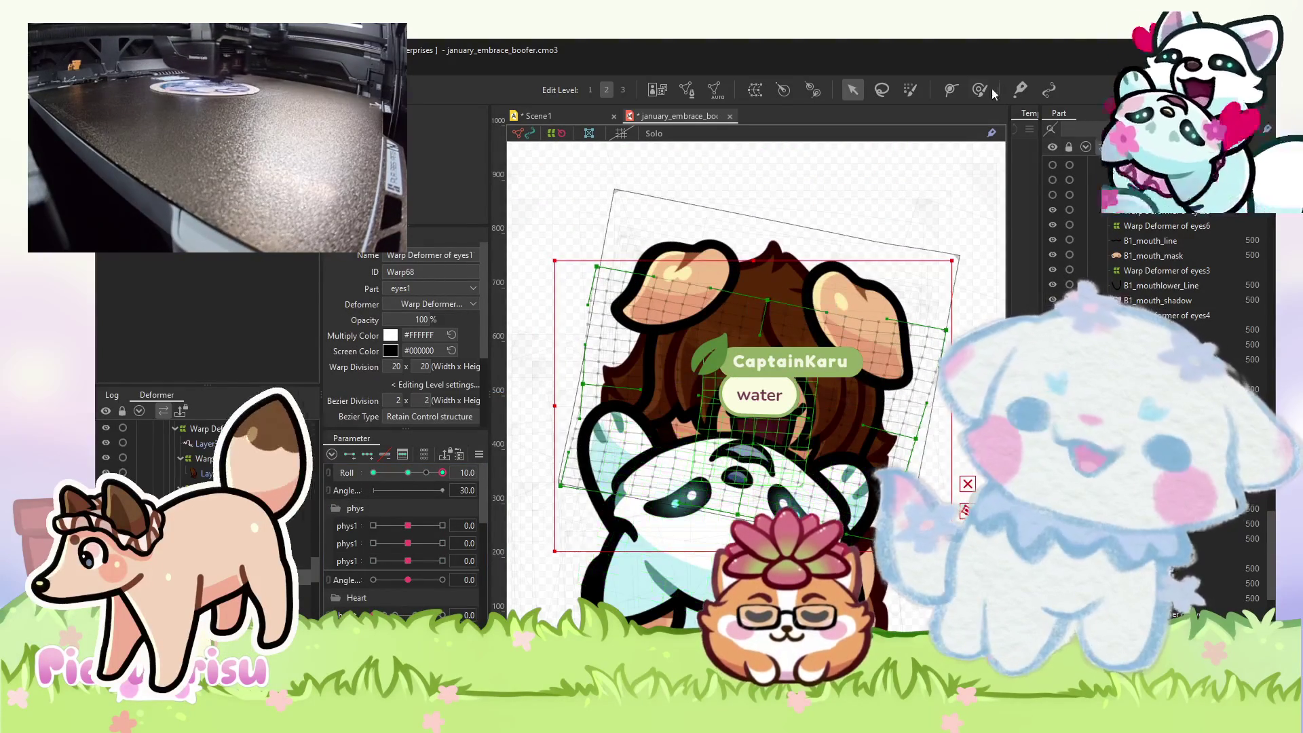
scroll(678, 358, "up", 3)
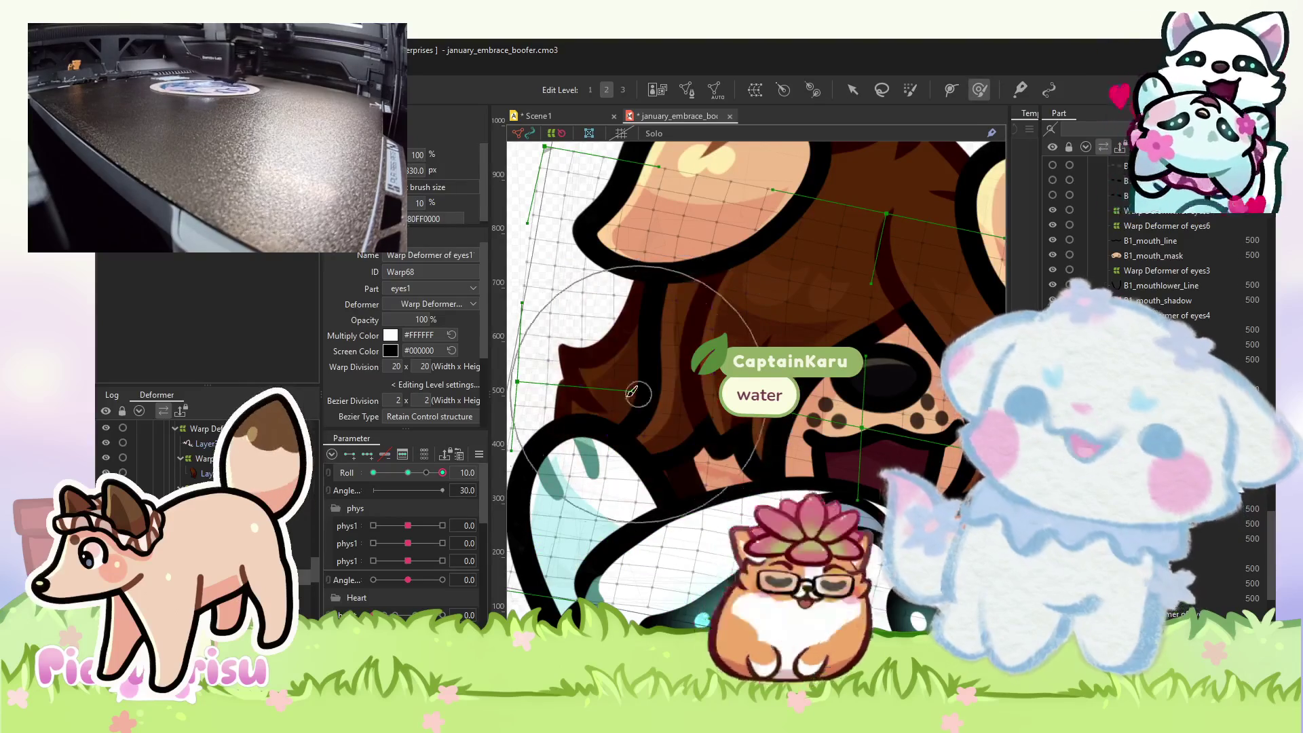
- Push the eyes1 warp's left edge outward and check it at Roll -10
left_click_drag(611, 361, 597, 363)
mouse_move(443, 472)
left_mouse_down()
mouse_move(374, 472)
mouse_move(443, 472)
left_mouse_up()
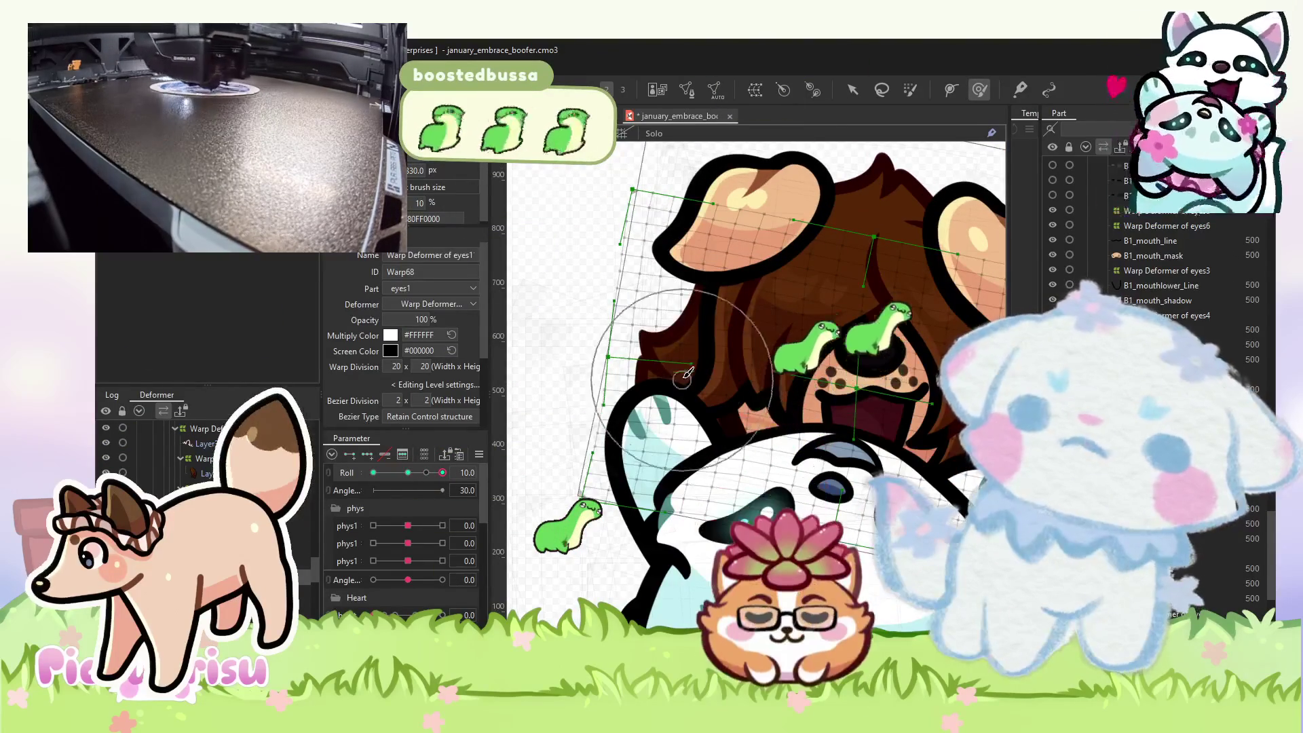
scroll(731, 299, "up", 3)
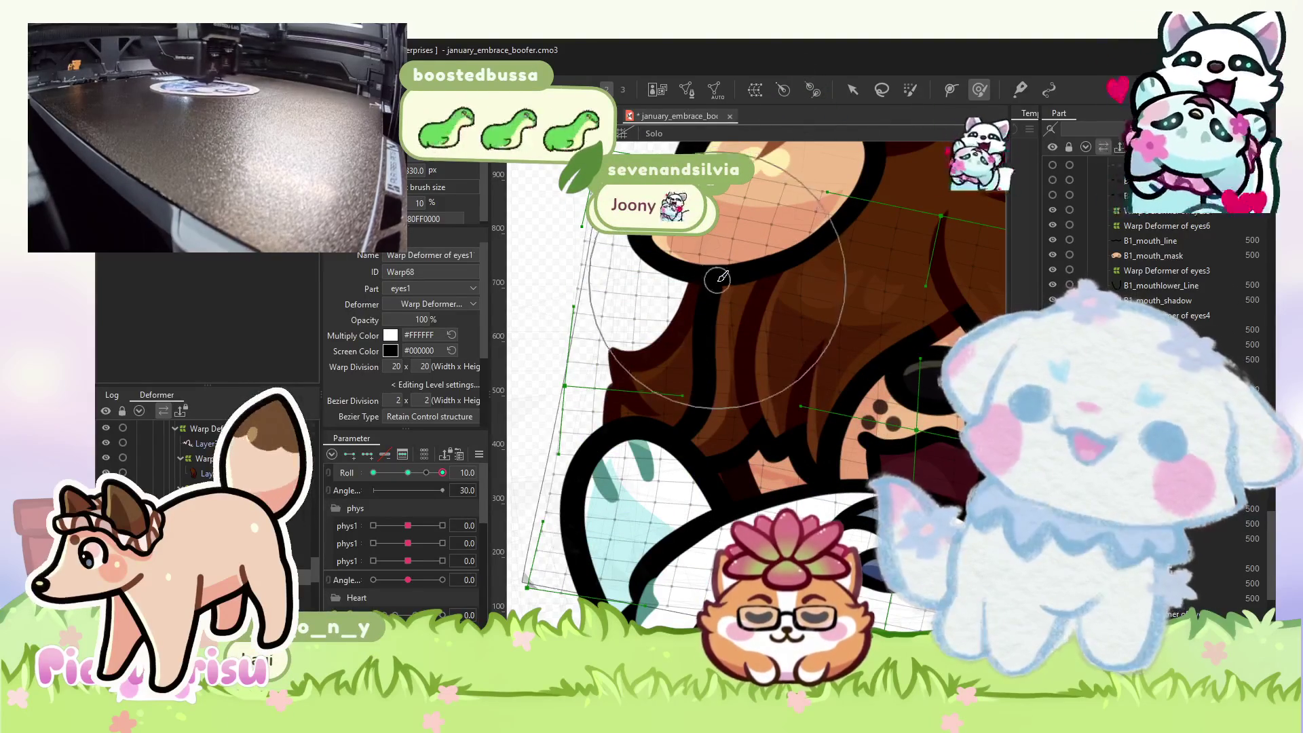
scroll(716, 283, "down", 2)
scroll(698, 360, "down", 2)
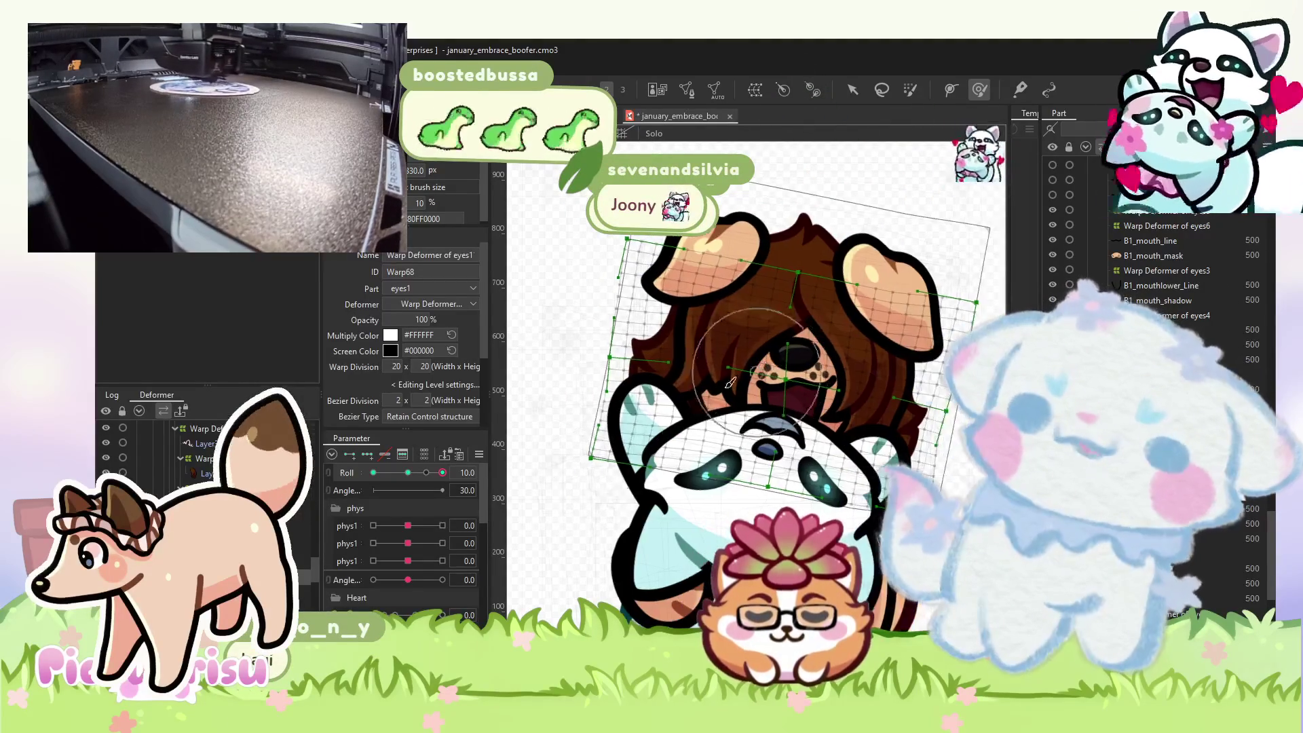
mouse_move(443, 473)
left_mouse_down()
mouse_move(360, 463)
mouse_move(444, 473)
left_mouse_up()
- Sweep Roll to verify the tilt, reset it to 0, and return to Scene1
scroll(722, 402, "up", 3)
scroll(721, 401, "up", 2)
scroll(870, 452, "down", 5)
scroll(870, 451, "down", 2)
mouse_move(442, 472)
left_mouse_down()
mouse_move(321, 470)
mouse_move(460, 471)
left_mouse_up()
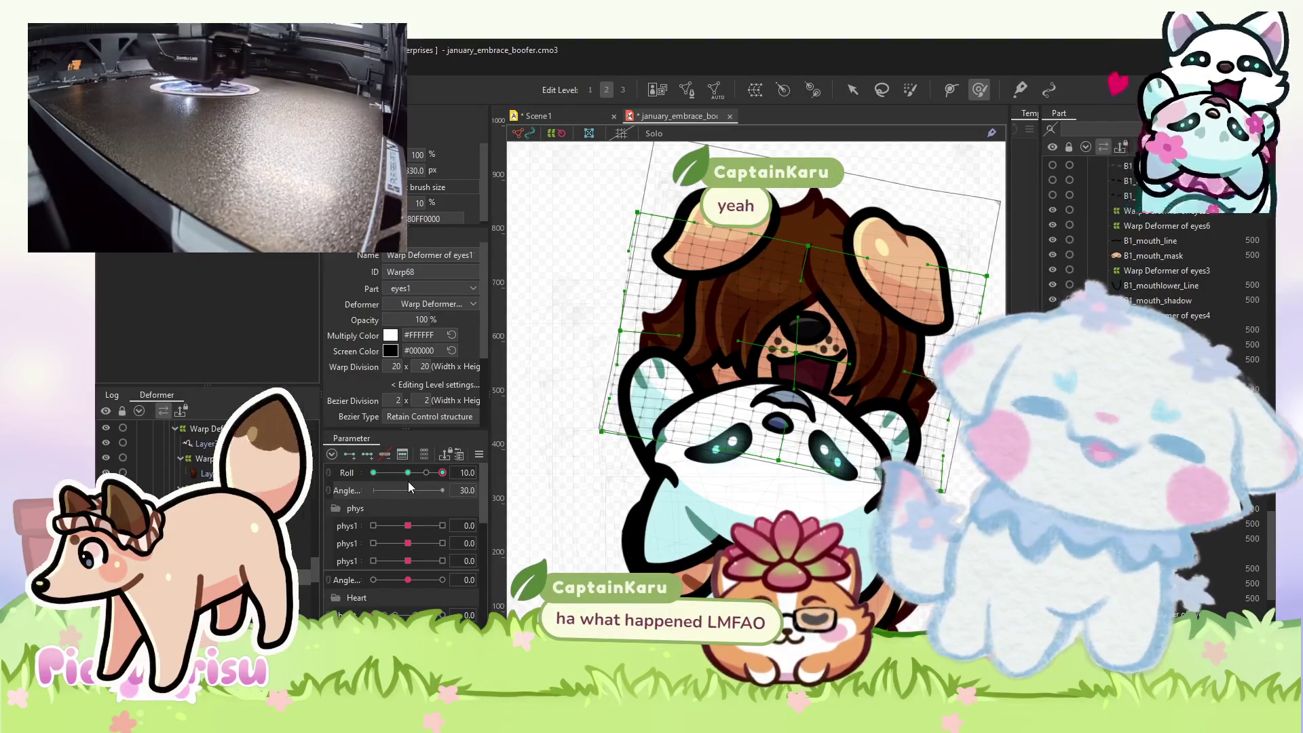
left_click(407, 475)
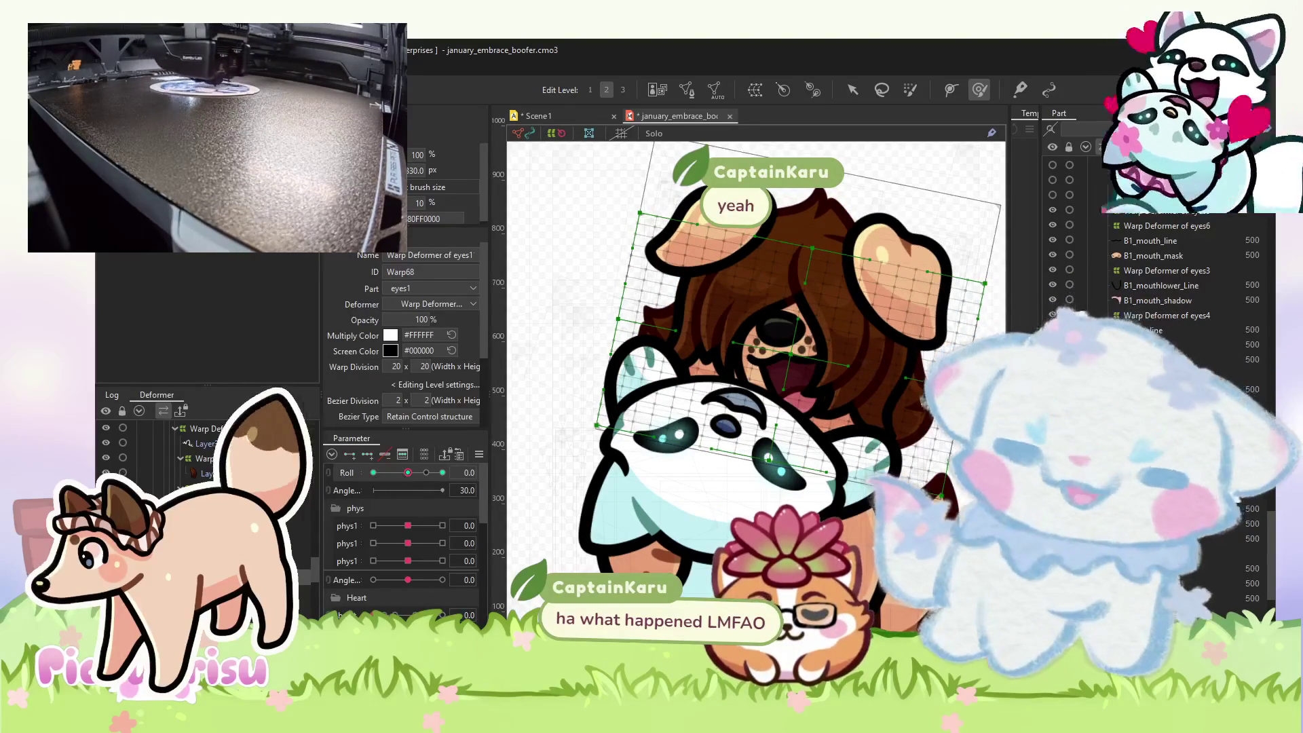
left_click(571, 122)
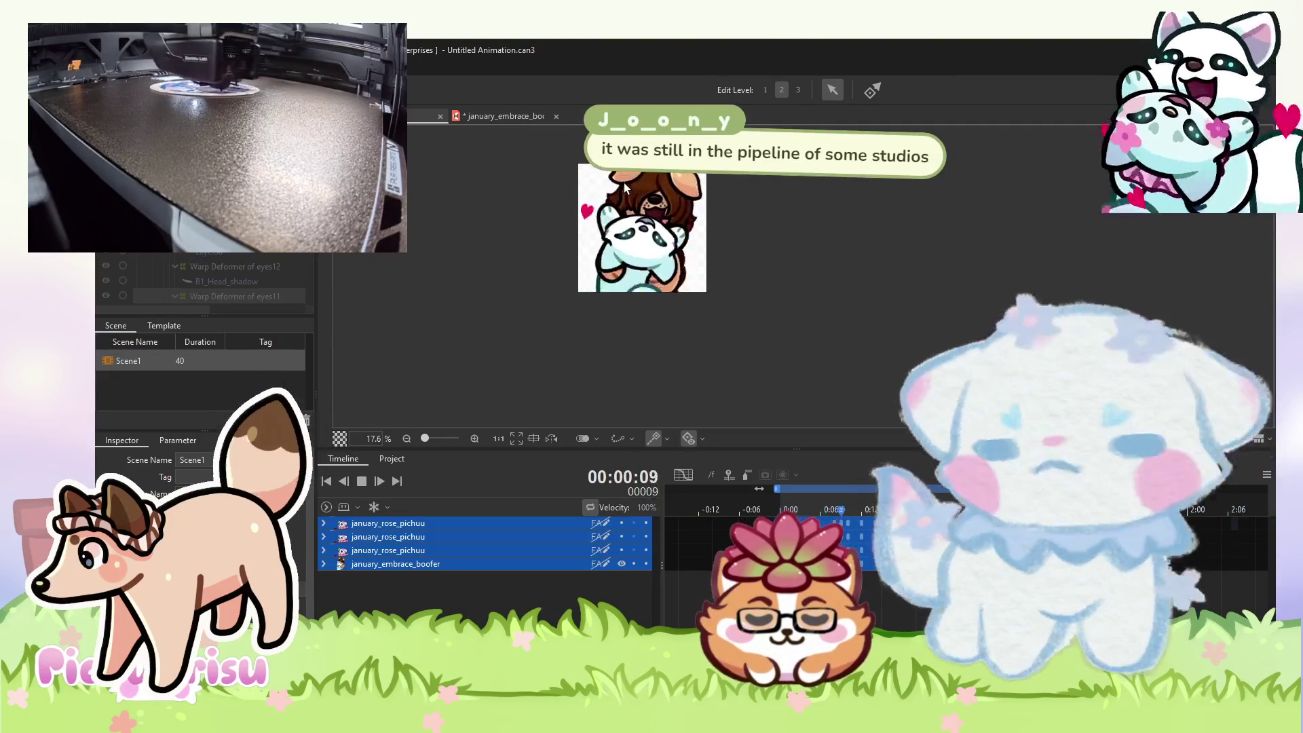
- Show the scene's export choices: still image sequence, PSD images or video
scroll(624, 185, "up", 2)
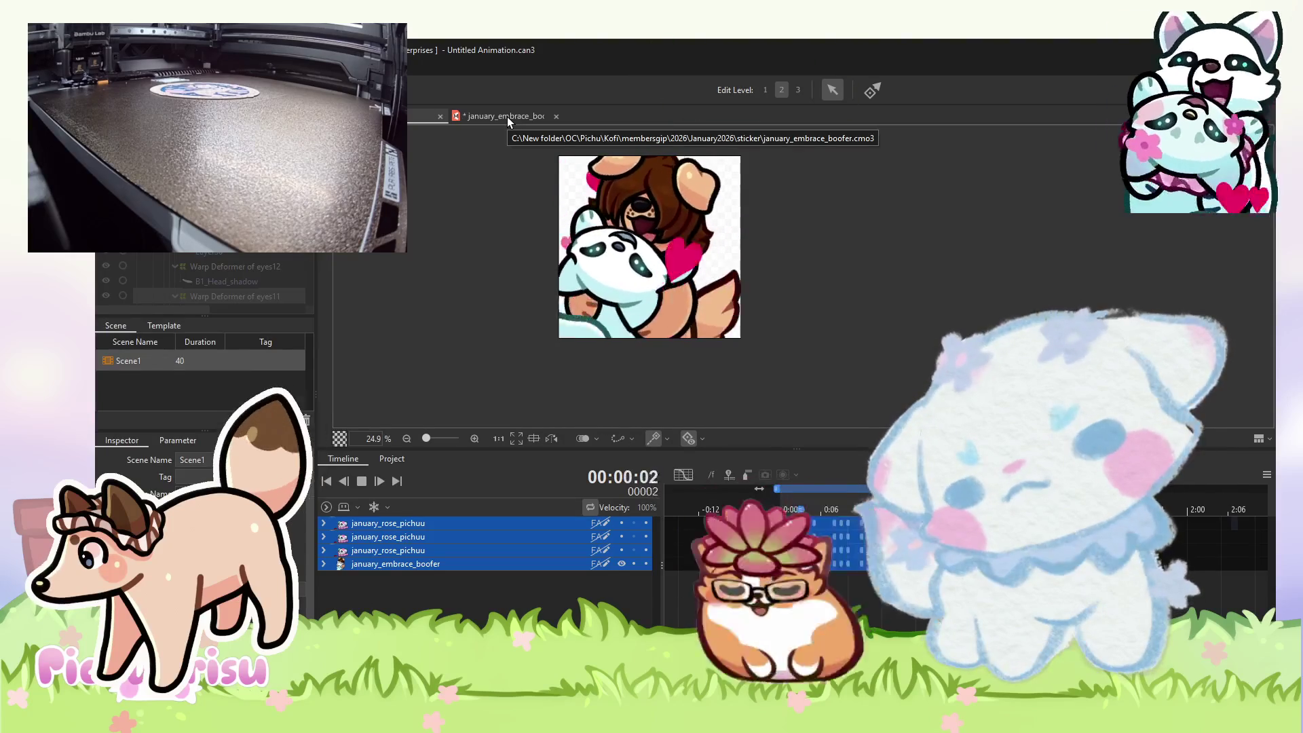
scroll(490, 191, "down", 2)
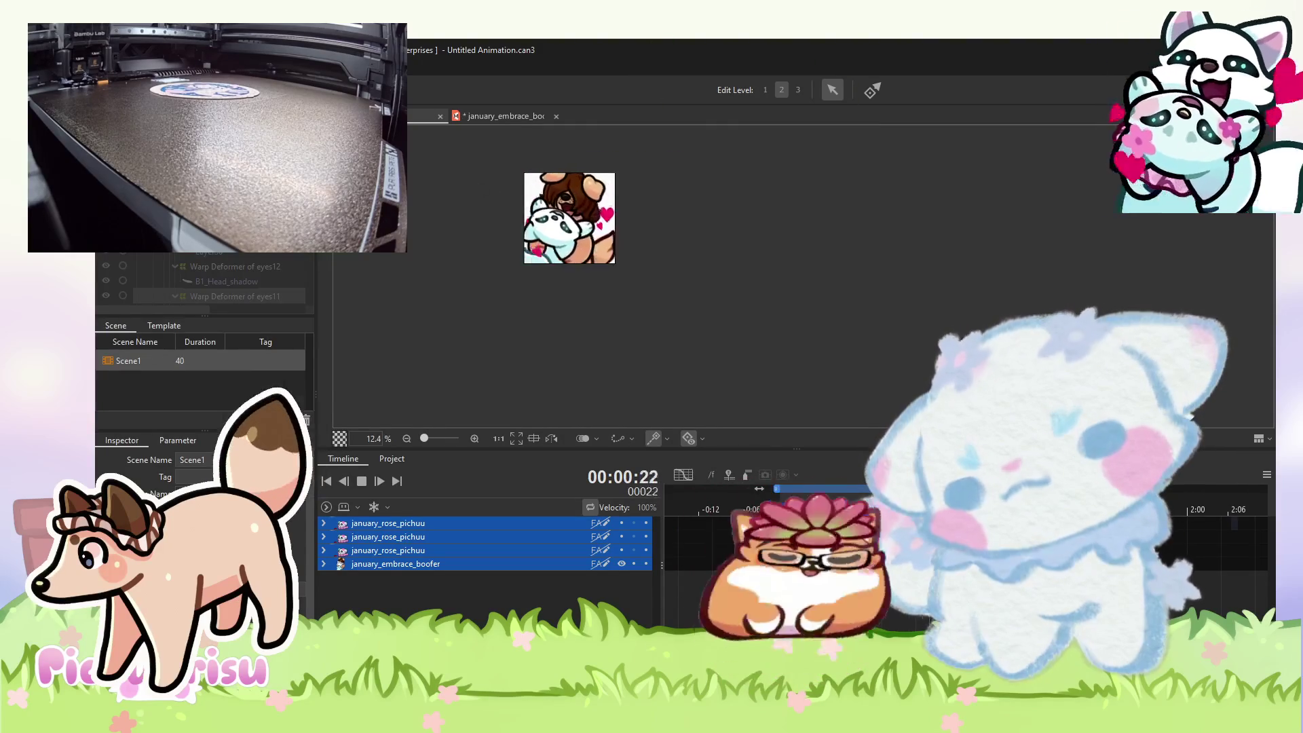
key("alt+f")
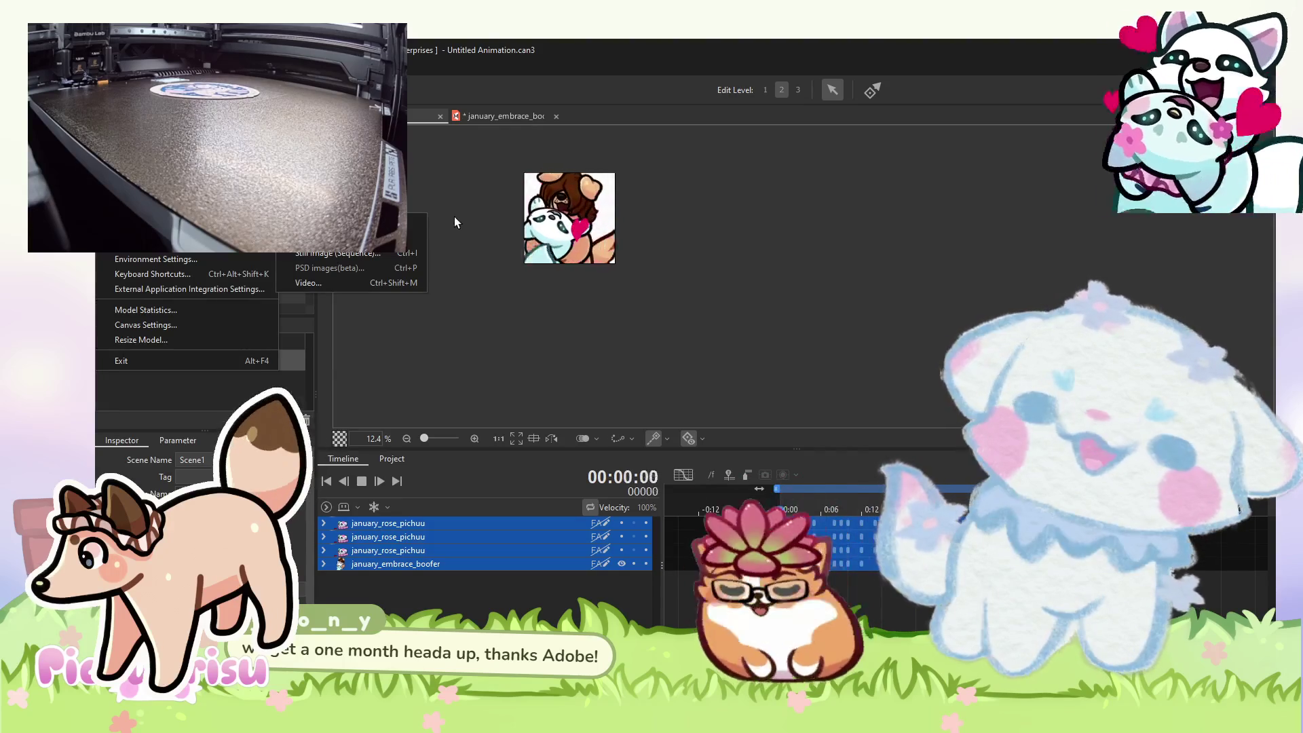
- Stop the Scene1 playback, review the File menu, and bring up the january_embrace_aaron model
scroll(463, 212, "up", 1)
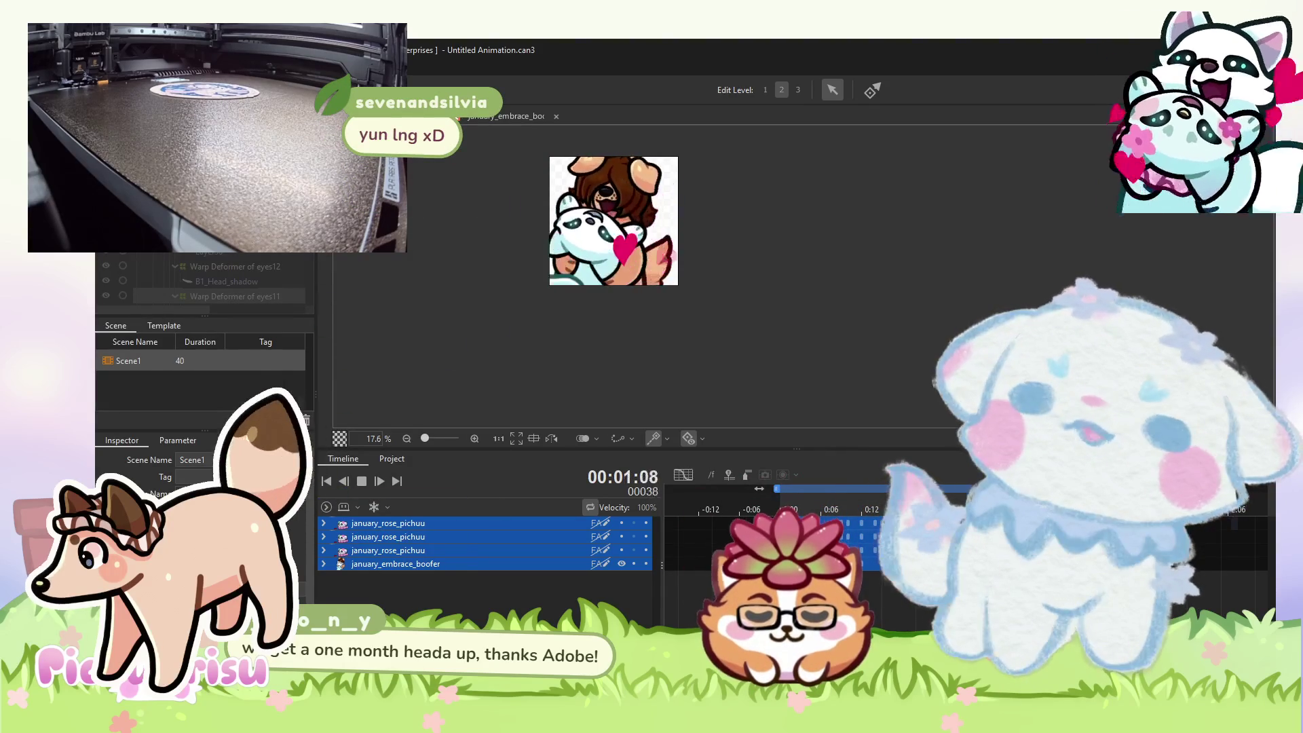
left_click(109, 50)
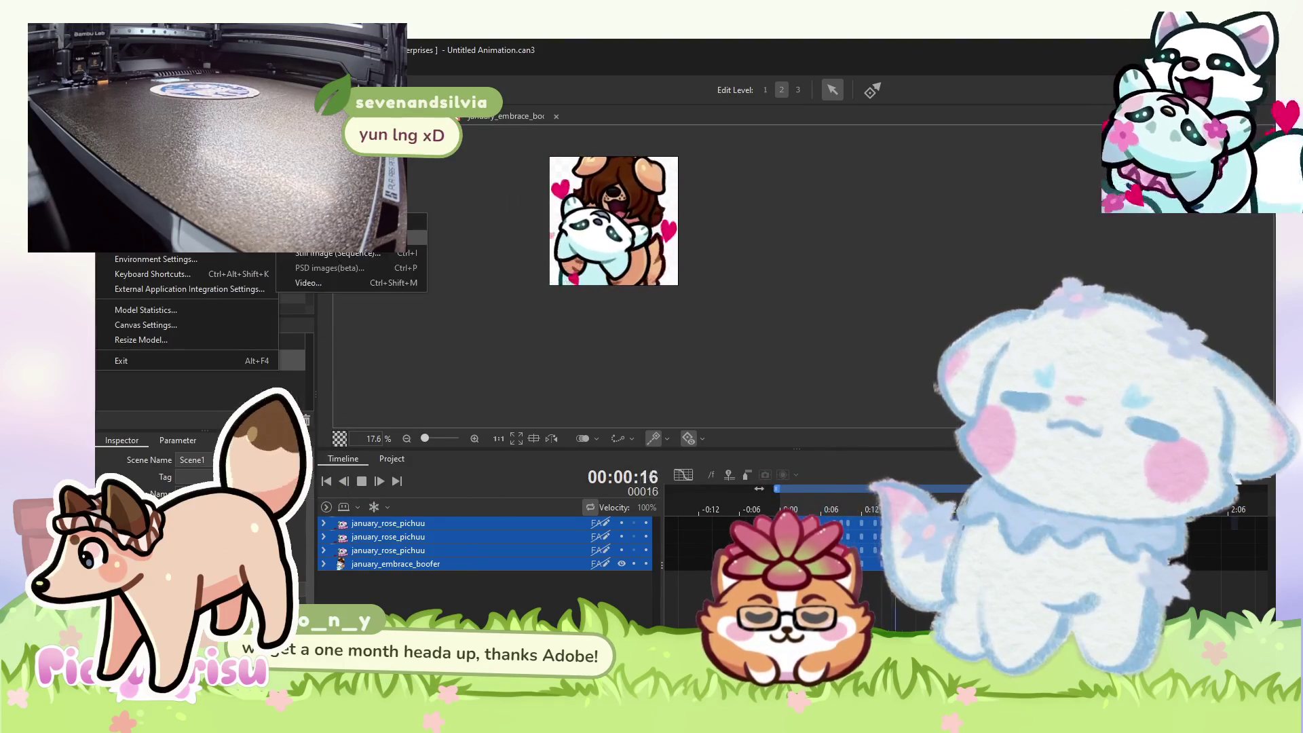
key("Escape")
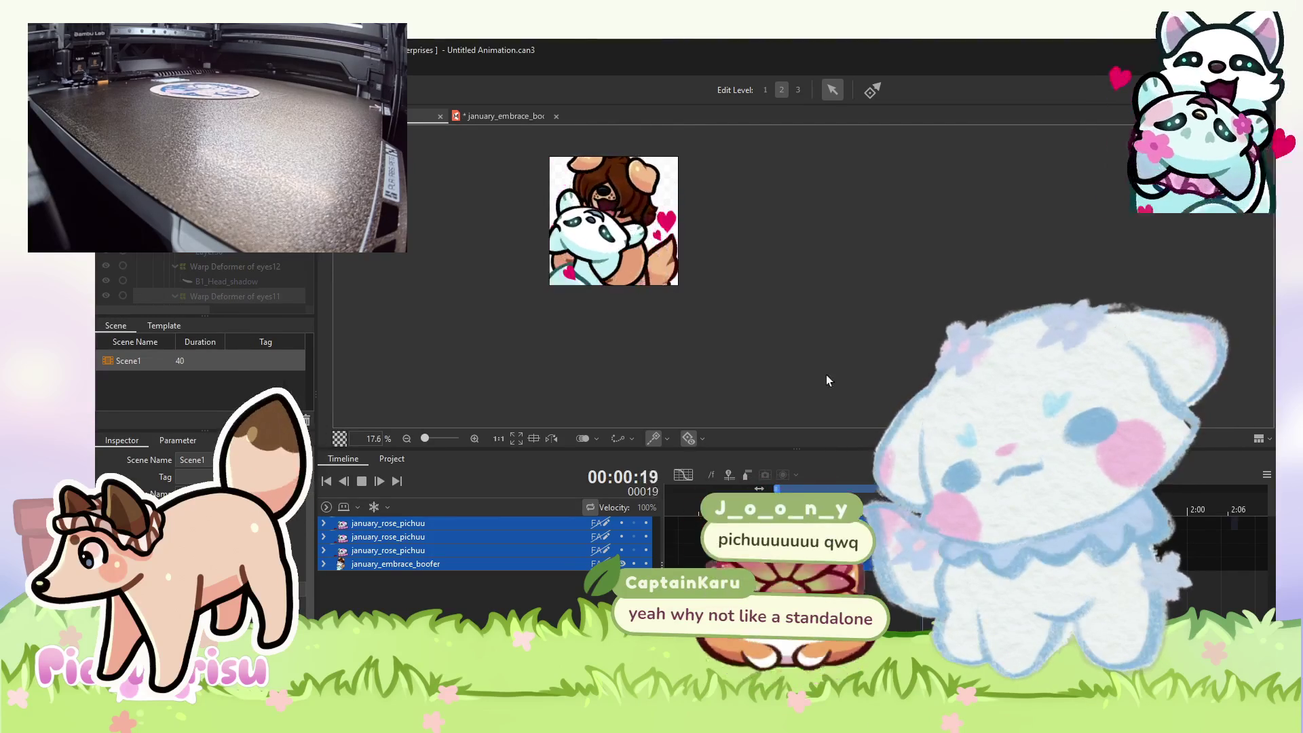
key("space")
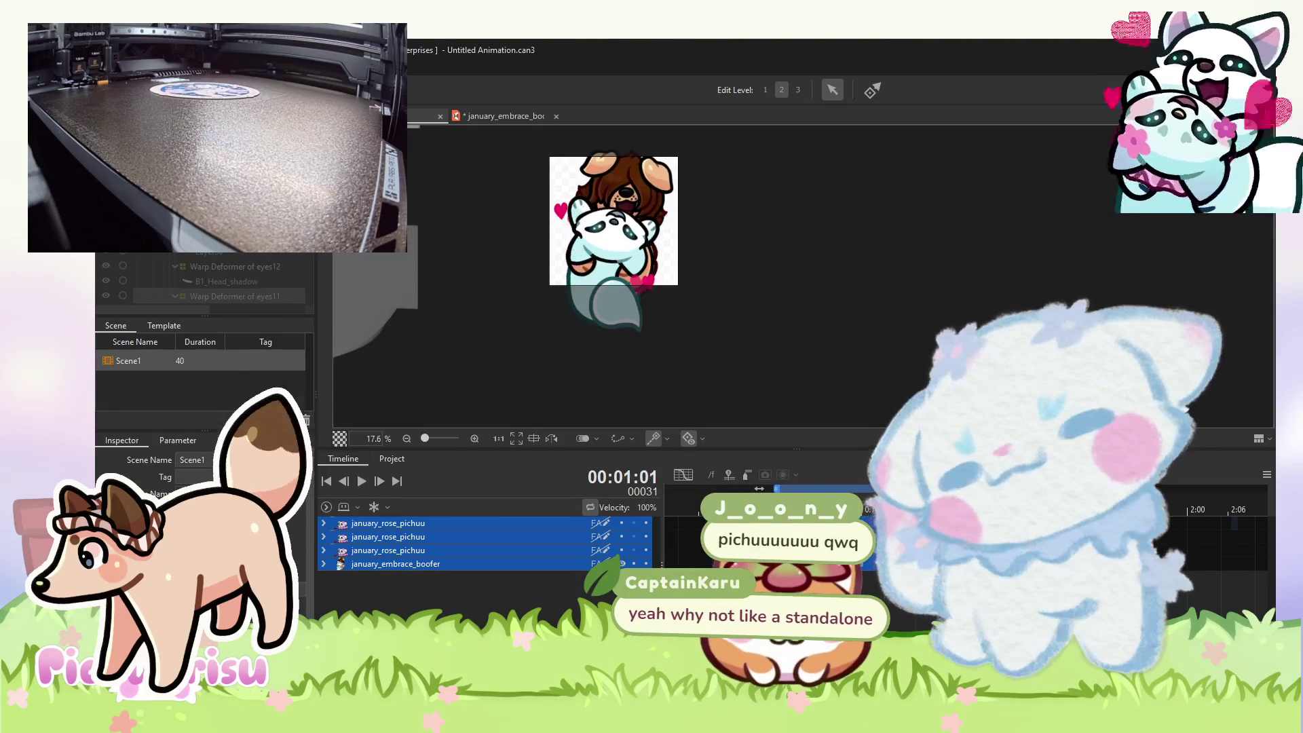
key("alt+f")
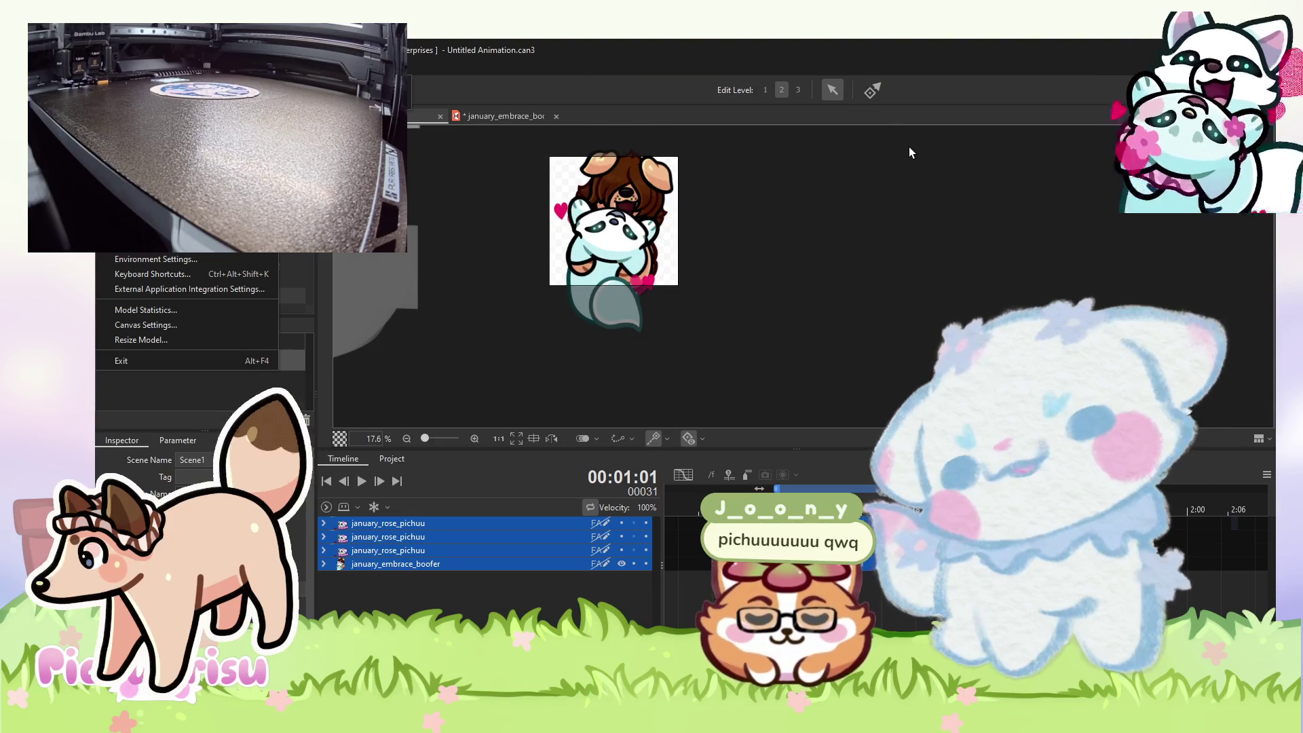
key("Escape")
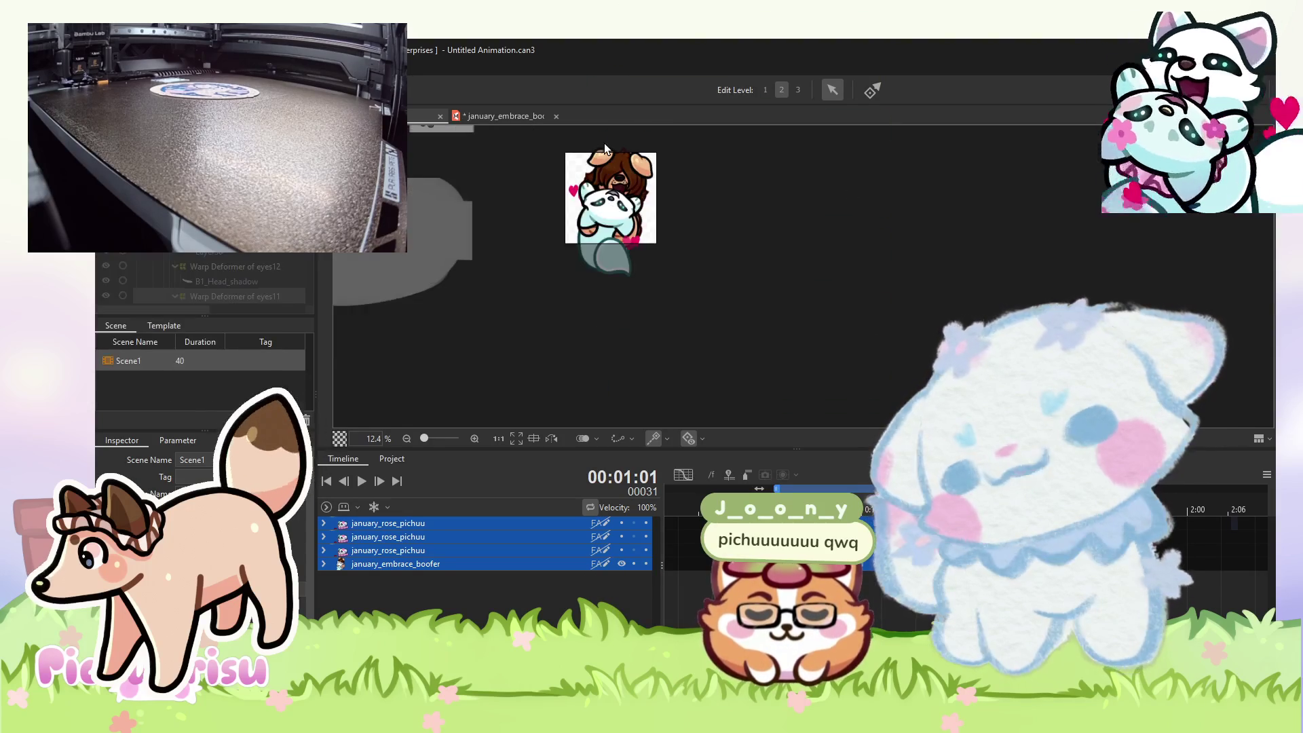
key("alt+f")
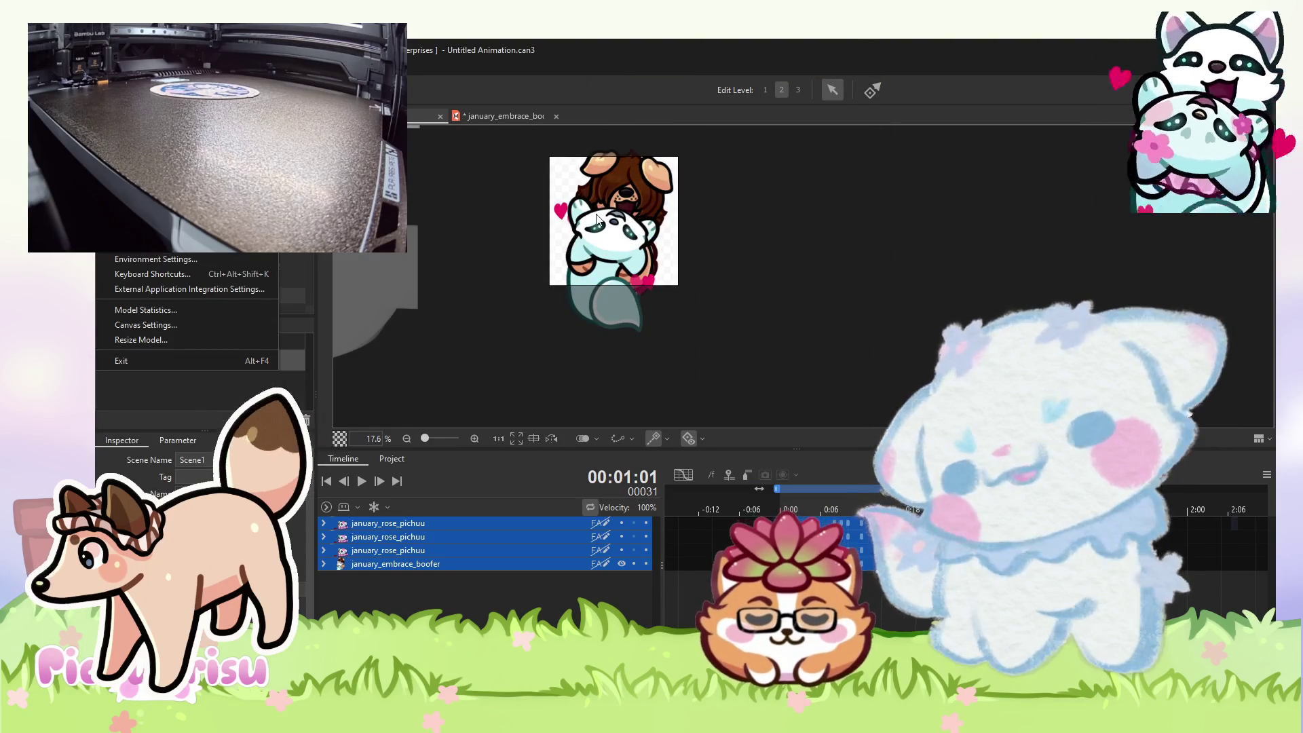
key("Escape")
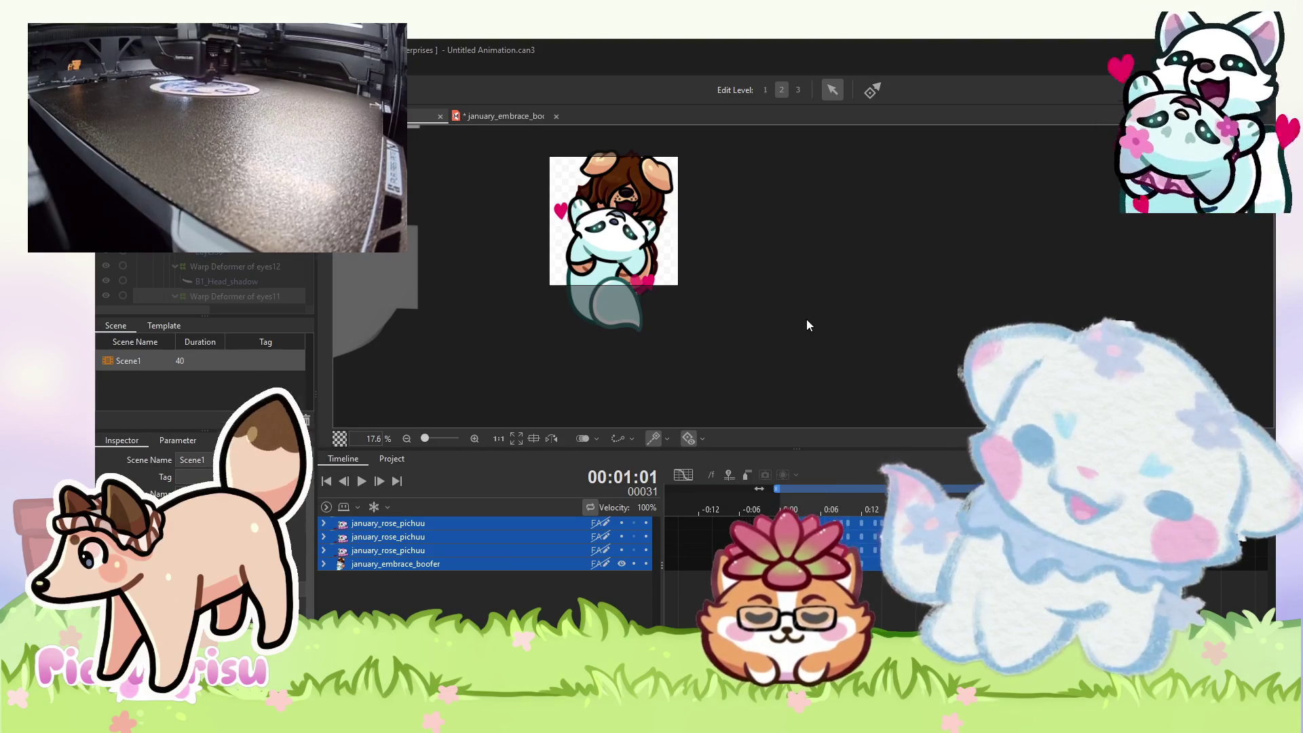
scroll(806, 325, "up", 5)
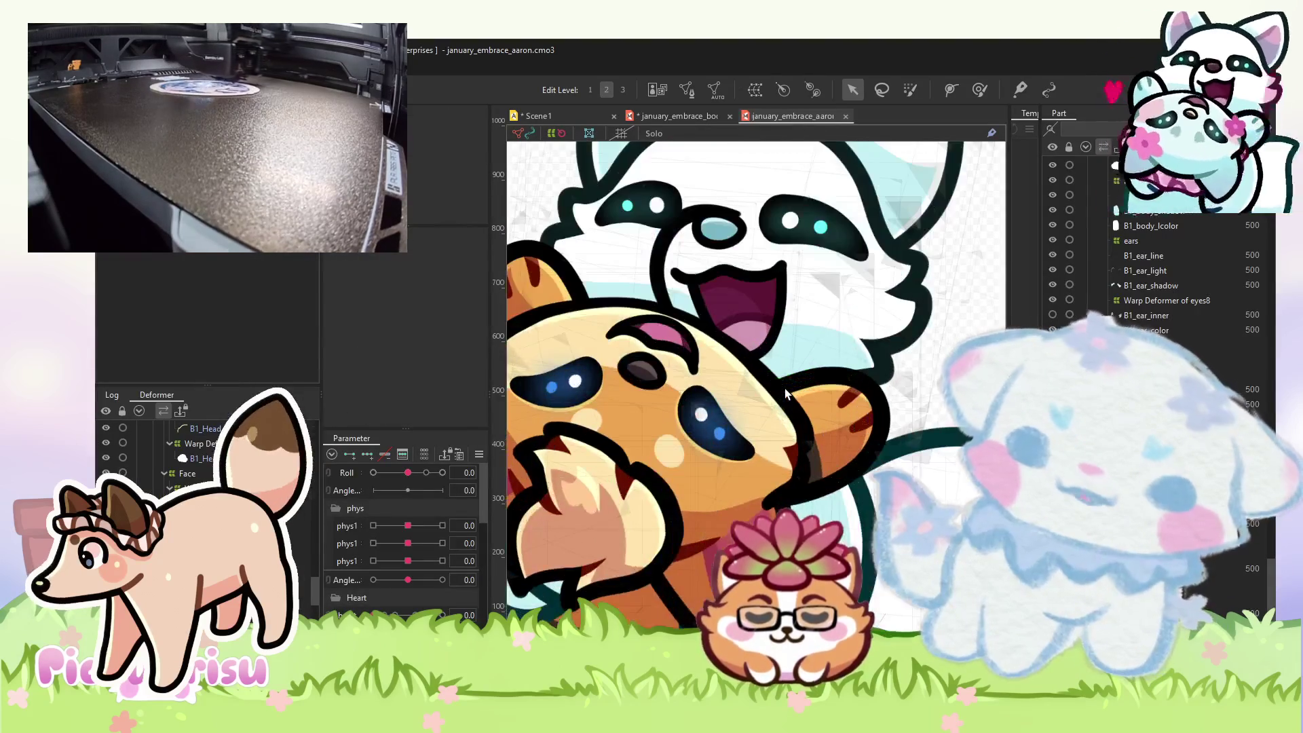
- Tilt the red panda's head Roll to full and then fully to -10
mouse_move(418, 475)
left_mouse_down()
mouse_move(360, 468)
mouse_move(462, 461)
left_mouse_up()
scroll(609, 252, "up", 5)
left_click(434, 473)
scroll(713, 426, "down", 4)
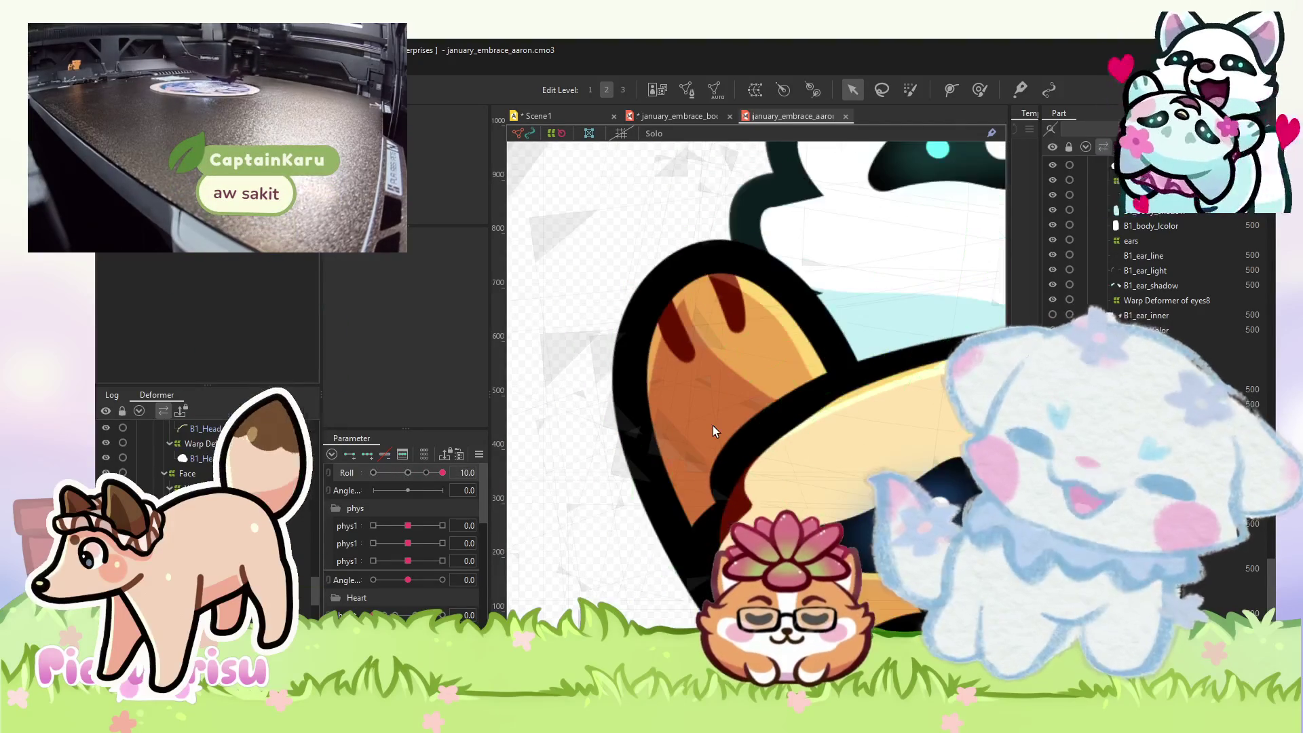
scroll(713, 425, "down", 1)
left_click(416, 472)
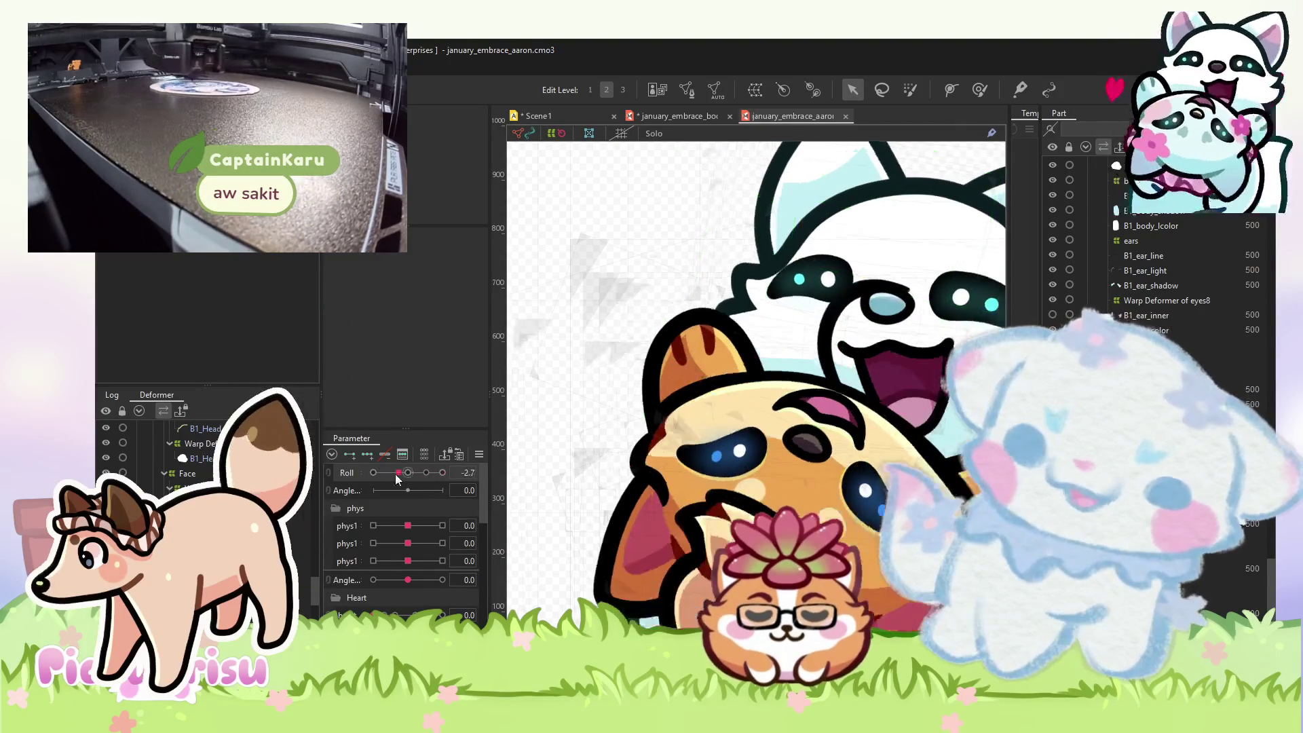
left_click_drag(429, 471, 327, 468)
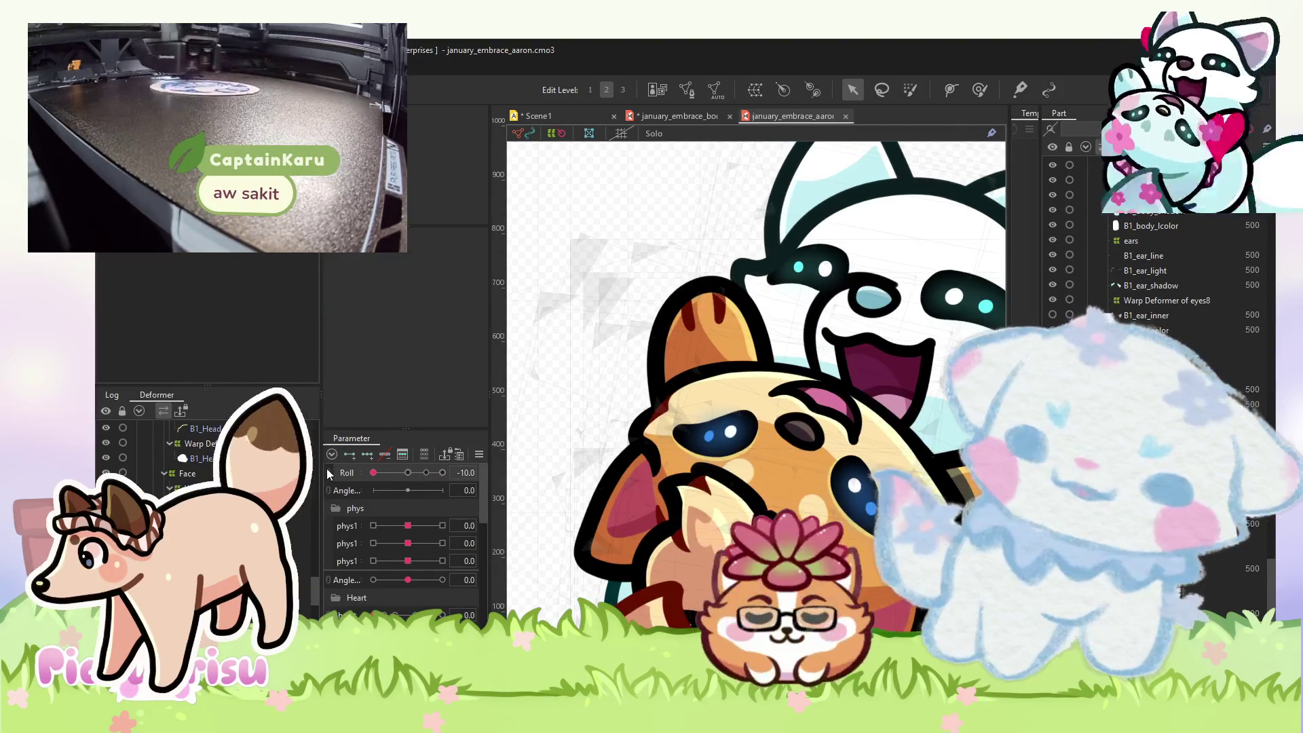
scroll(795, 359, "up", 5)
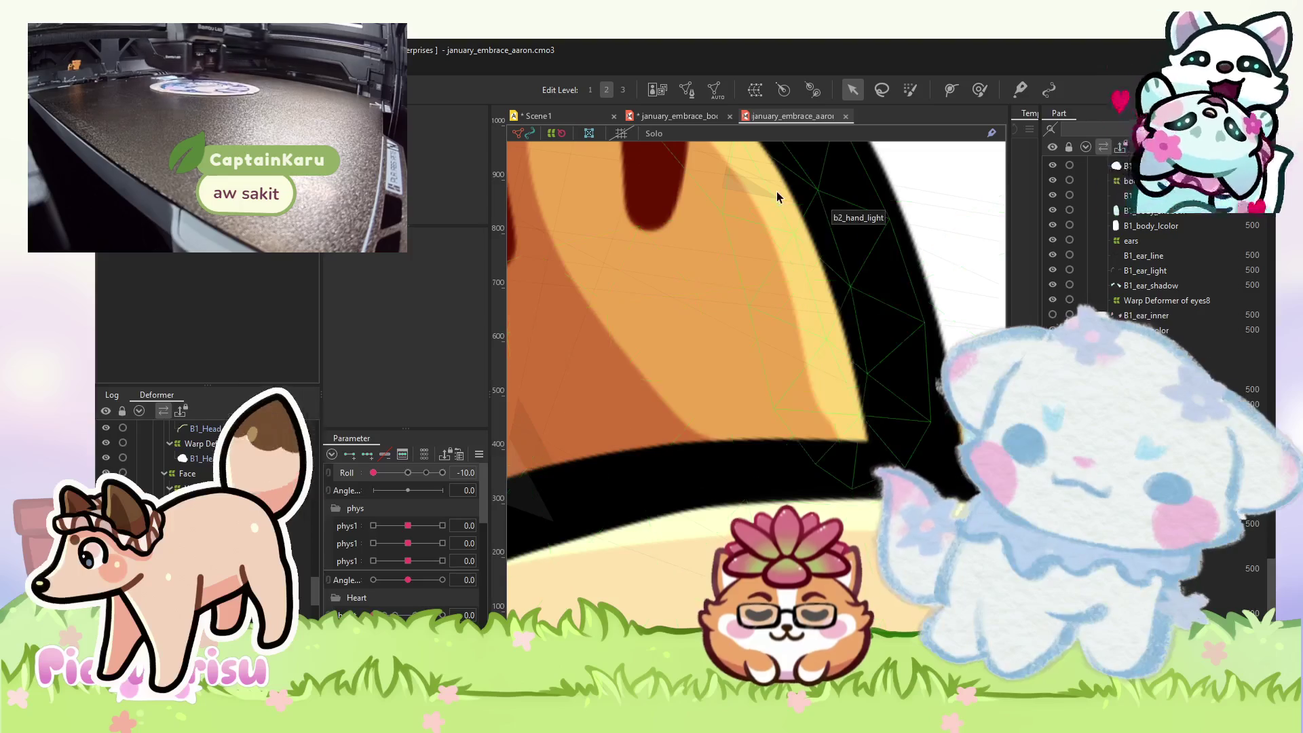
- Shrink the Deform Brush to about 160 px and push the body1 paw warp downward
left_click(777, 191)
left_click(979, 89)
scroll(889, 443, "down", 4)
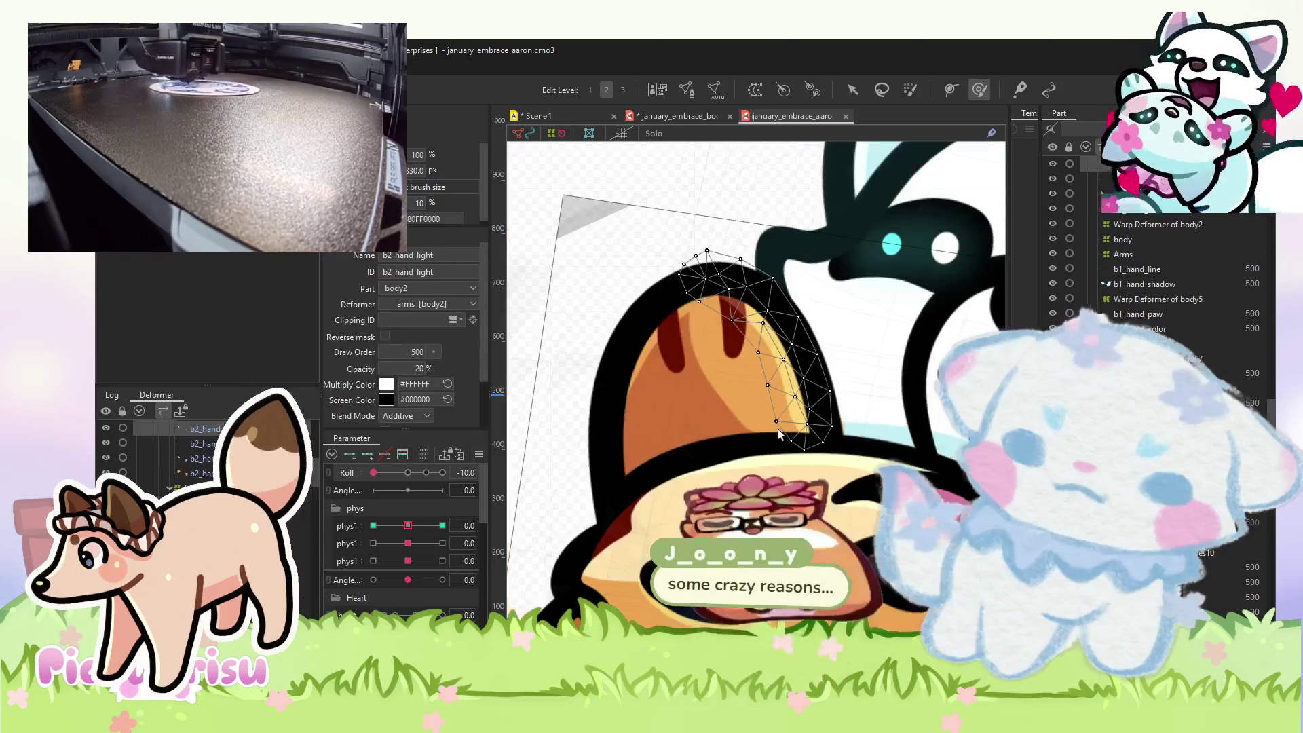
left_click_drag(890, 443, 743, 438)
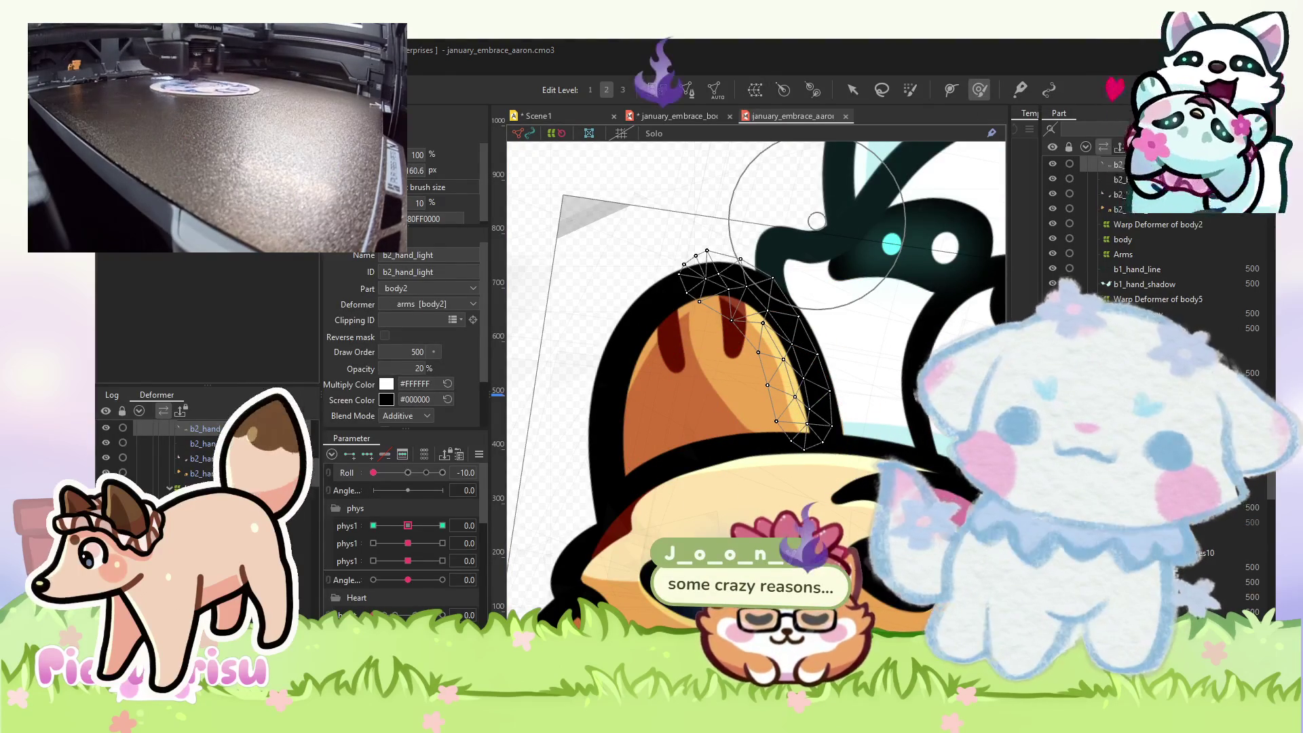
left_click(769, 426)
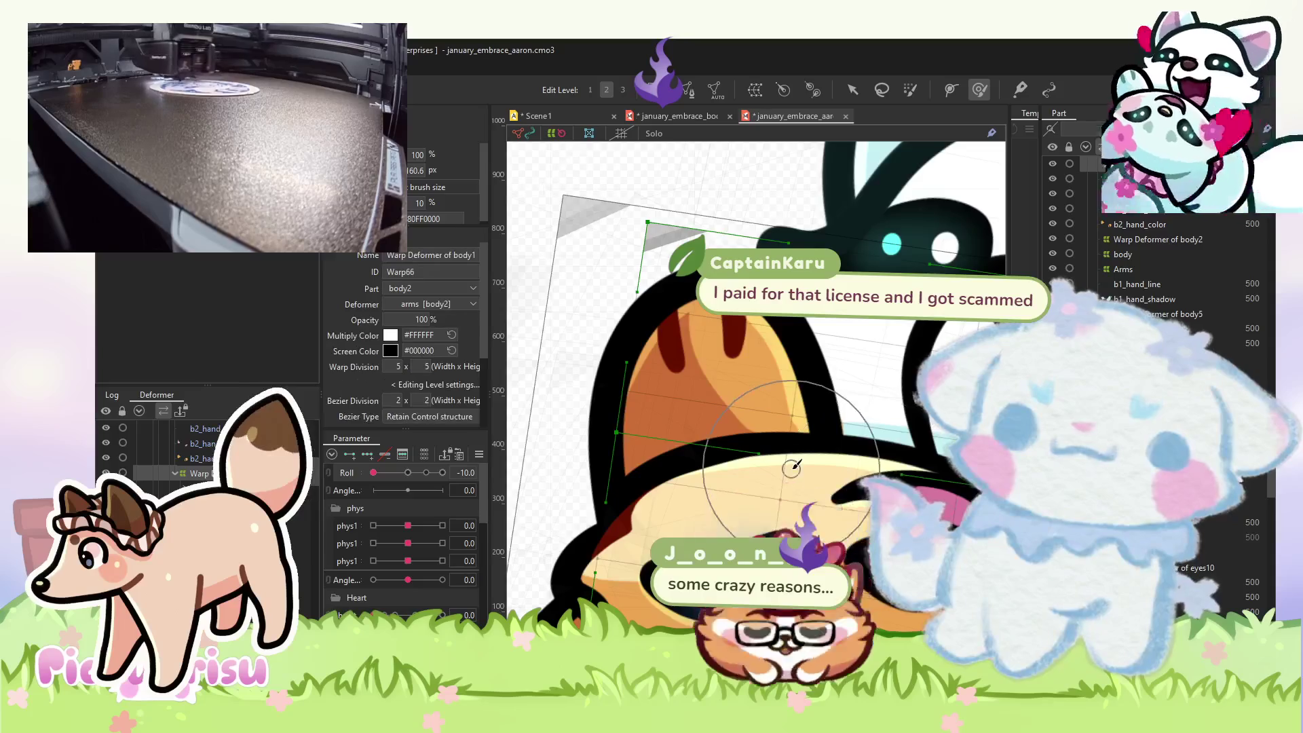
scroll(769, 425, "up", 5)
mouse_move(772, 421)
left_mouse_down()
mouse_move(849, 437)
mouse_move(860, 498)
mouse_move(733, 502)
left_mouse_up()
- Check the b2_hand_color mesh and its warp, then move to the Scene1 animation
left_click(842, 394)
left_click_drag(848, 389, 841, 292)
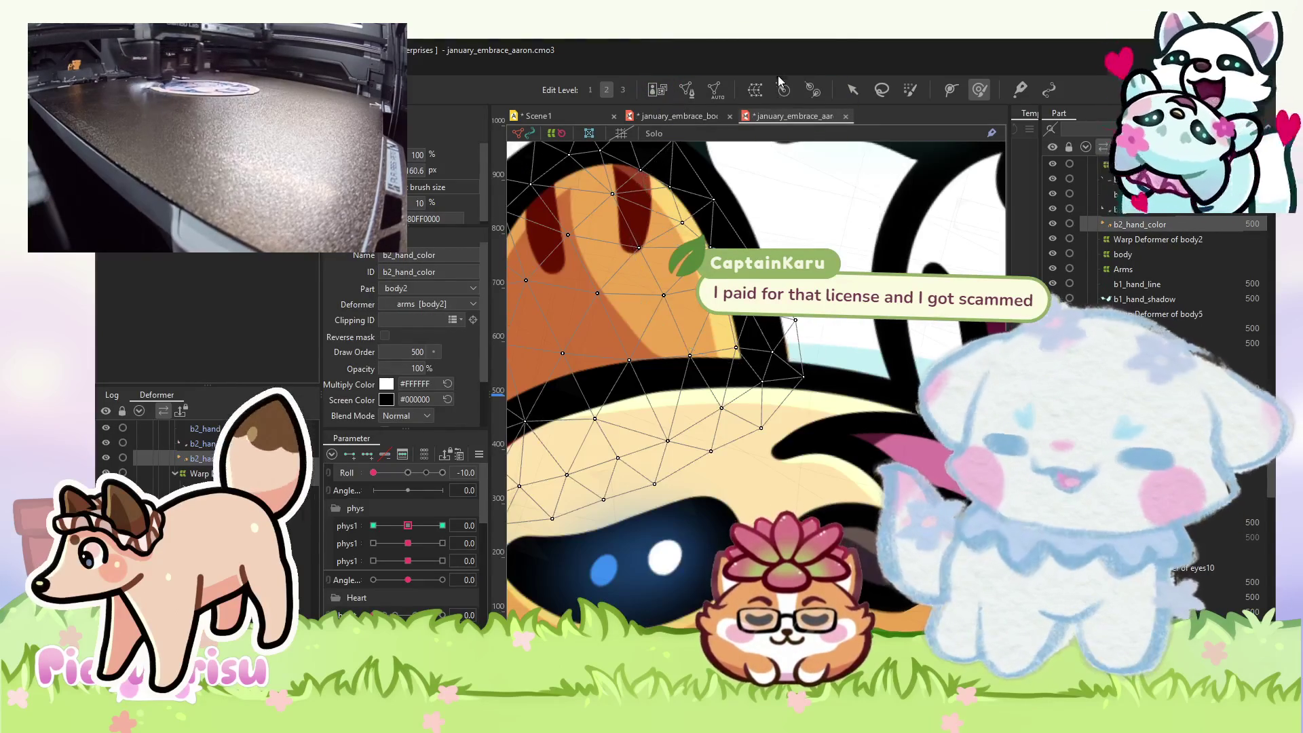
left_click(845, 370)
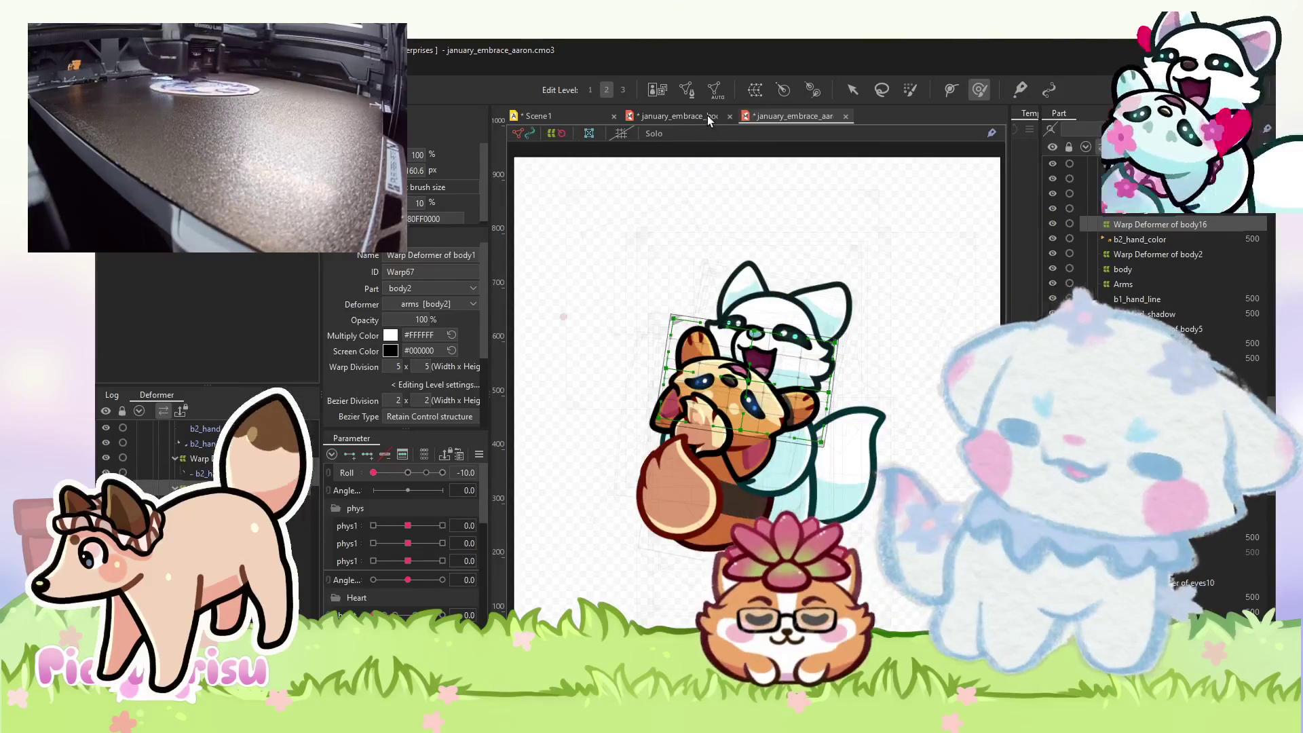
left_click(708, 115)
left_click(585, 115)
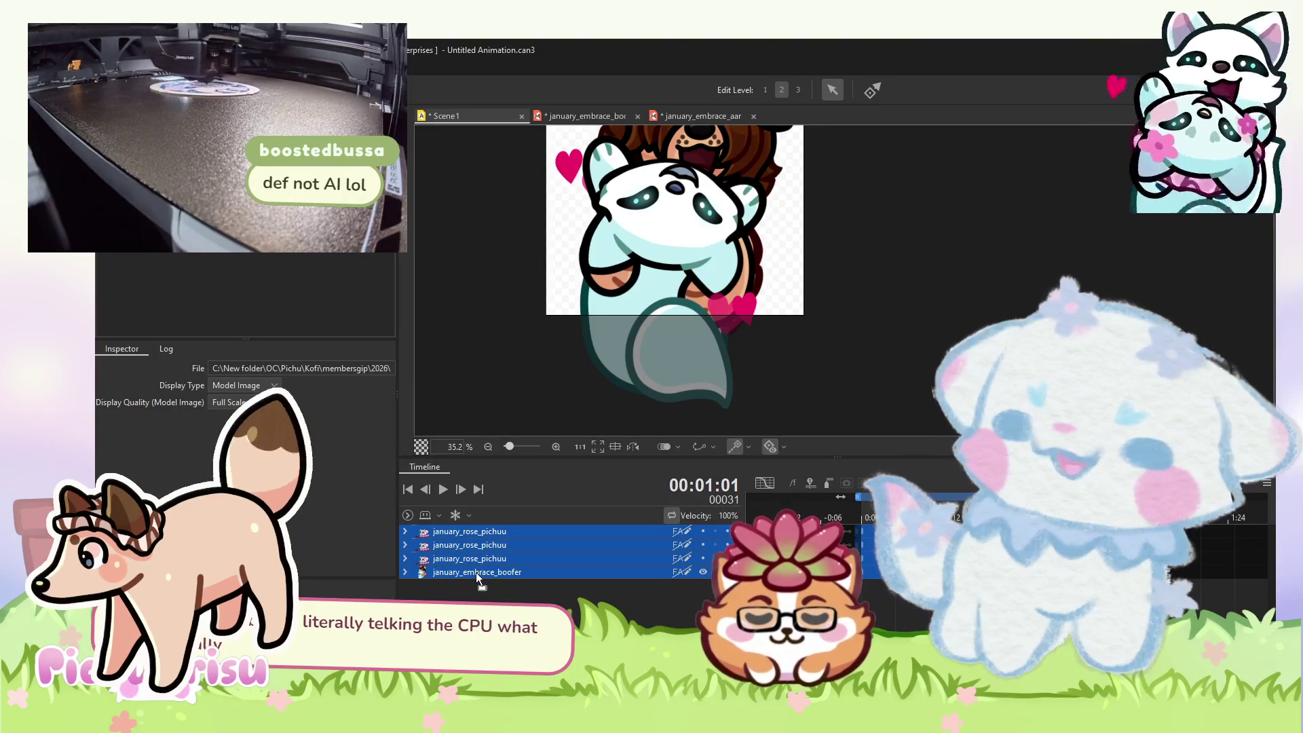
- Add january_embrace_aaron as a new Scene1 track, play it, then rewind to the start
left_click_drag(475, 570, 475, 572)
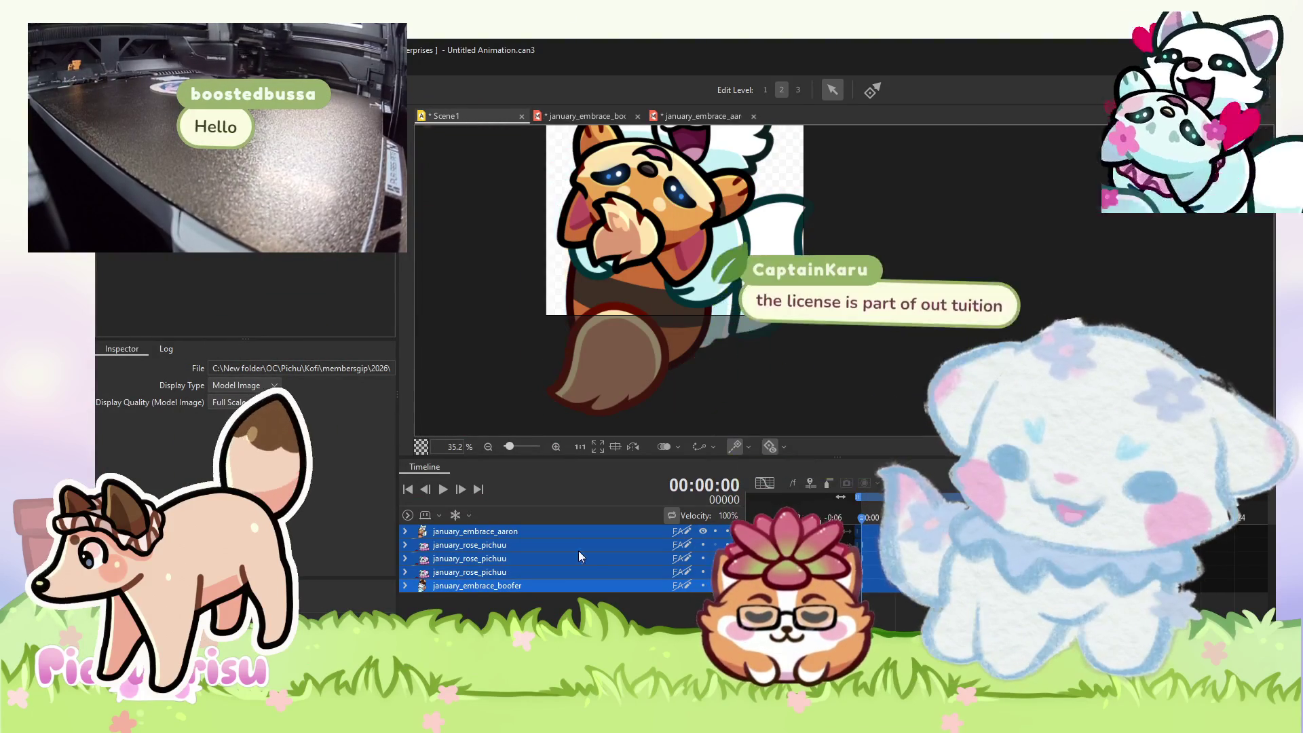
left_click(442, 489)
scroll(629, 310, "down", 2)
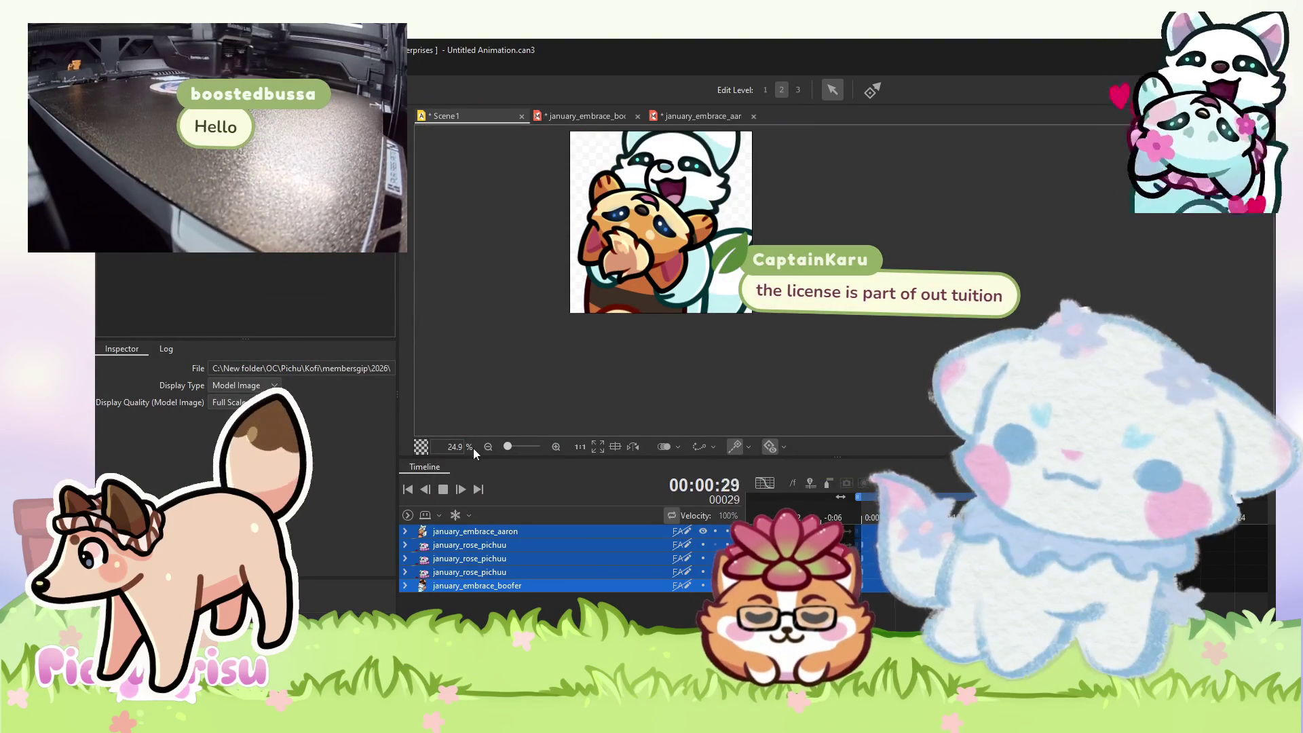
key("space")
key("Home")
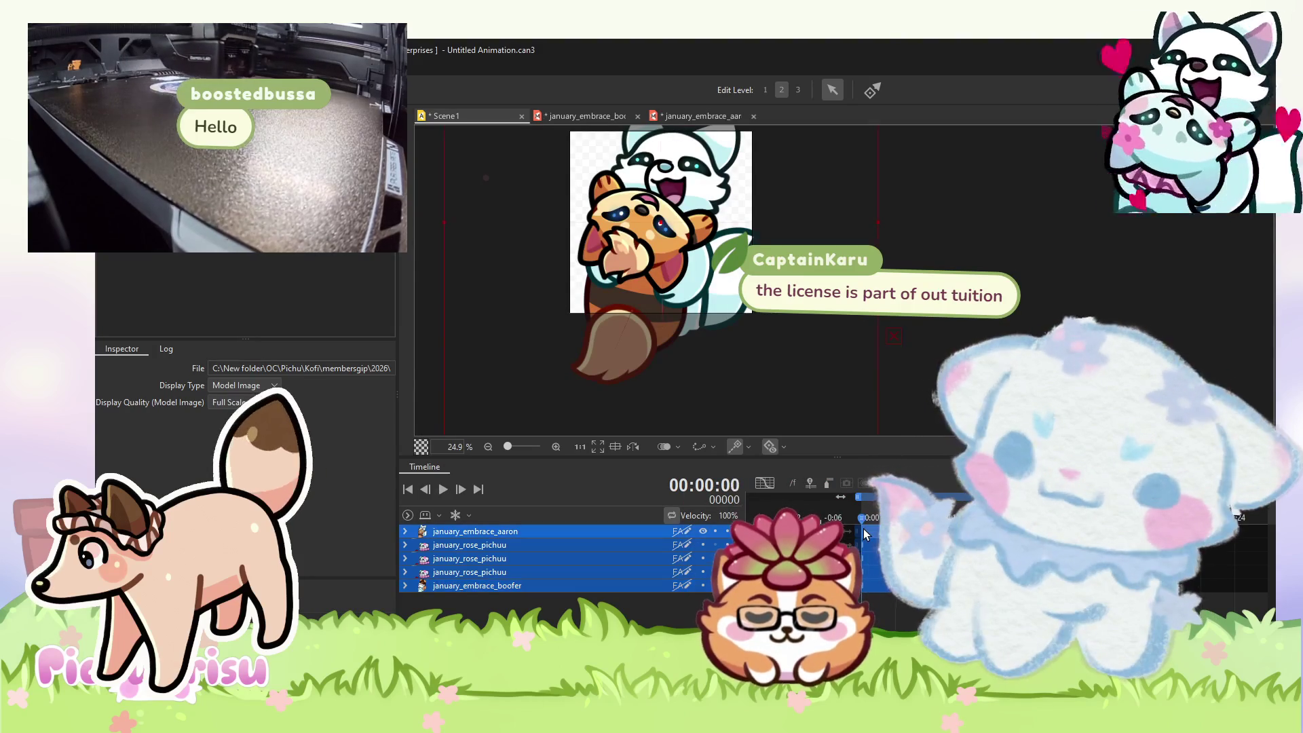
- Replay the scene from an early frame, stop it, and open the File menu for export
left_click(863, 526)
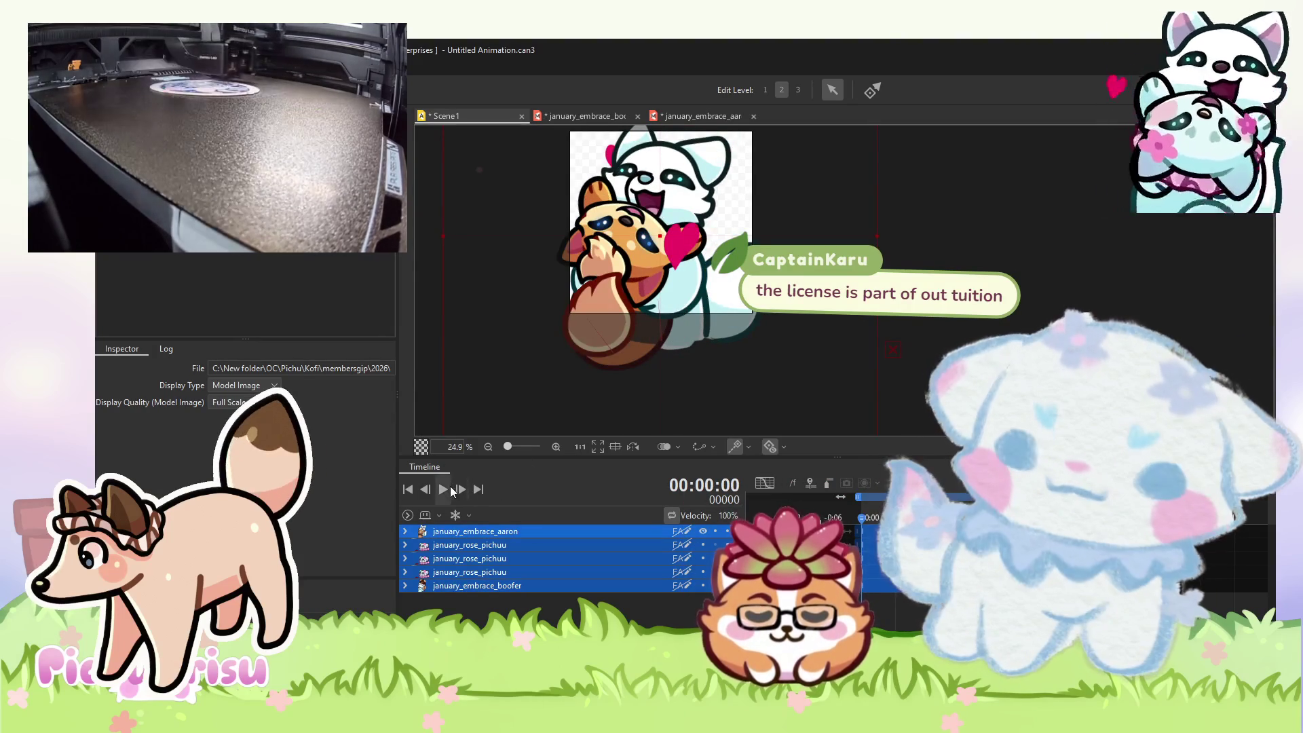
key("space")
scroll(637, 309, "down", 2)
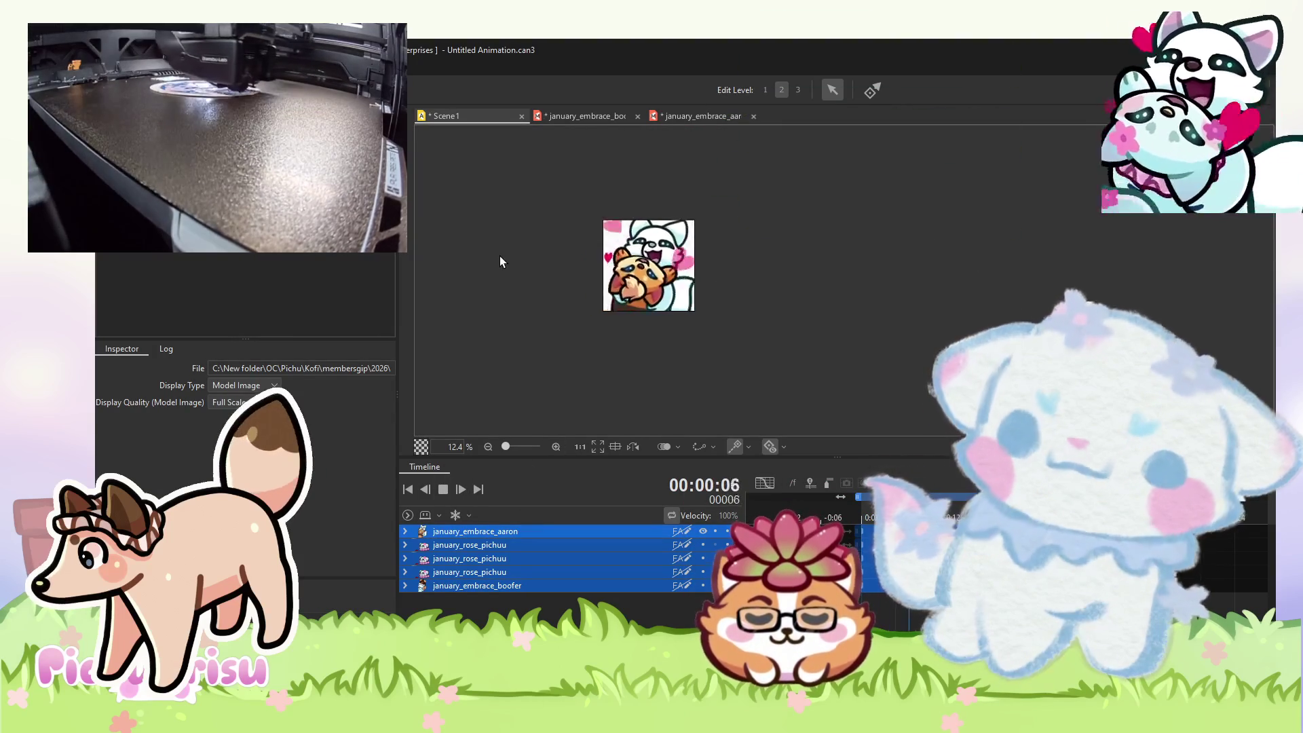
left_click(442, 488)
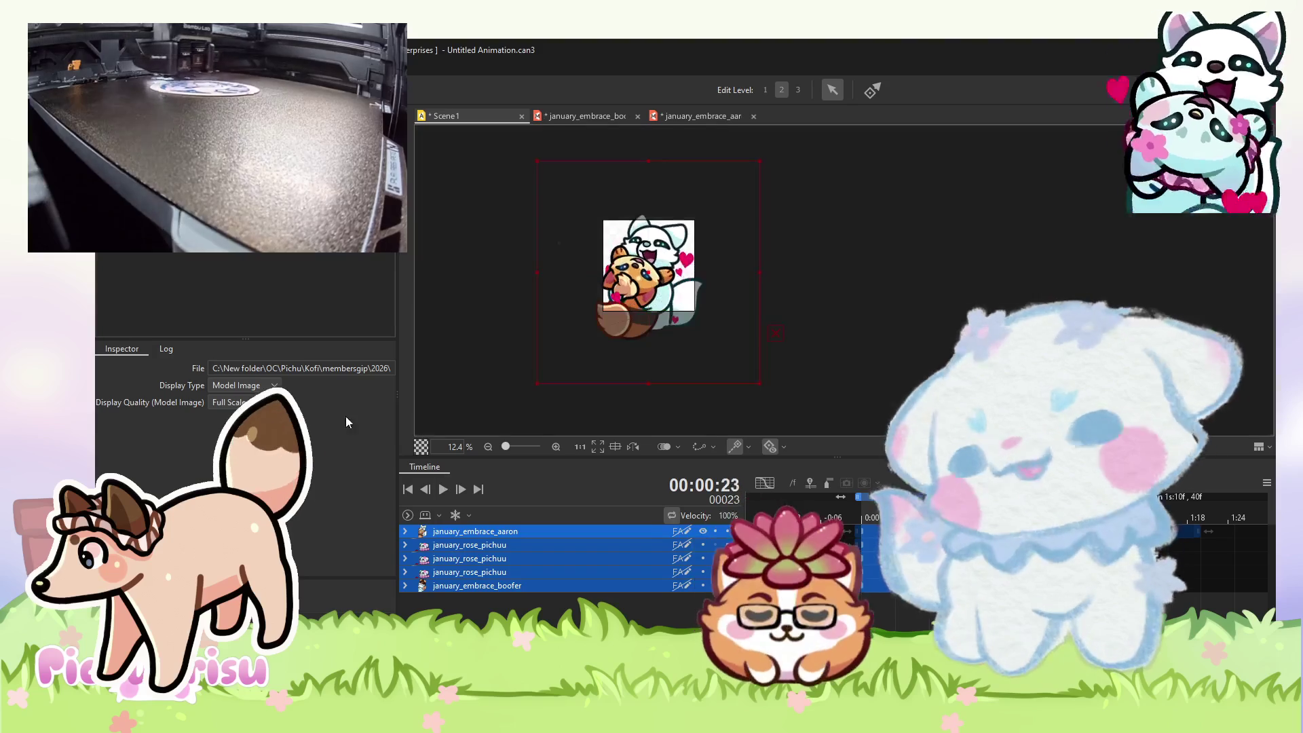
left_click(109, 64)
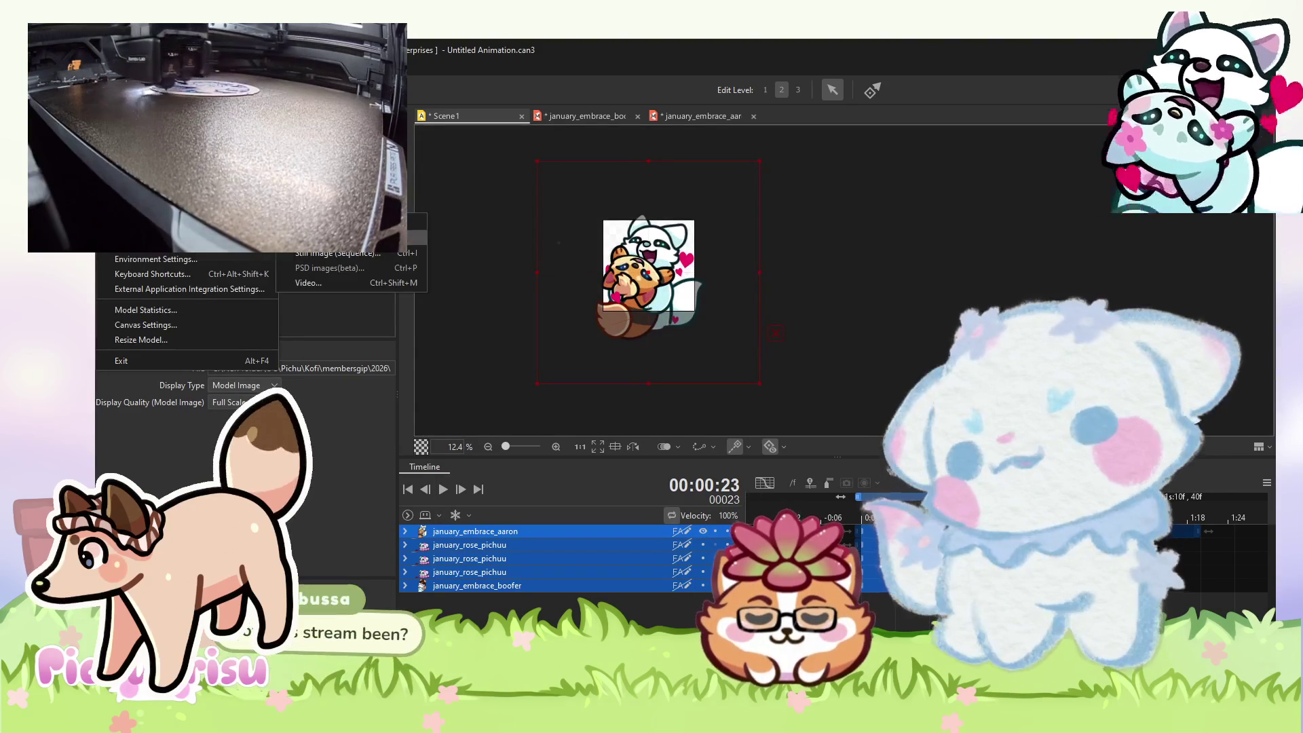
- Dismiss the export menu without exporting, leaving Scene1 at frame 00023
key("Escape")
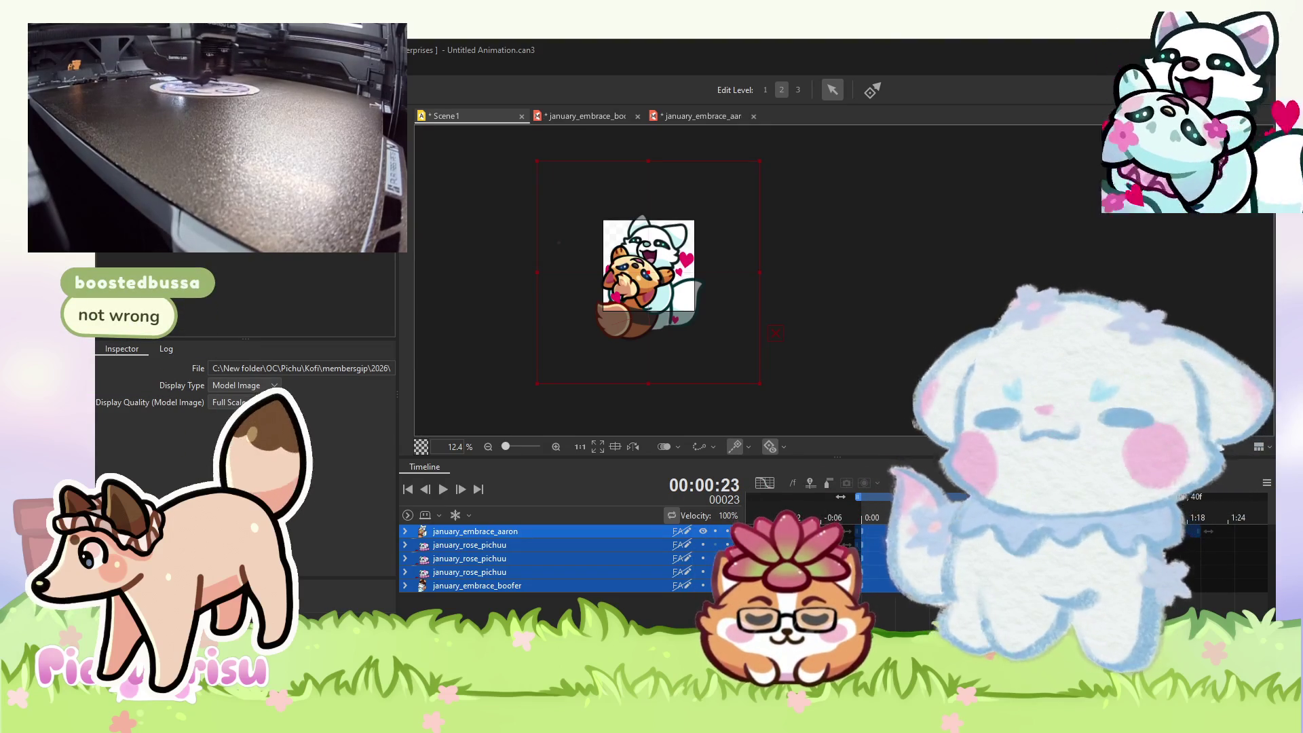
scroll(592, 296, "down", 2)
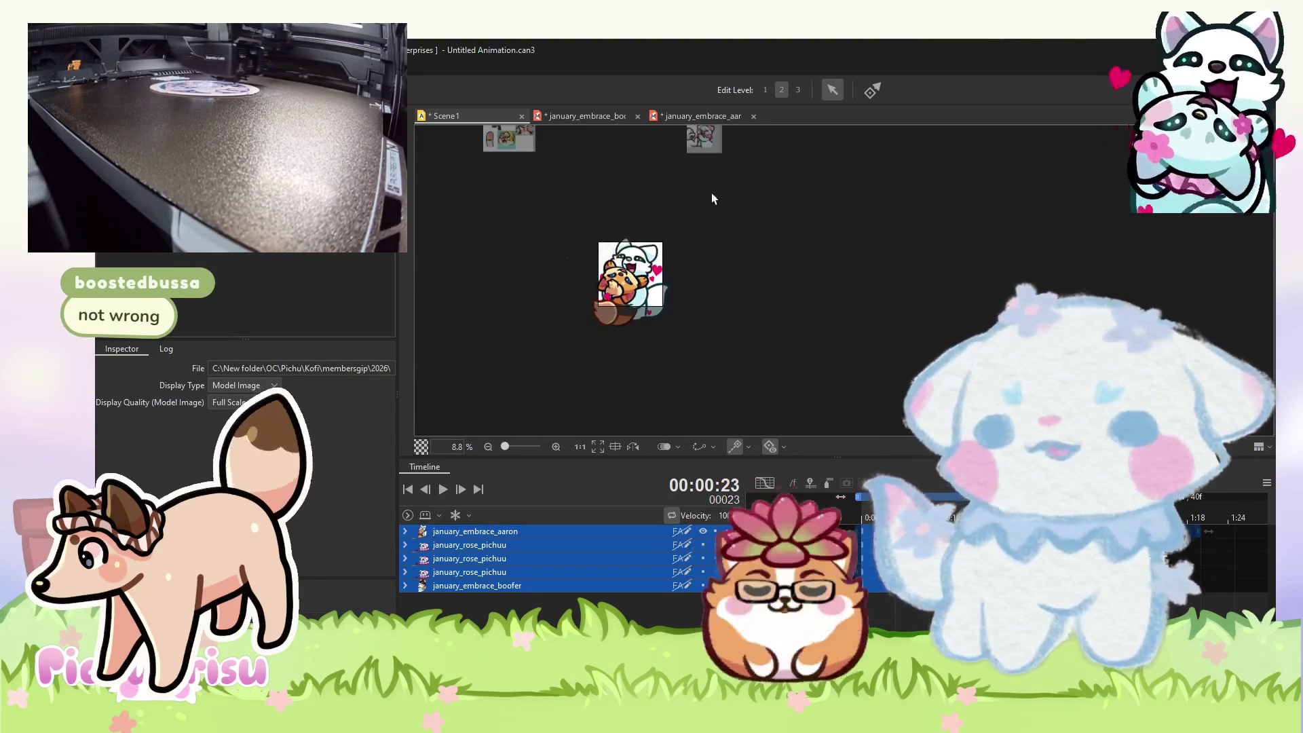
- Save the january_embrace_aaron model and close its tab, returning to the Scene1 timeline
left_click(729, 115)
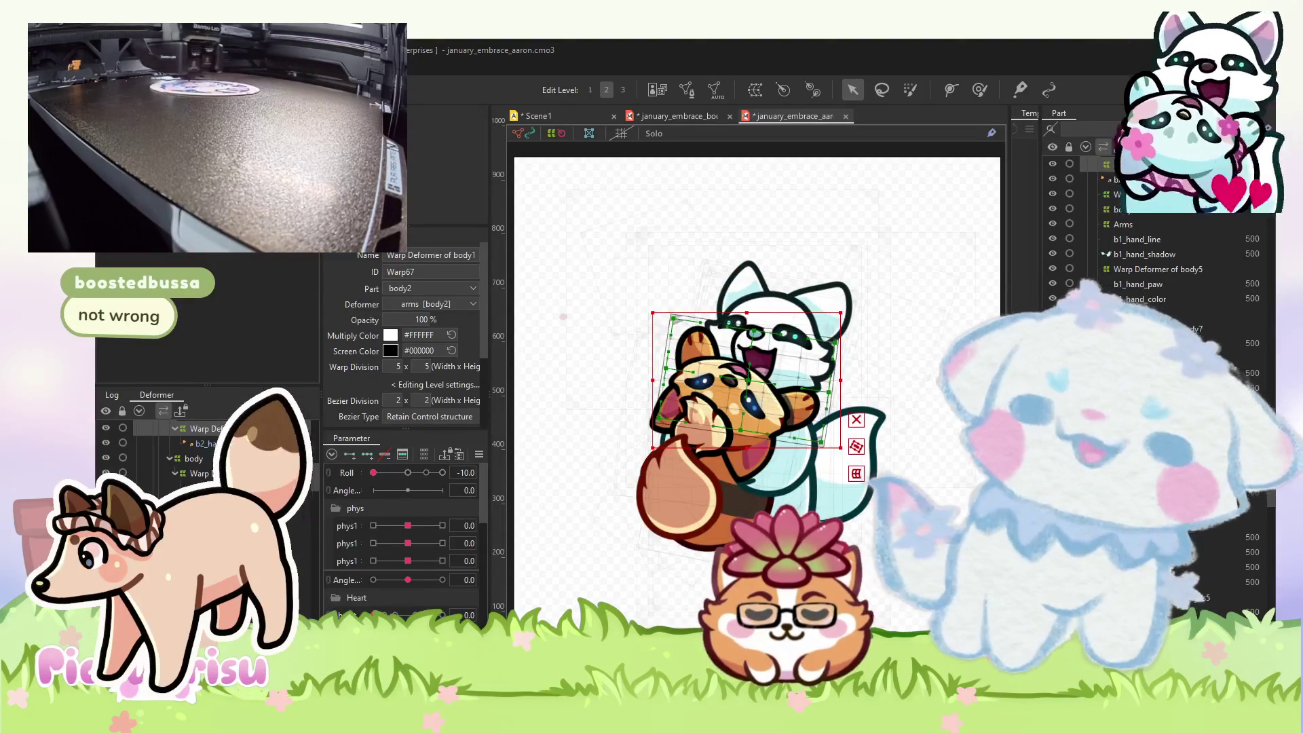
key("ctrl+s")
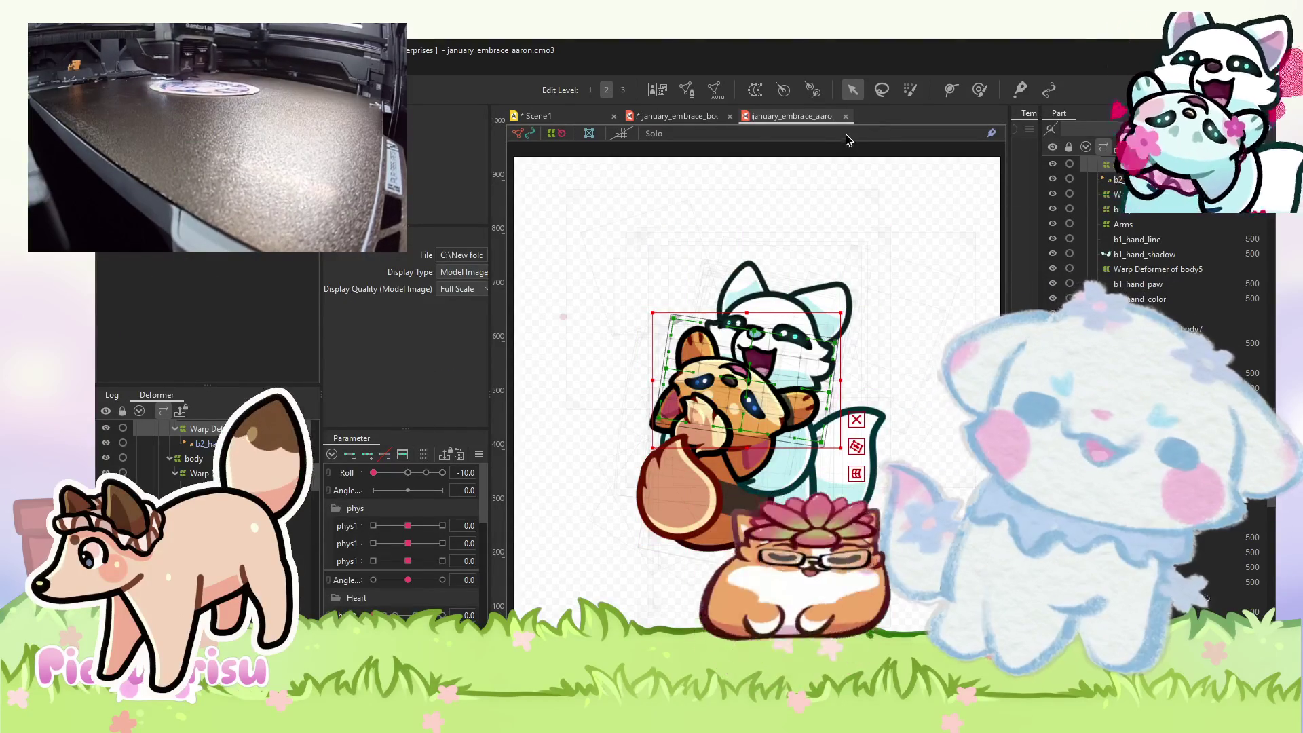
left_click(846, 116)
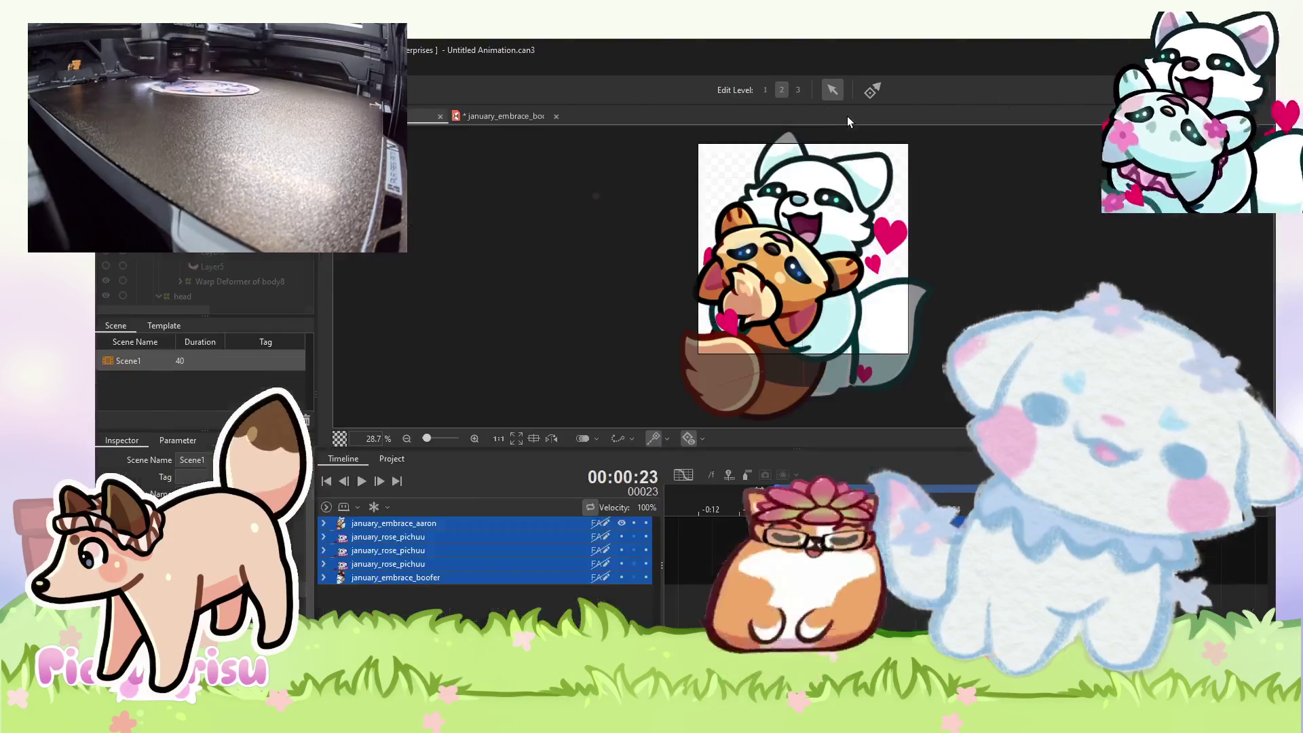
scroll(514, 181, "down", 2)
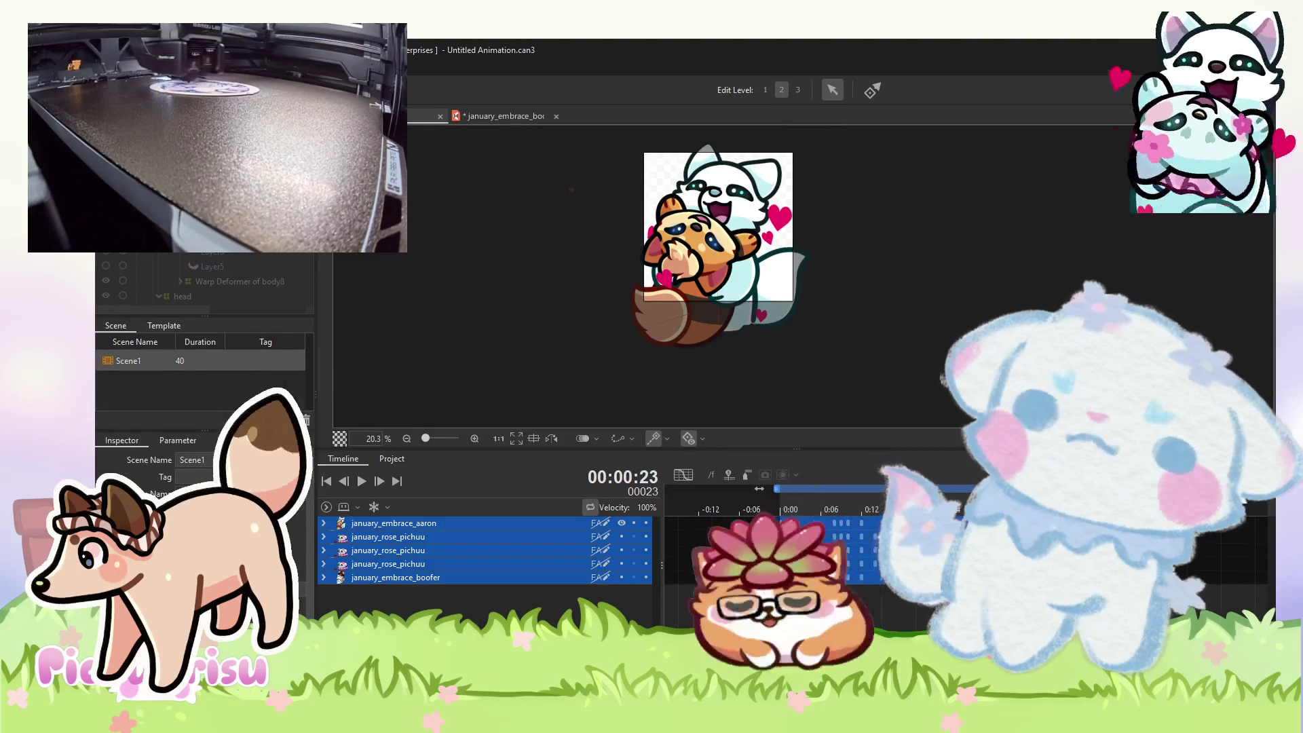
key("alt+f")
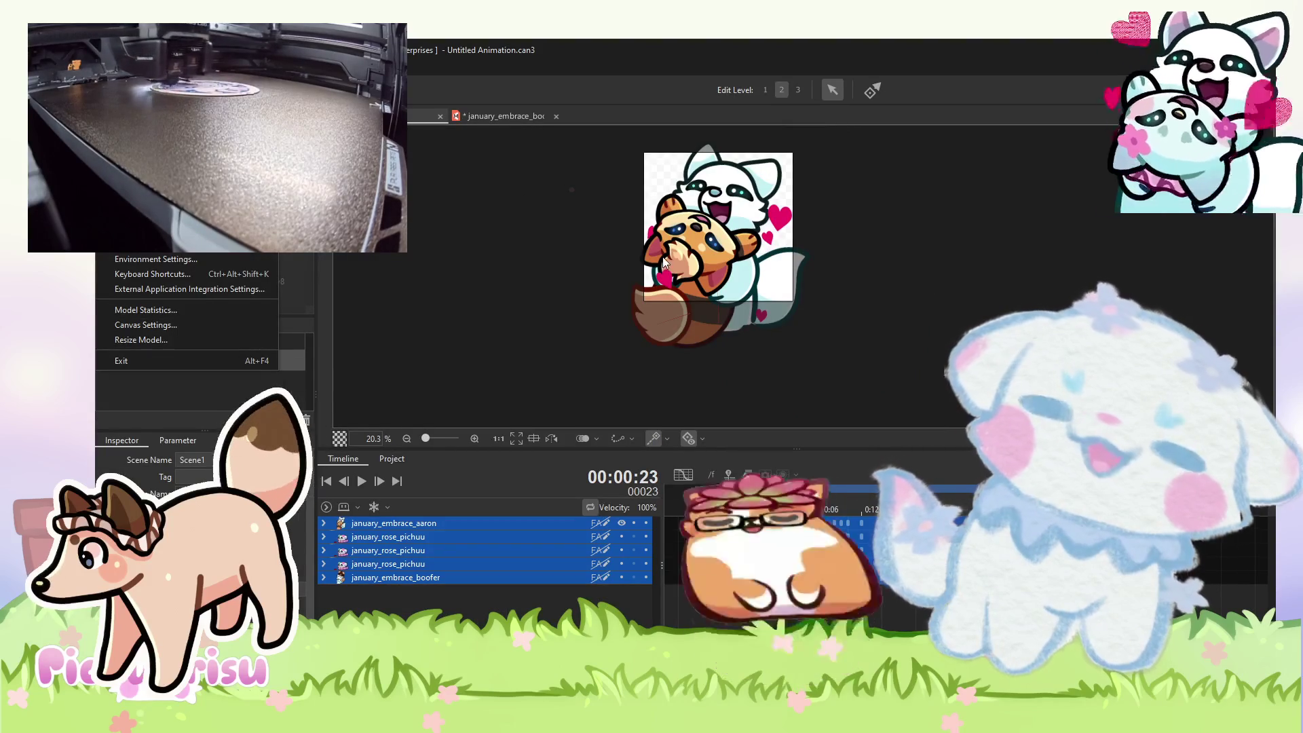
left_click(663, 257)
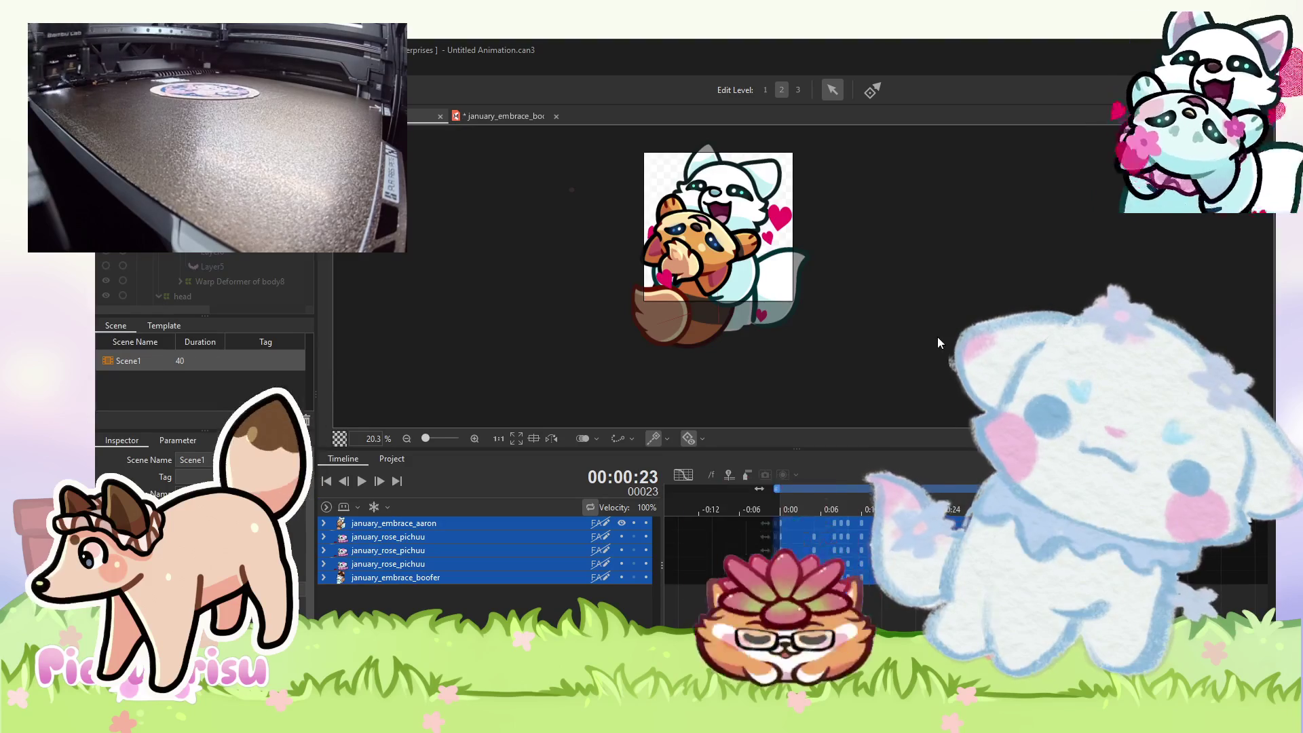
- Reopen the january_embrace_aaron .cmo3 from the Scene panel and select its Layer1 reference image
double_click(939, 332)
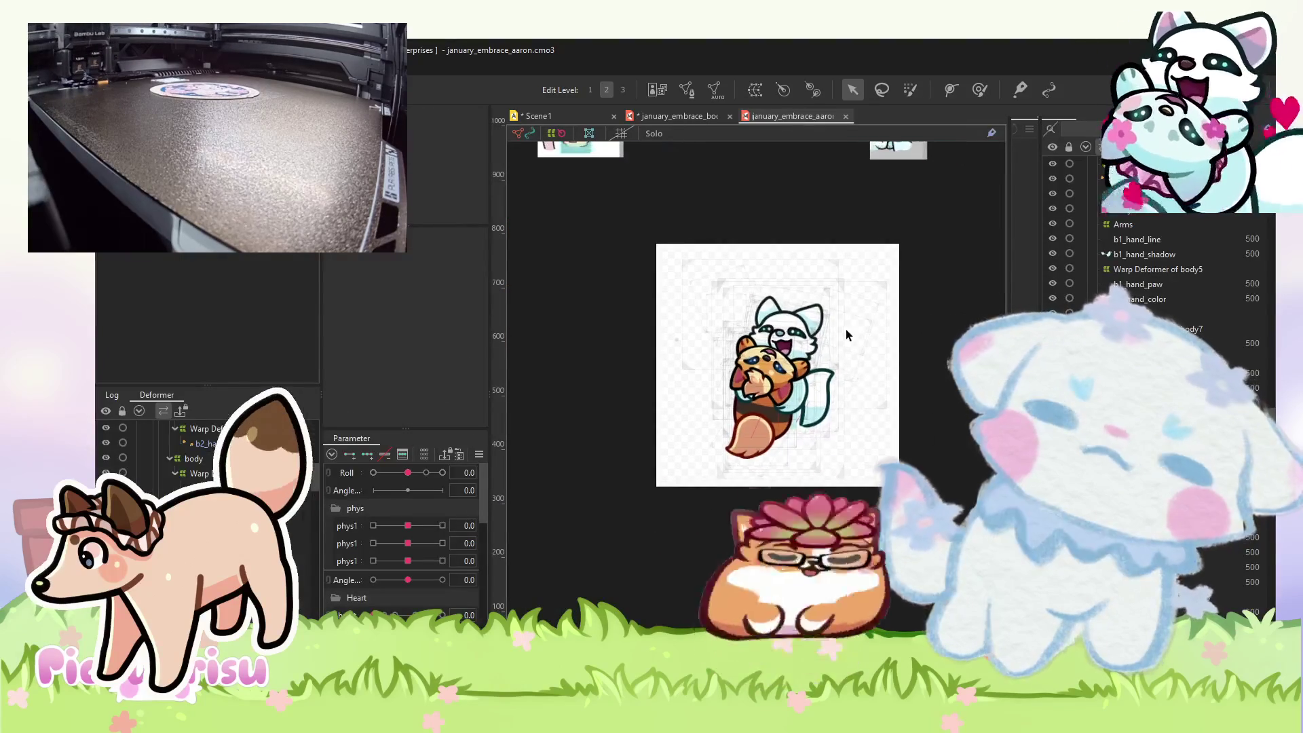
scroll(842, 319, "down", 3)
scroll(829, 272, "up", 4)
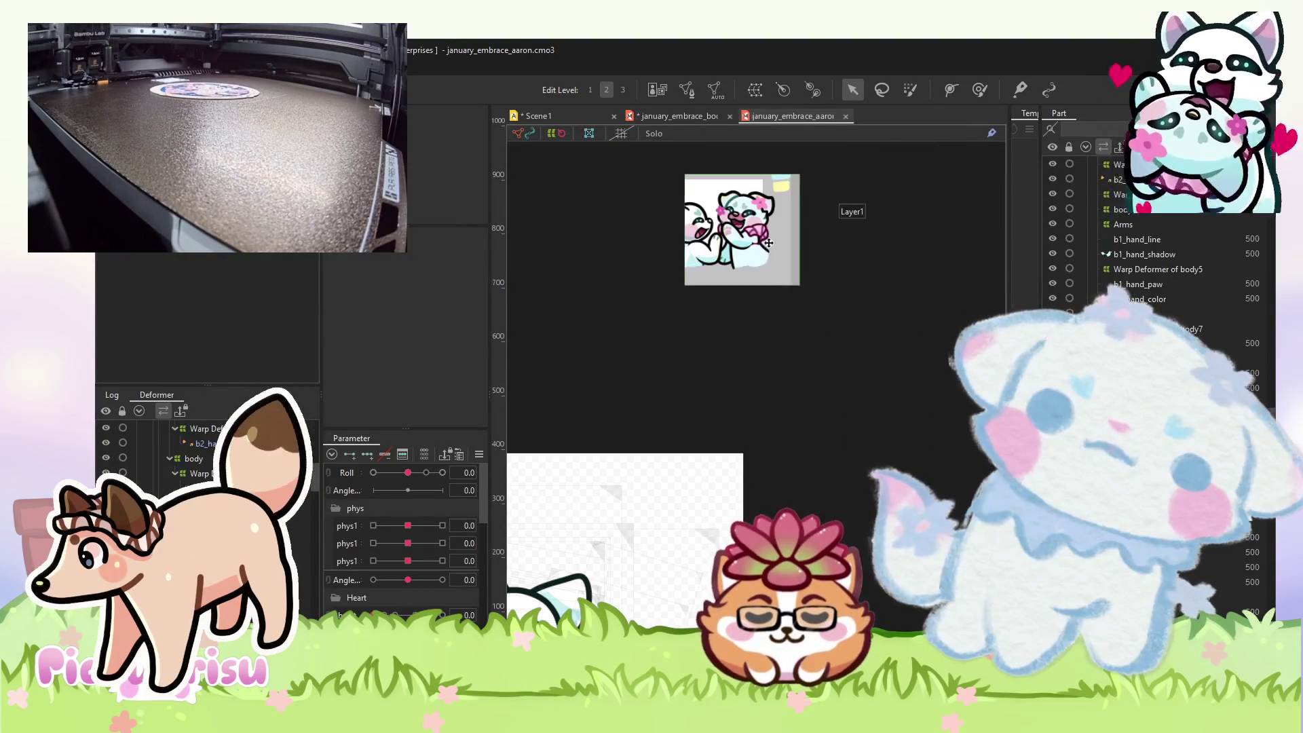
left_click(761, 214)
mouse_move(797, 308)
left_mouse_down()
mouse_move(824, 357)
mouse_move(723, 251)
left_mouse_up()
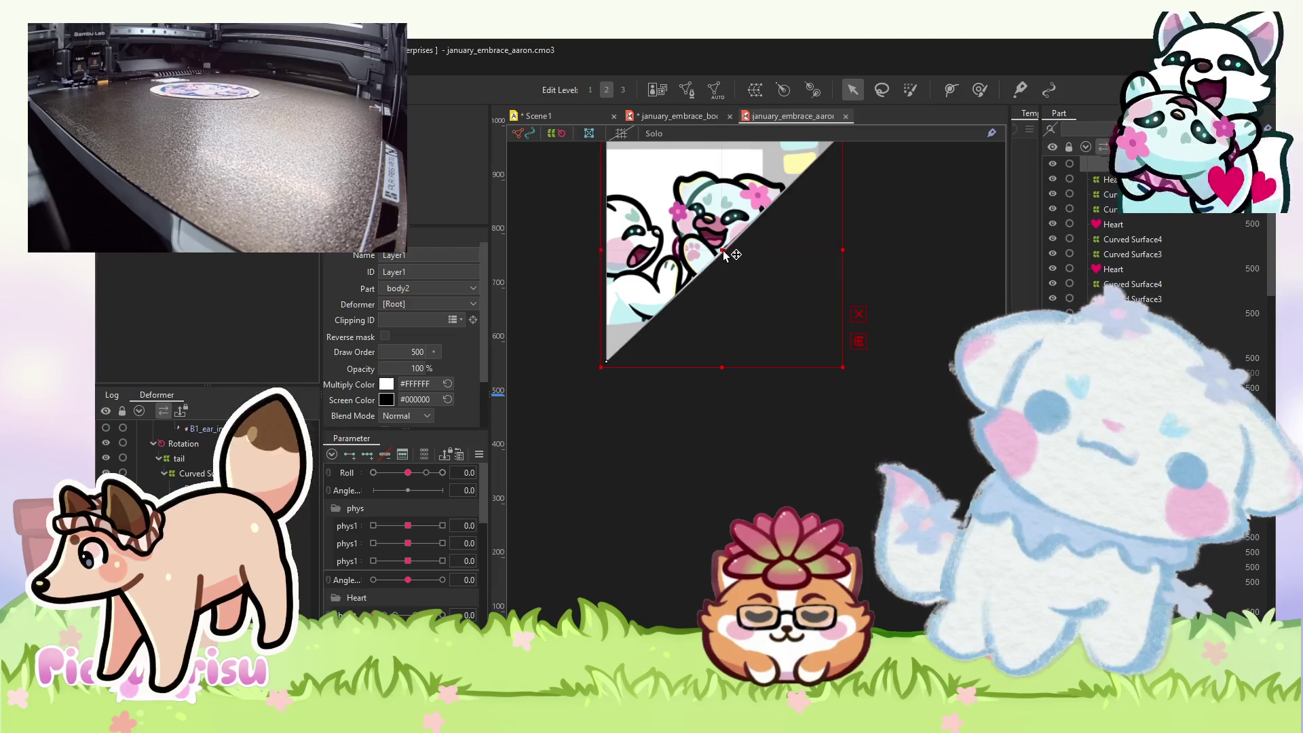
scroll(747, 277, "down", 3)
scroll(758, 286, "down", 2)
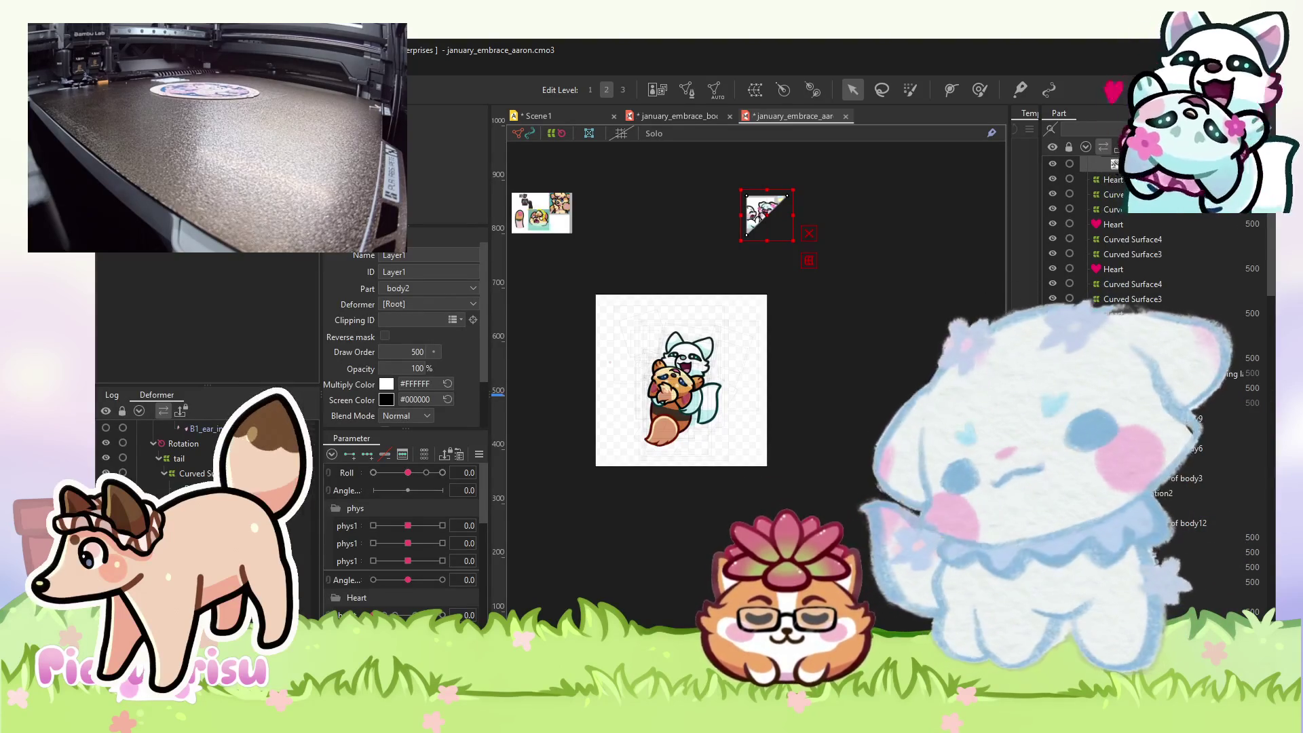
scroll(810, 475, "up", 2)
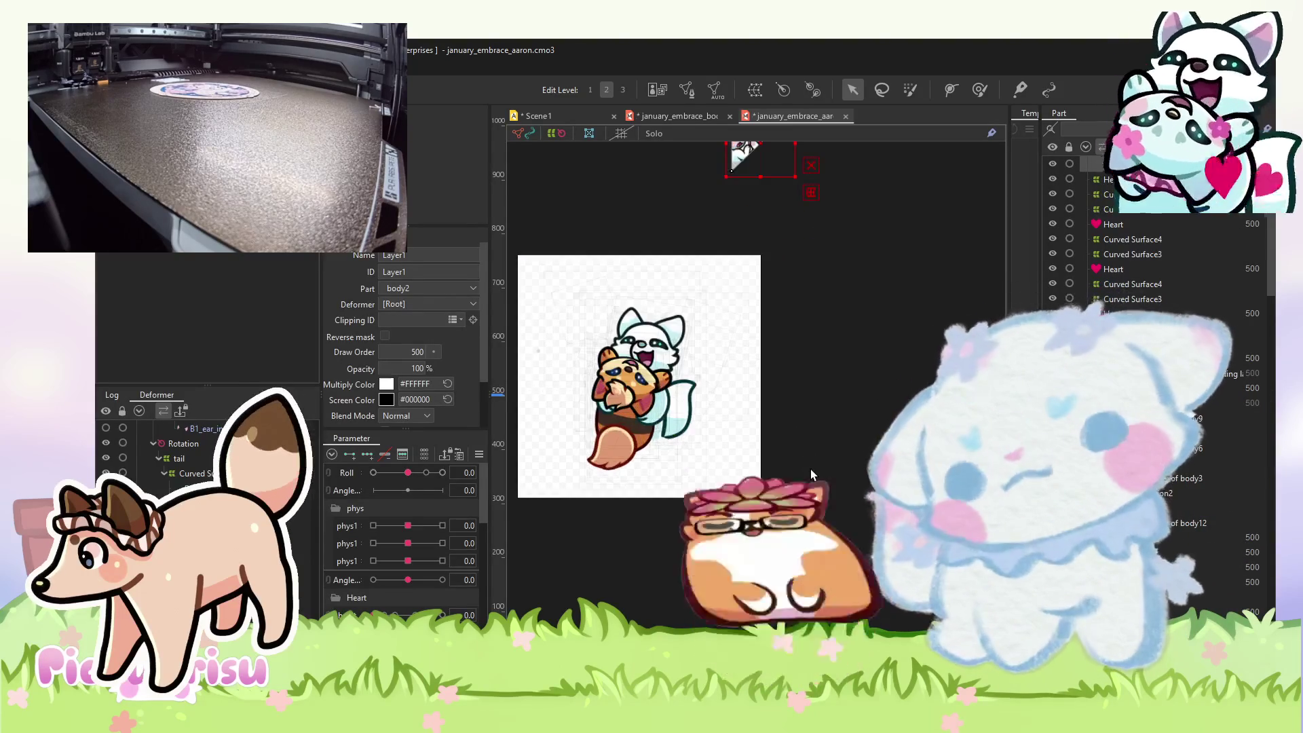
scroll(810, 475, "down", 1)
scroll(810, 474, "up", 1)
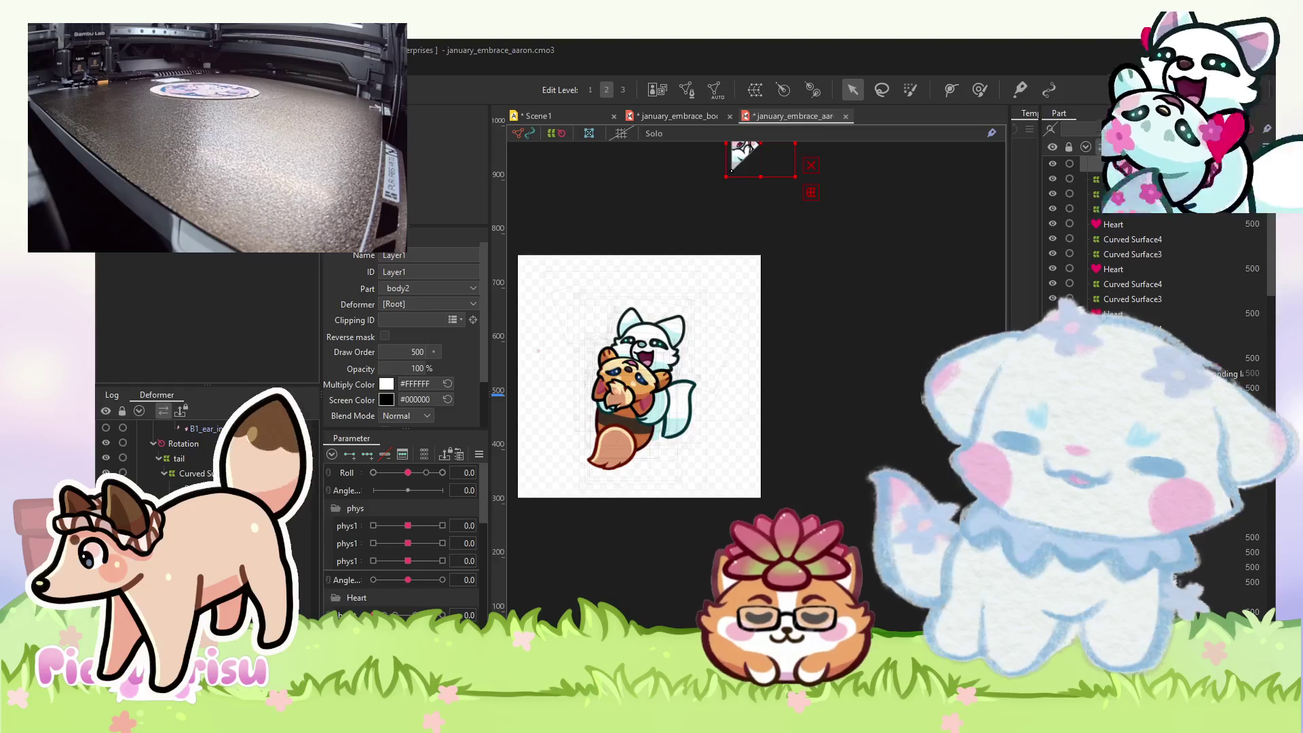
key("Escape")
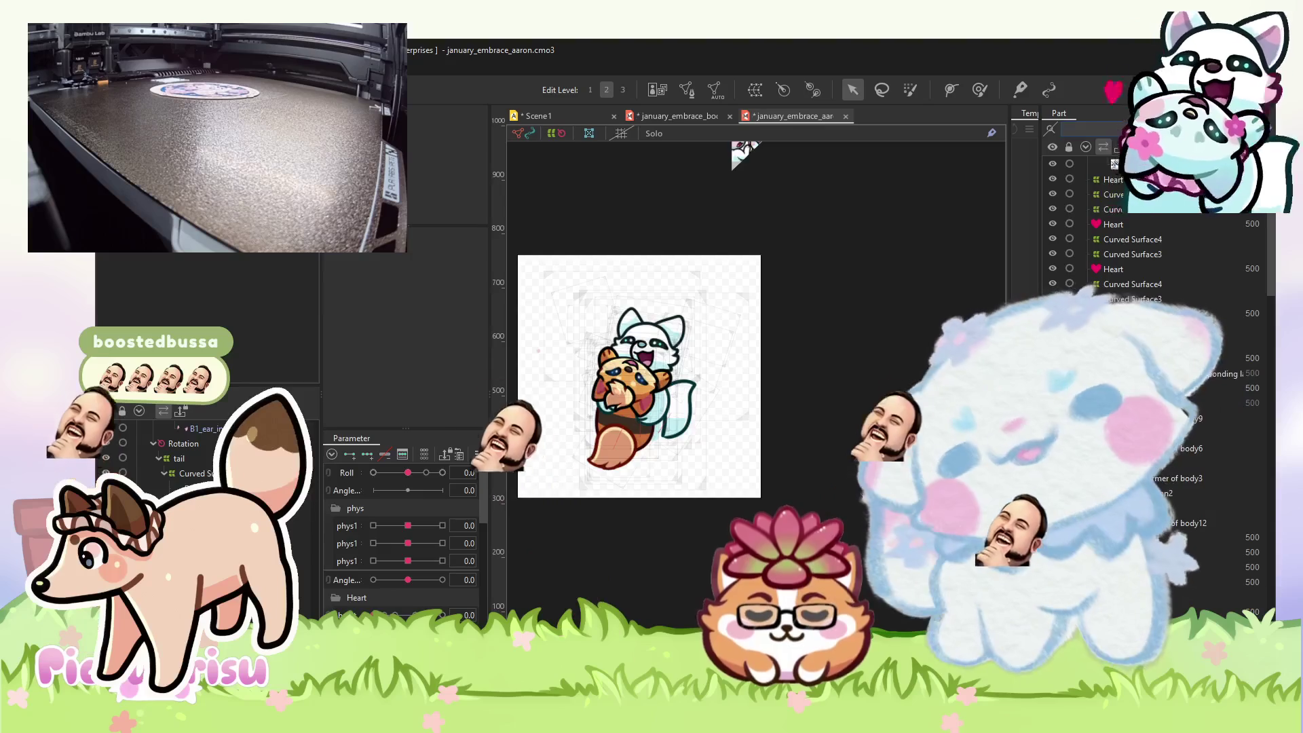
left_click_drag(737, 146, 773, 144)
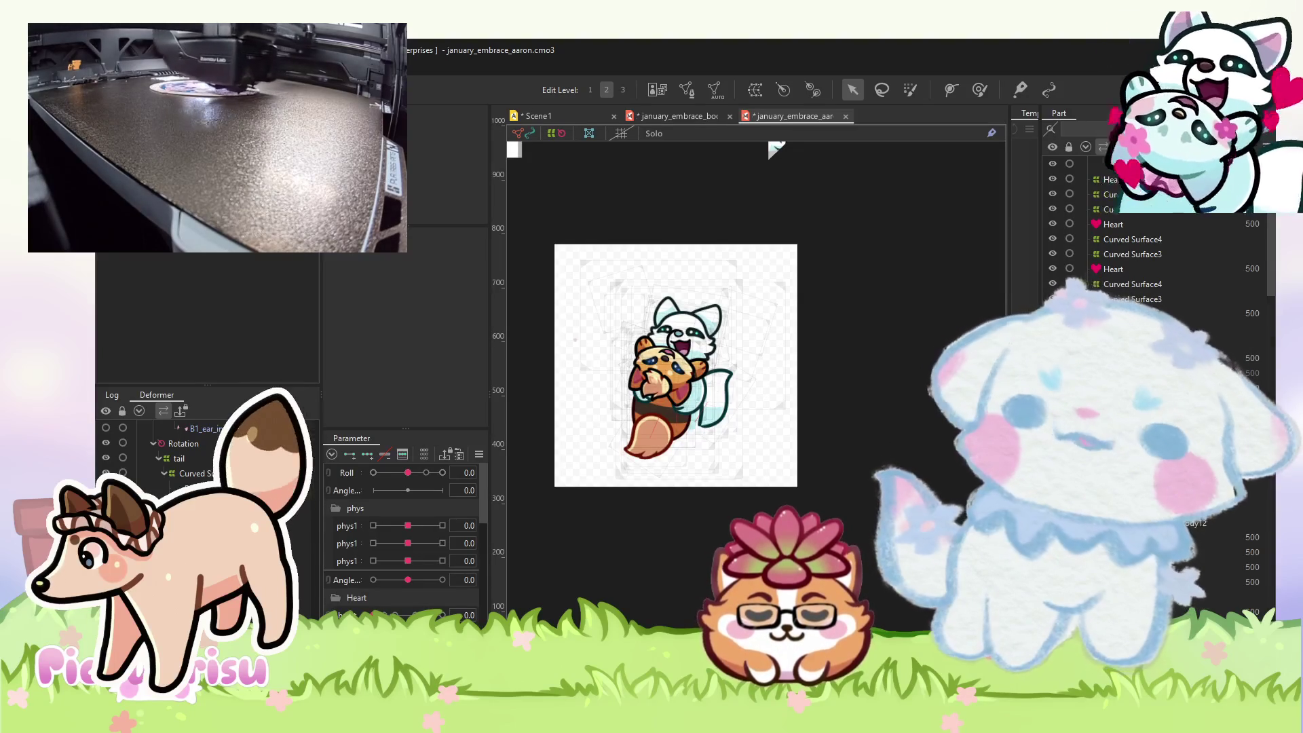
- Zoom in and pan so the red panda and fox hug artwork fills the canvas
scroll(706, 518, "up", 2)
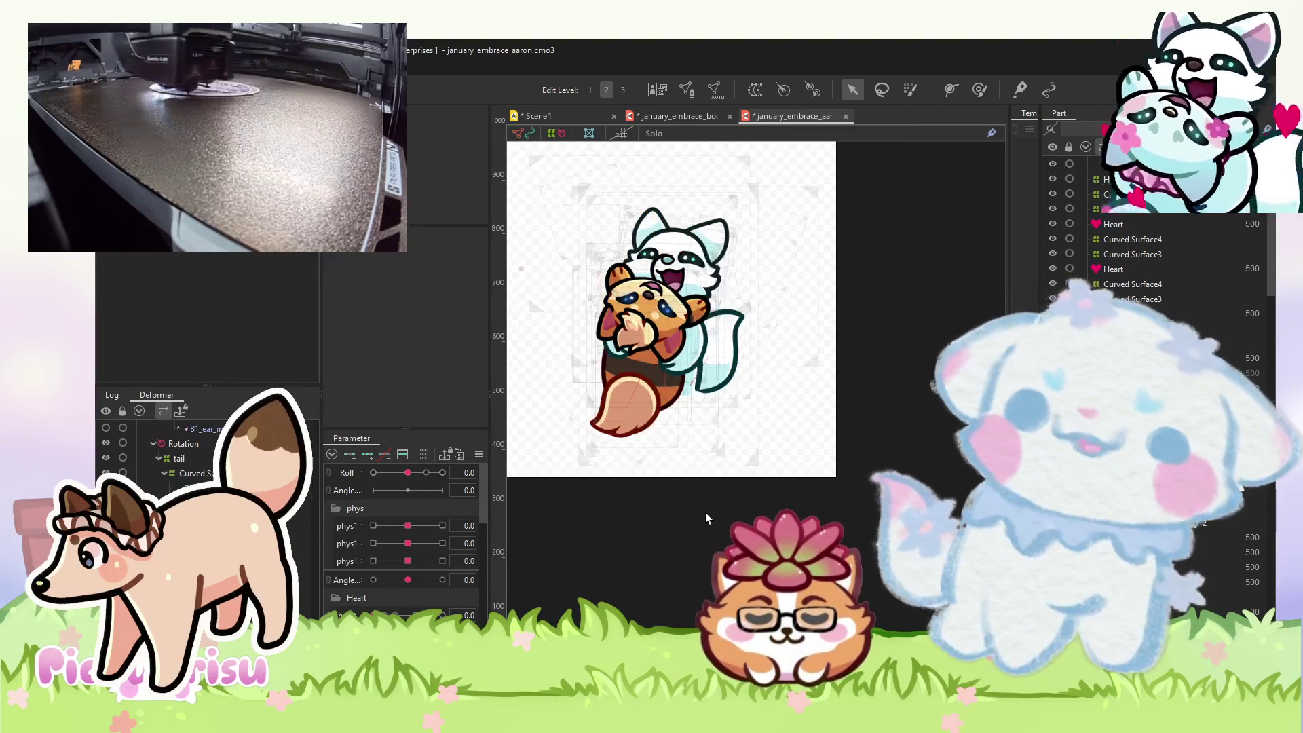
left_click_drag(706, 512, 747, 565)
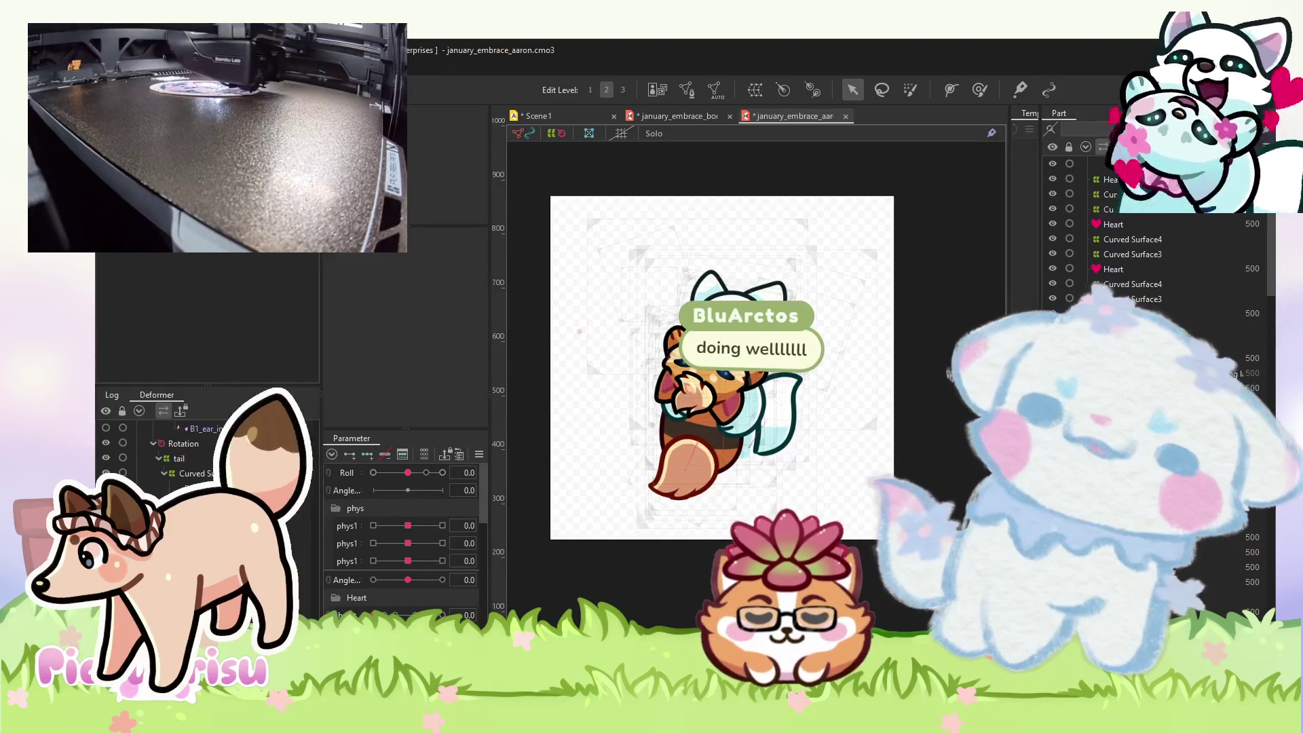
scroll(910, 525, "up", 2)
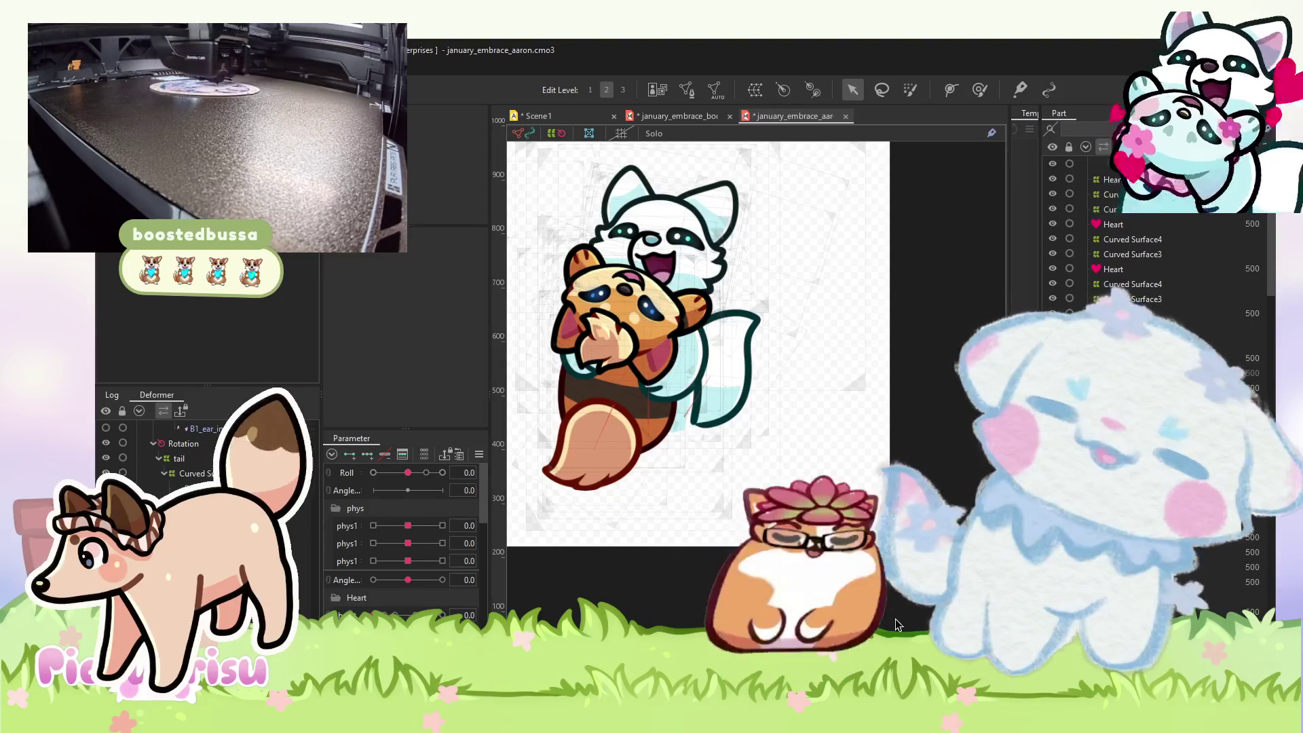
mouse_move(797, 398)
left_mouse_down()
mouse_move(835, 451)
mouse_move(889, 446)
left_mouse_up()
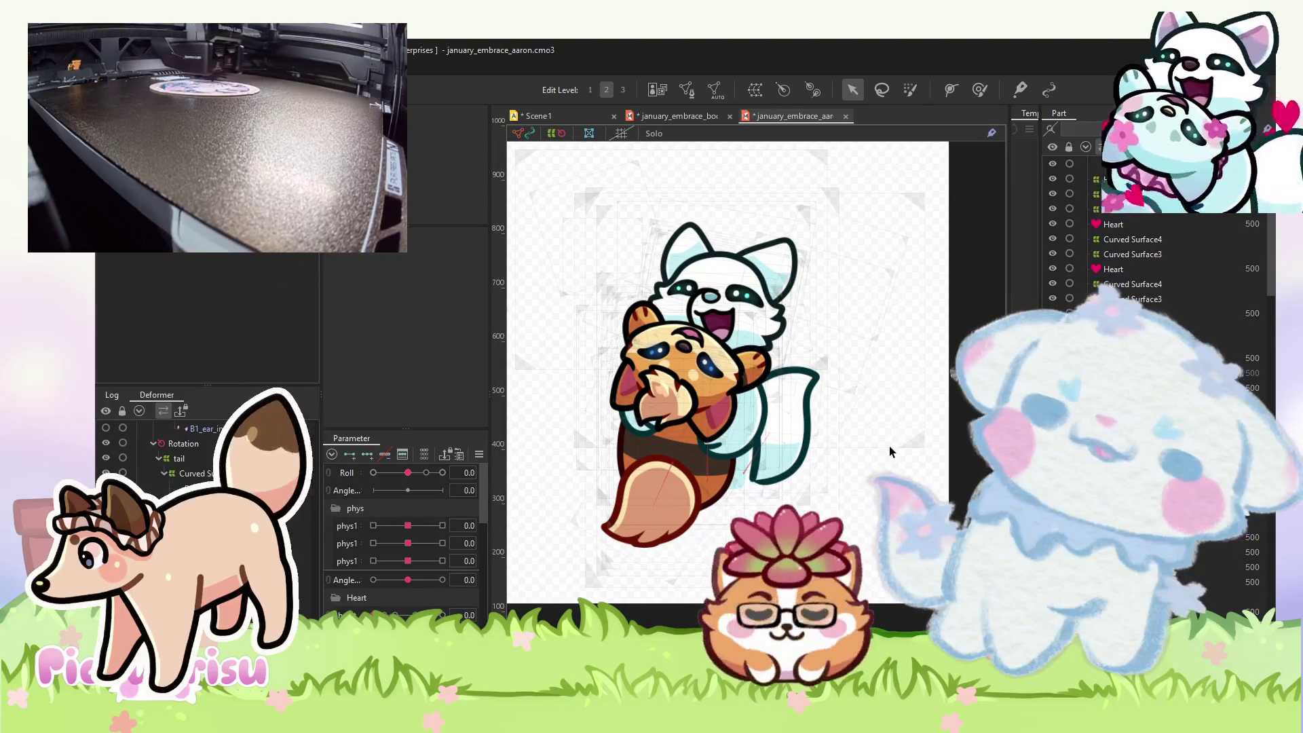
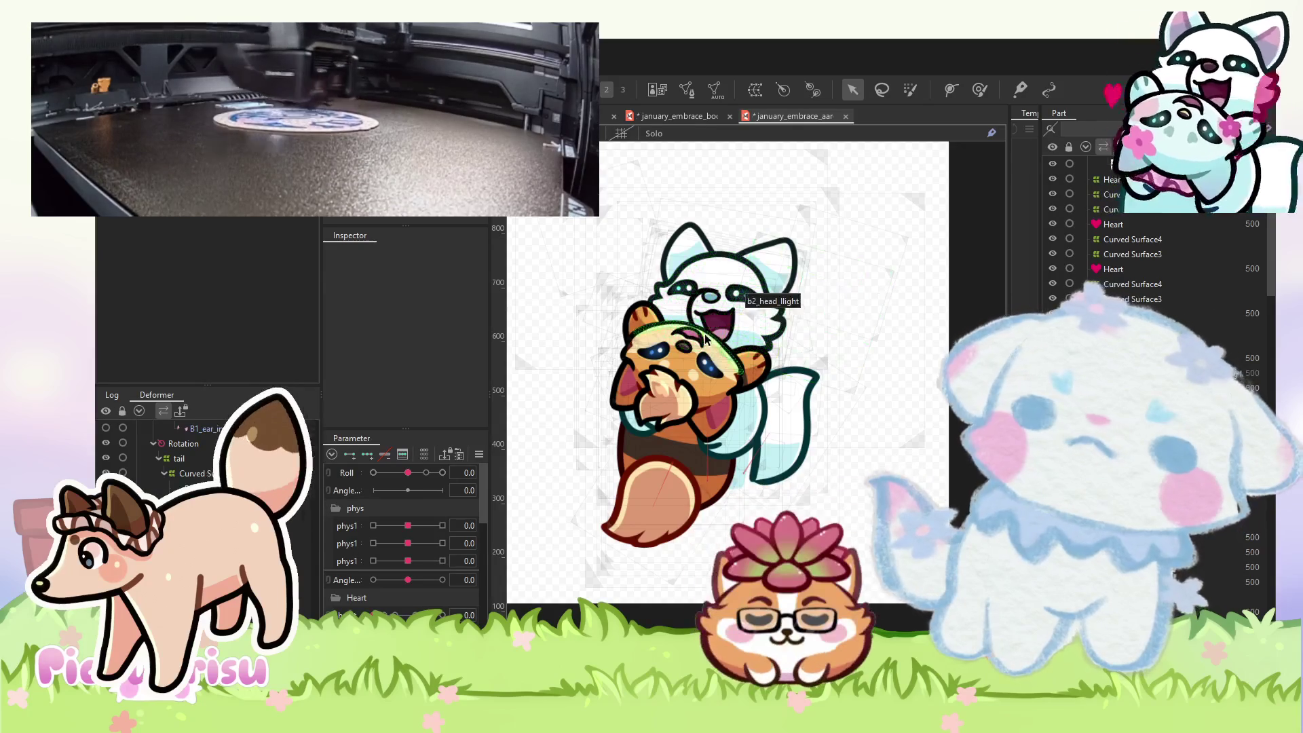
- Open and dismiss the File menu twice in Live2D without choosing a command
scroll(732, 282, "up", 2)
left_click(115, 58)
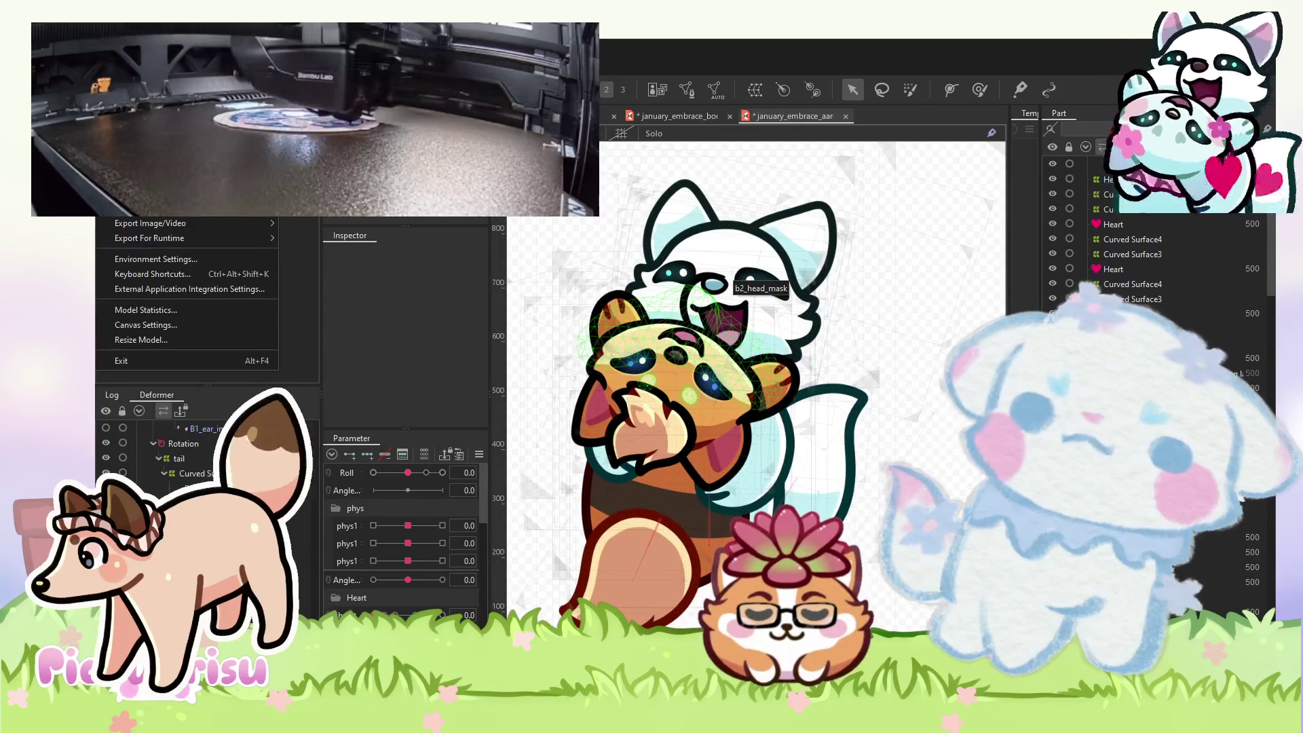
key("Escape")
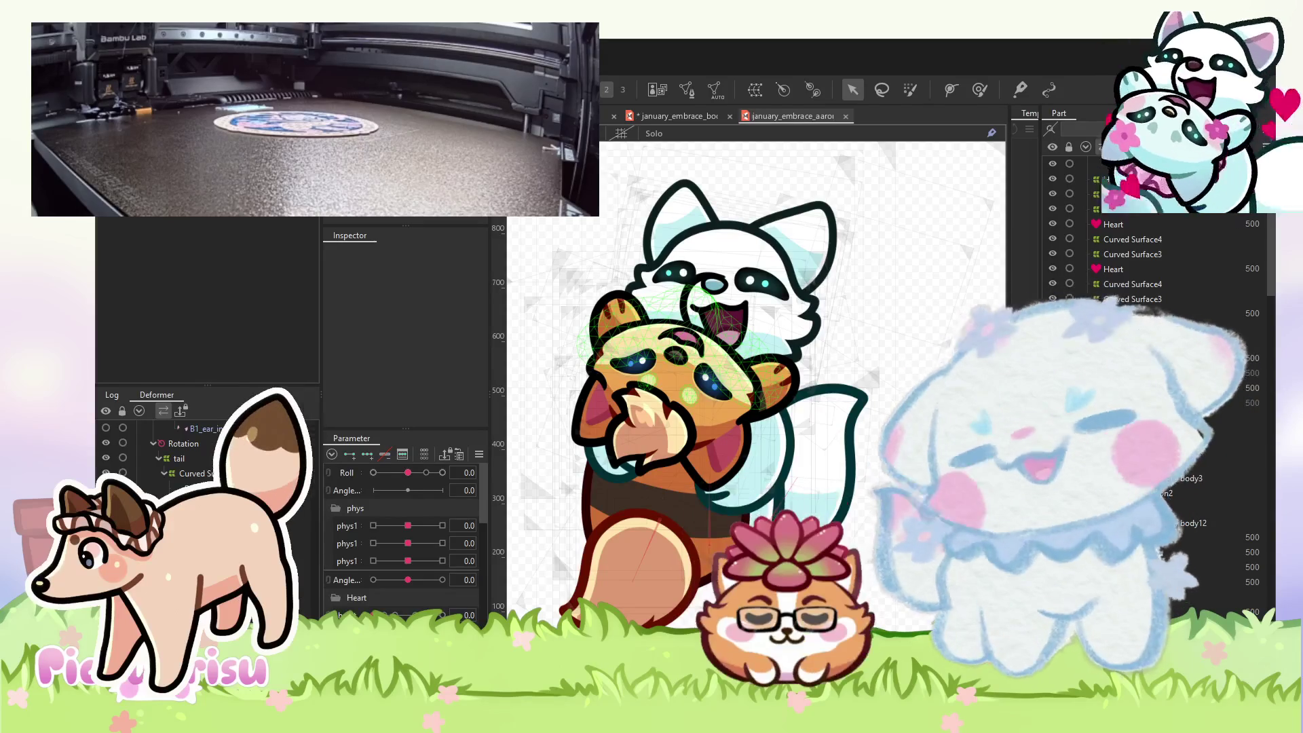
scroll(664, 148, "down", 2)
scroll(710, 144, "down", 2)
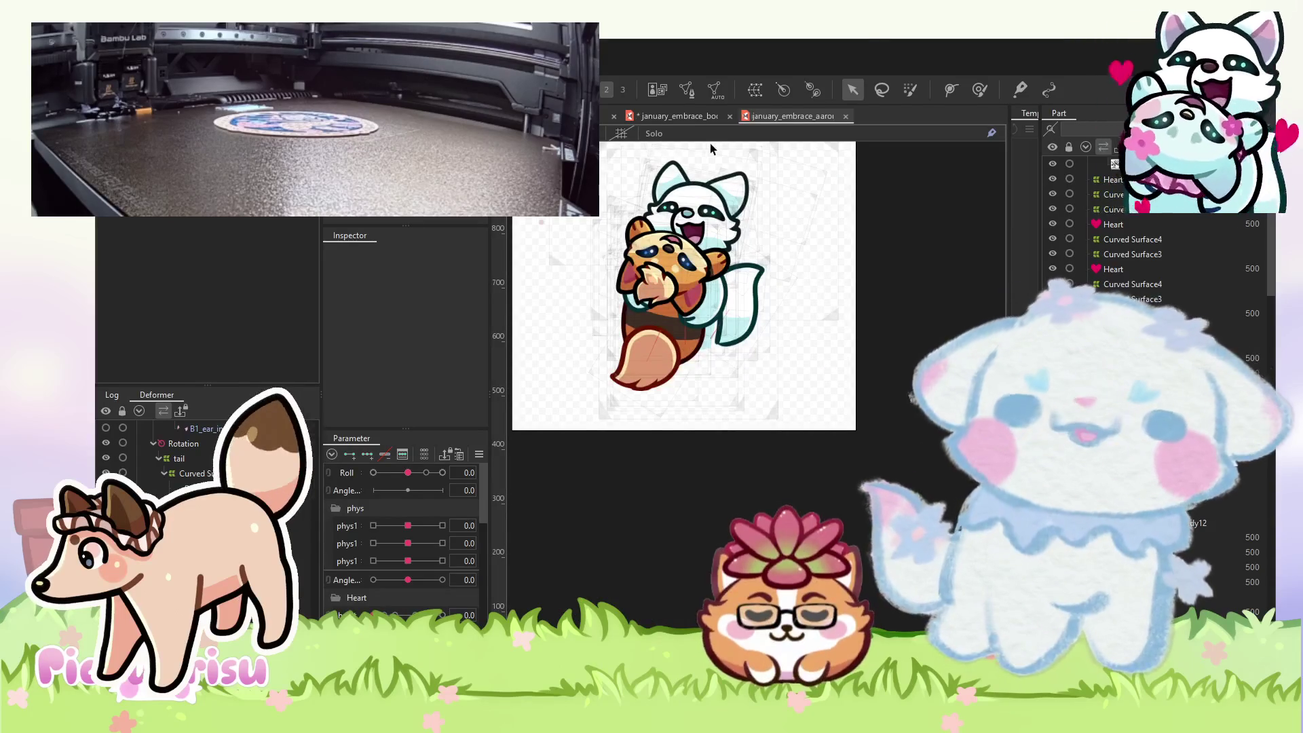
scroll(756, 231, "up", 3)
scroll(849, 229, "down", 1)
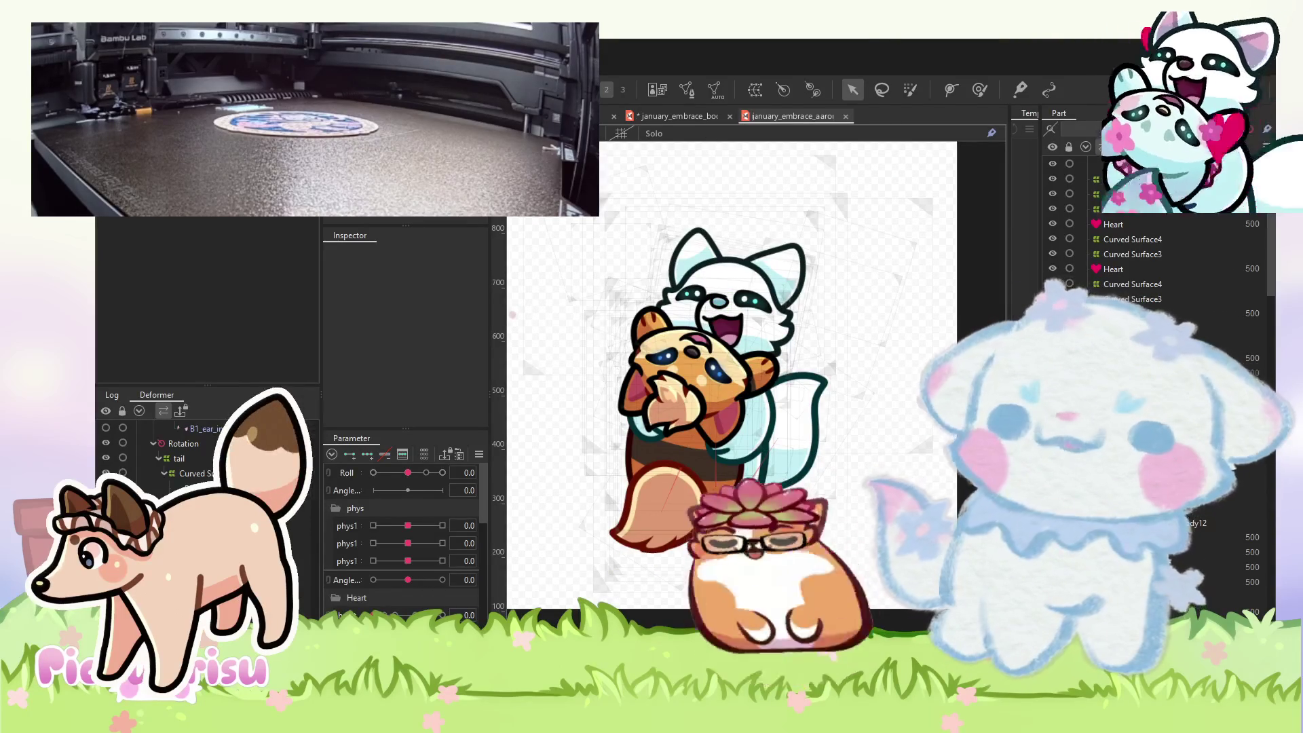
key("alt+f")
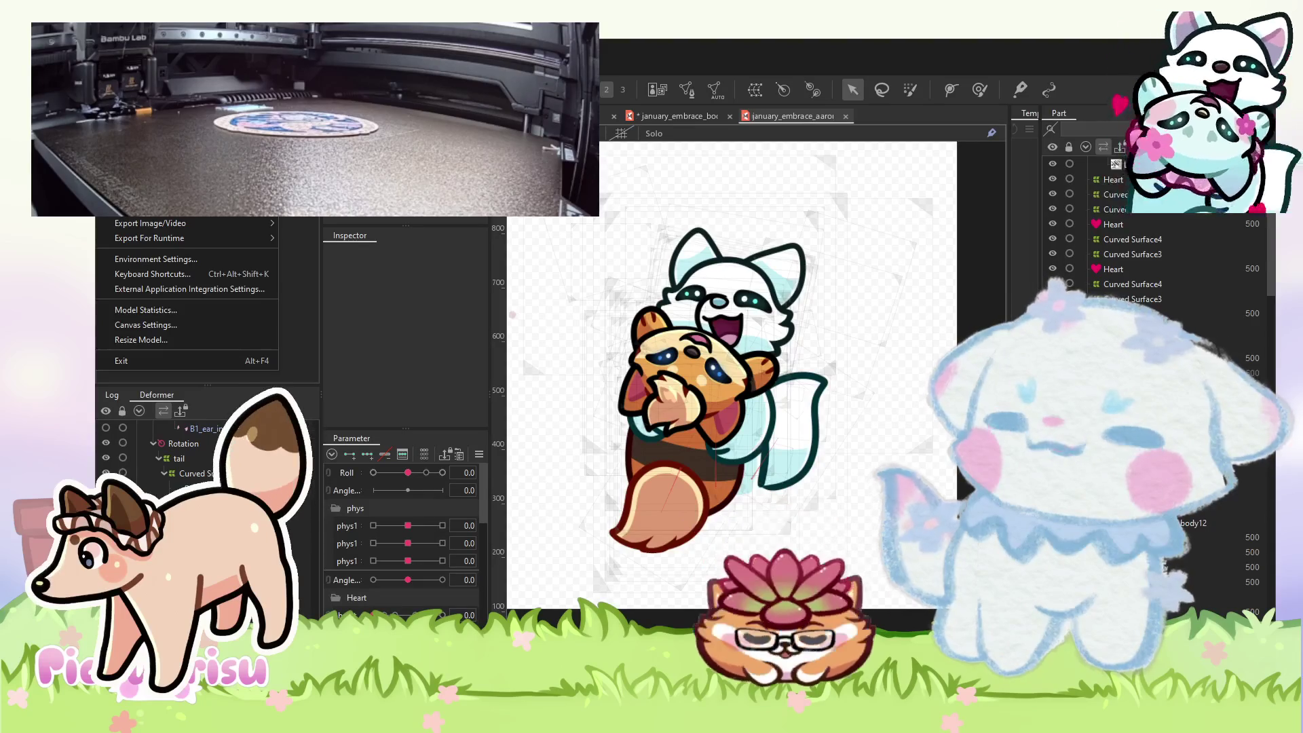
key("Escape")
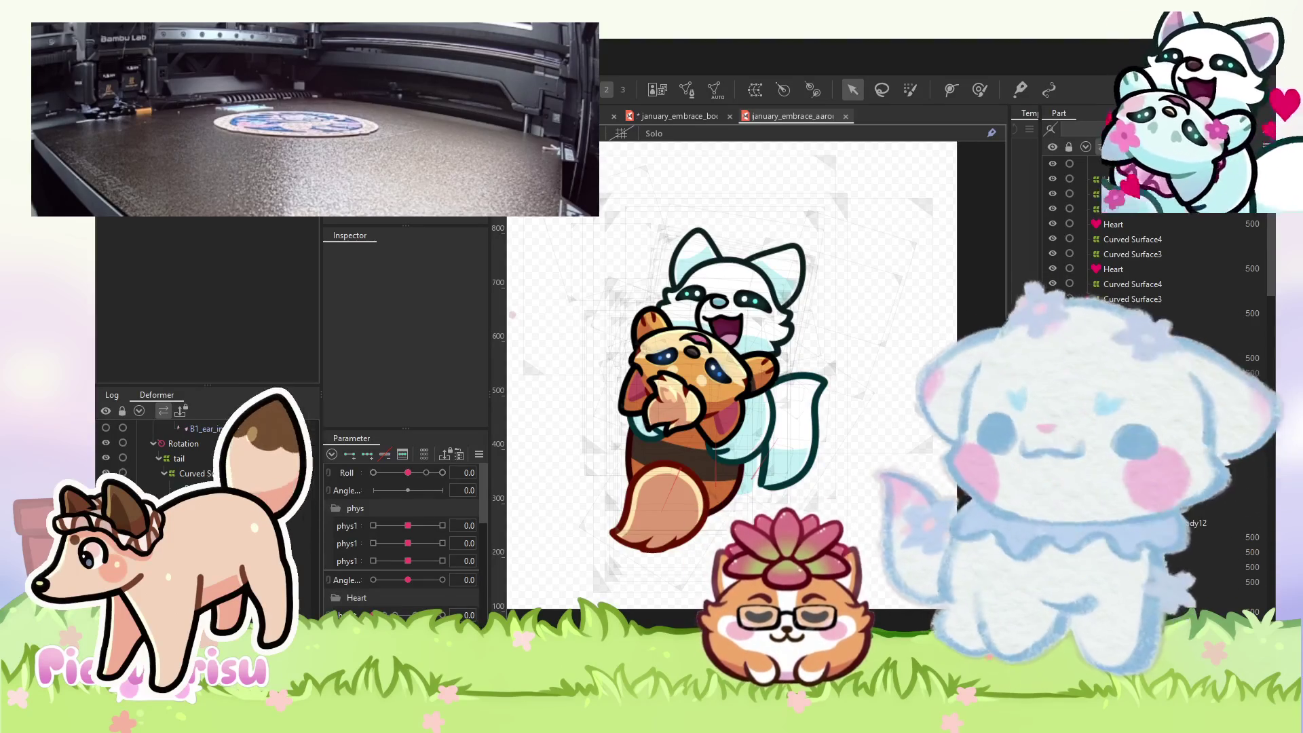
- Recentre the characters, then switch to the Shopee Mitsushi 14-inch cross tire wrench listing
scroll(674, 211, "down", 3)
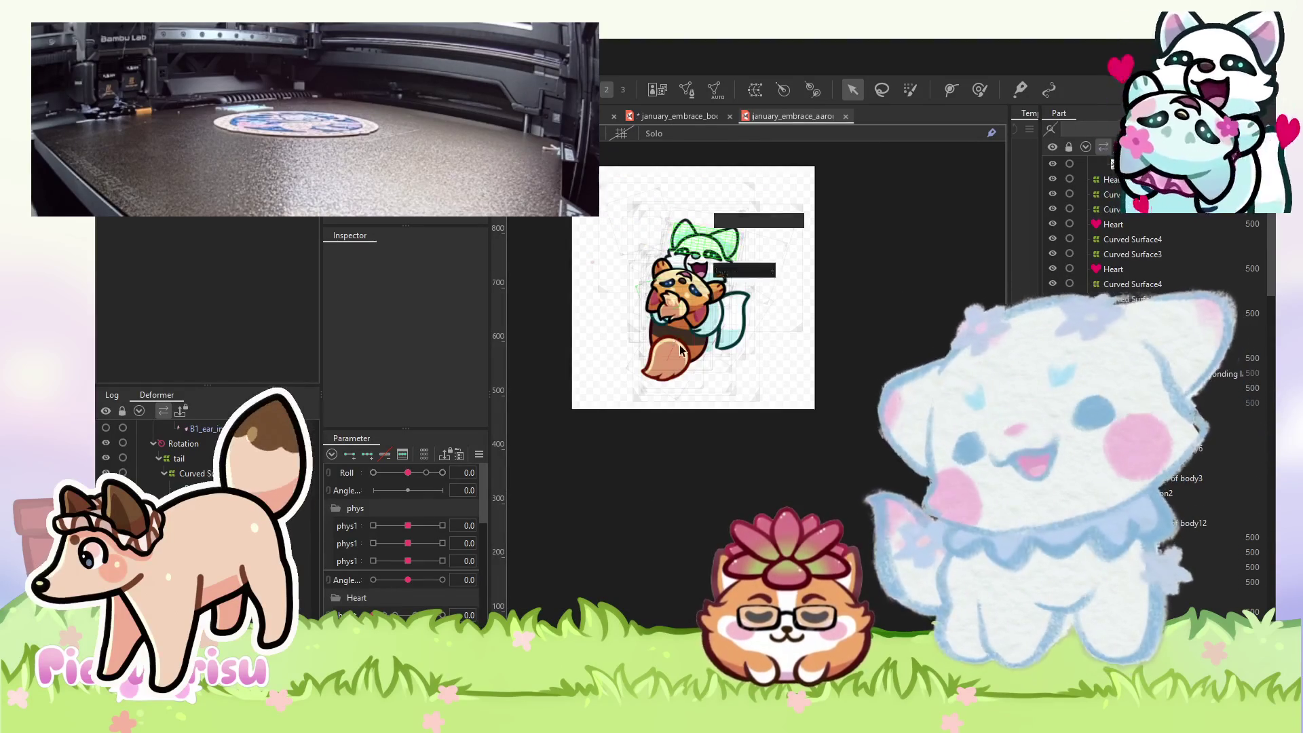
scroll(718, 368, "up", 3)
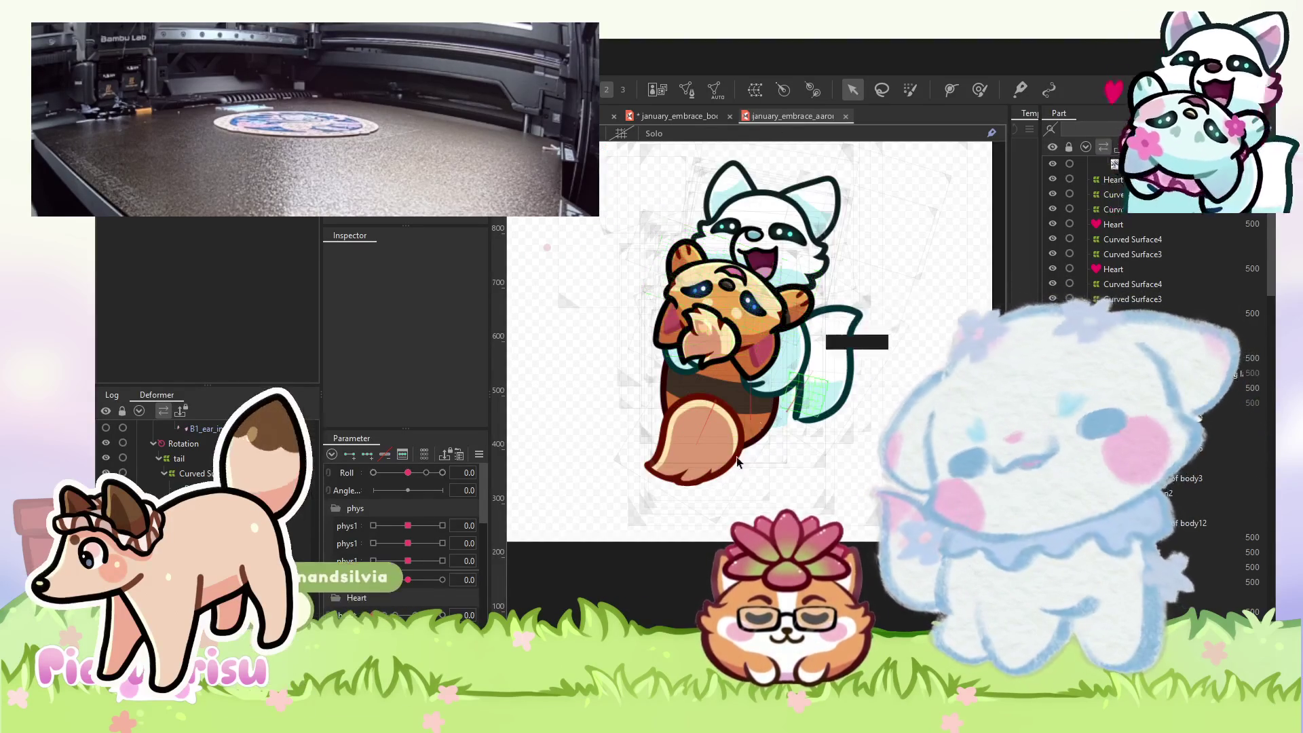
scroll(760, 422, "down", 2)
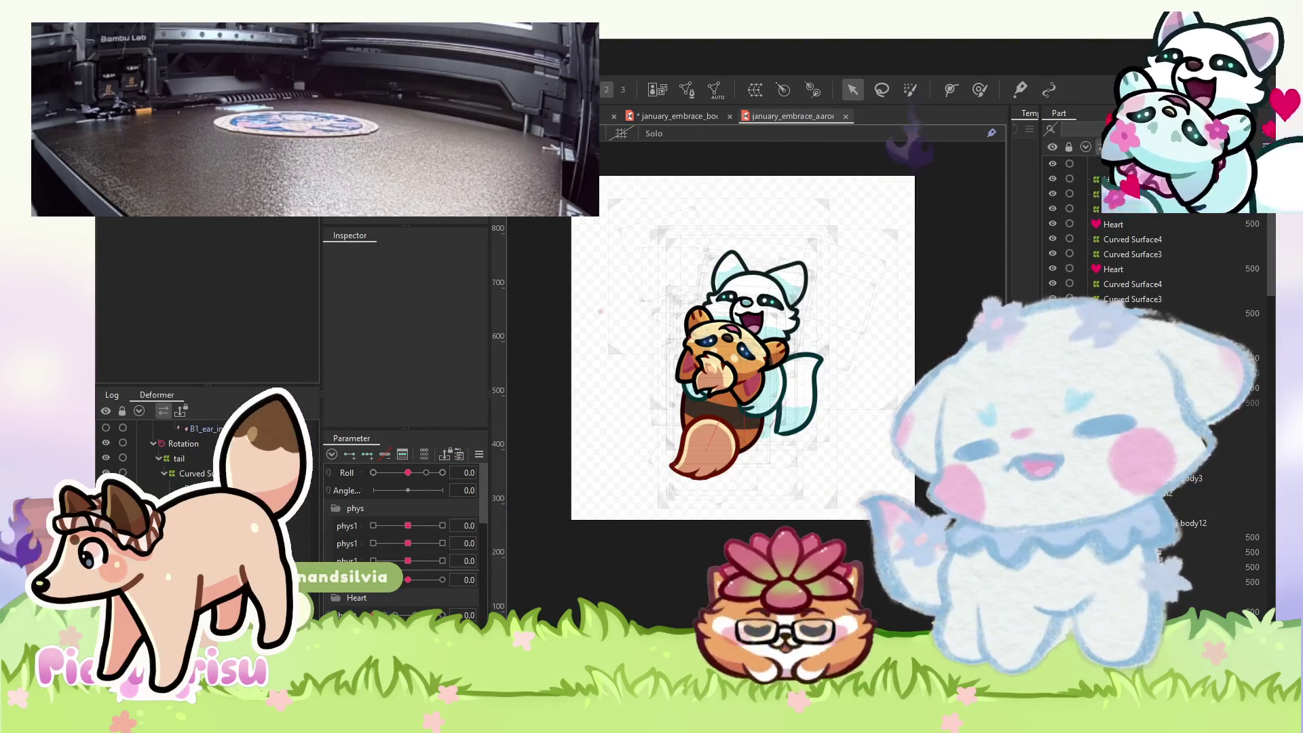
mouse_move(743, 348)
left_mouse_down()
mouse_move(757, 400)
mouse_move(722, 354)
left_mouse_up()
scroll(776, 421, "up", 2)
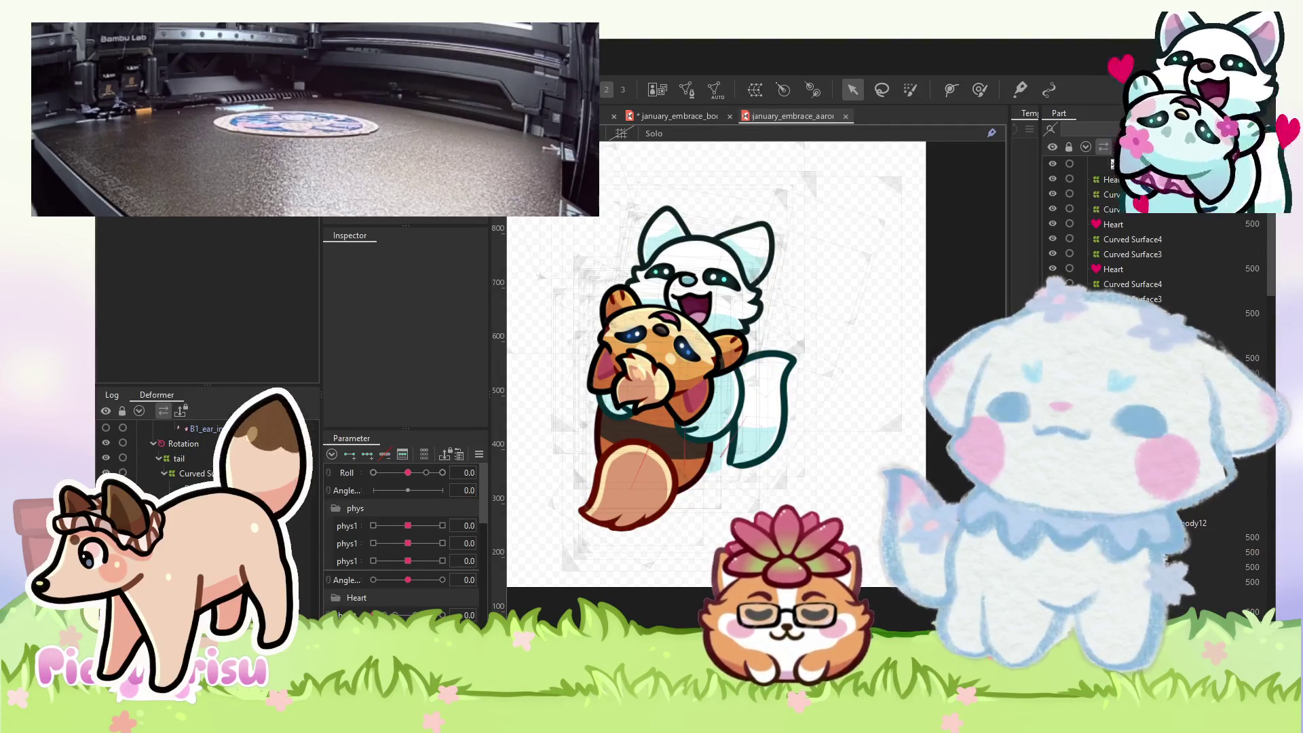
key("alt+f")
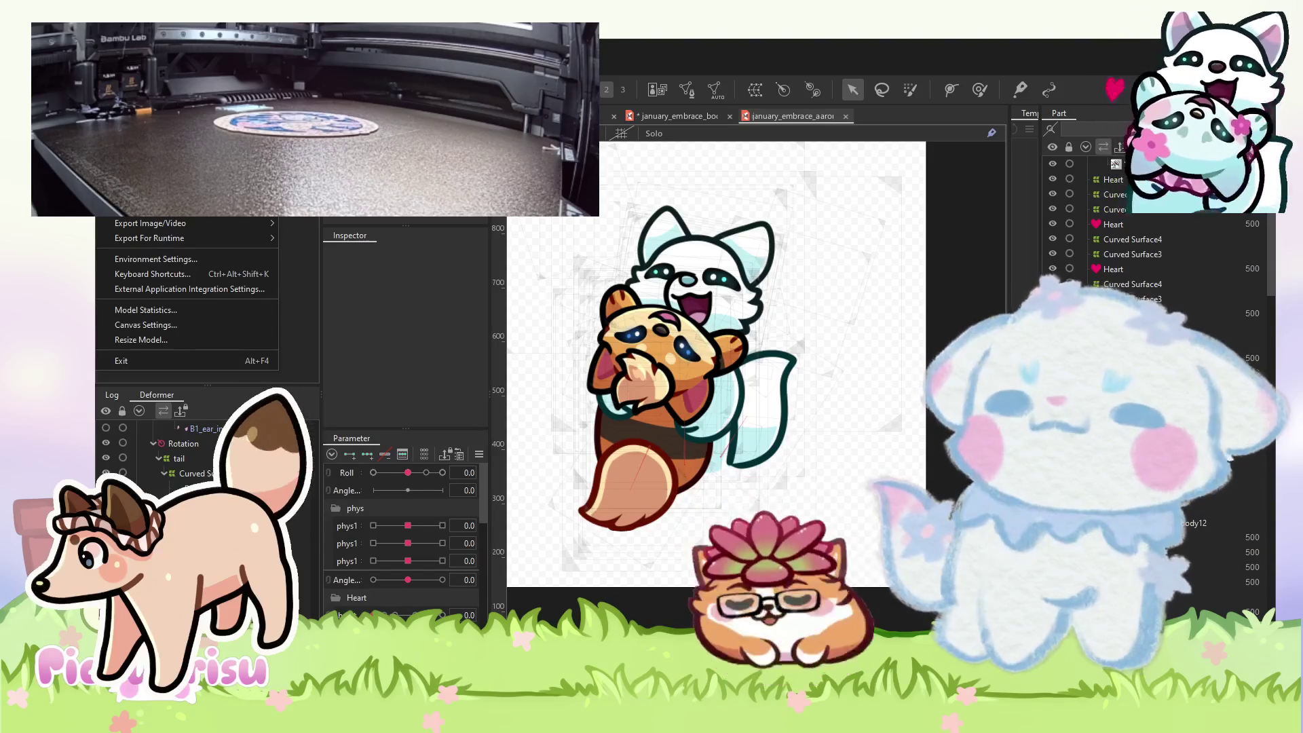
left_click(625, 267)
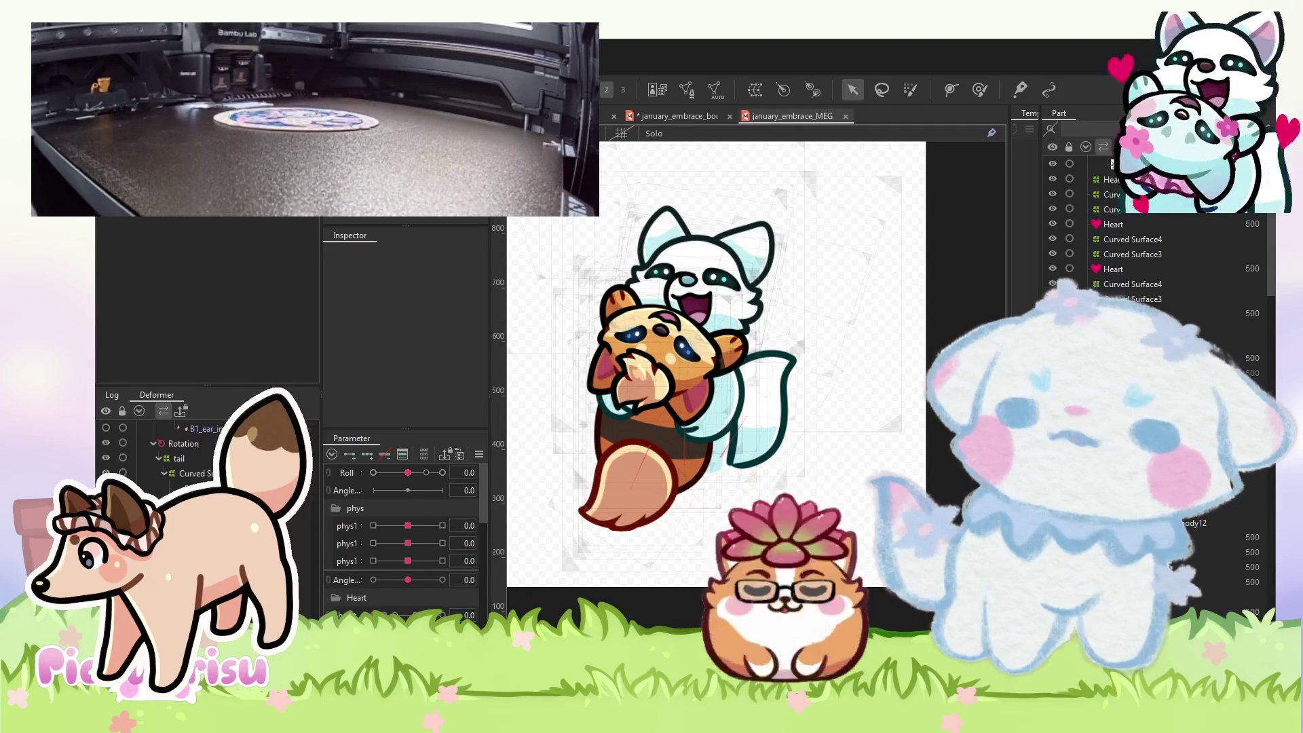
key("alt+Tab")
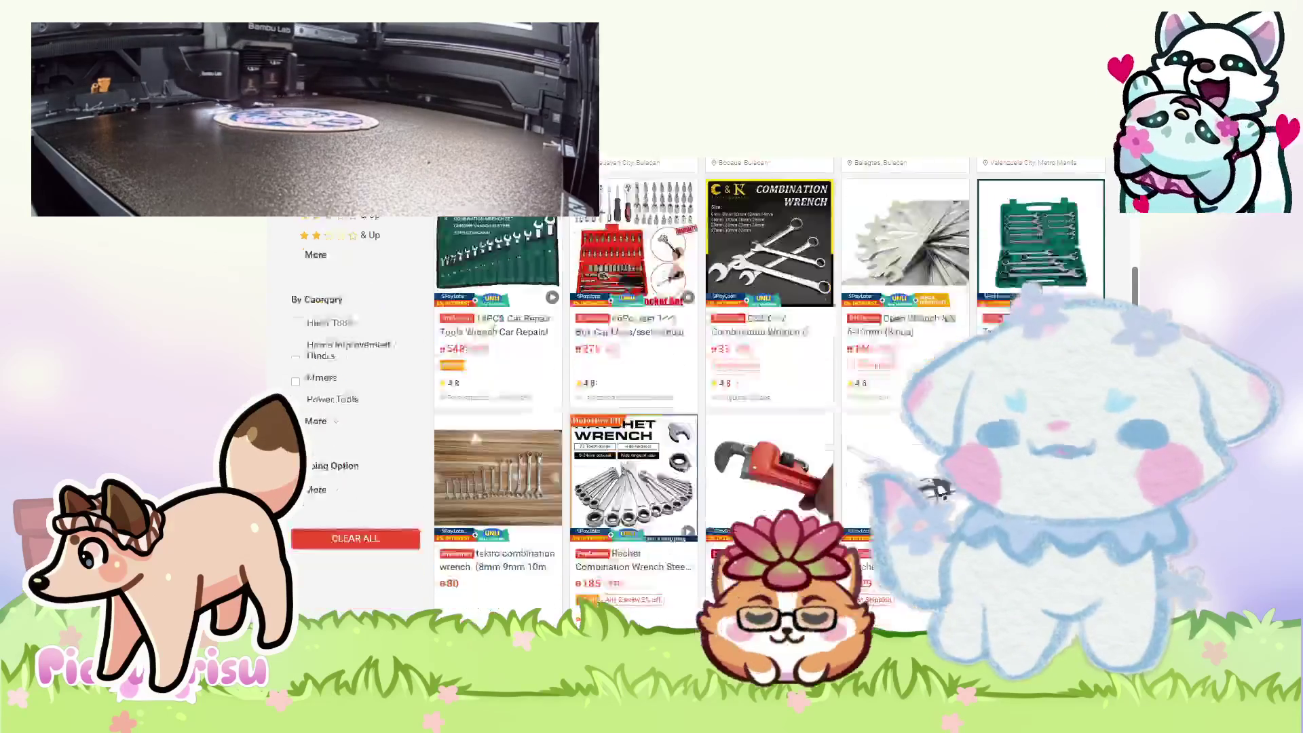
- Open and browse the Rachet Combination Wrench product page
scroll(939, 488, "down", 1)
left_click(632, 393)
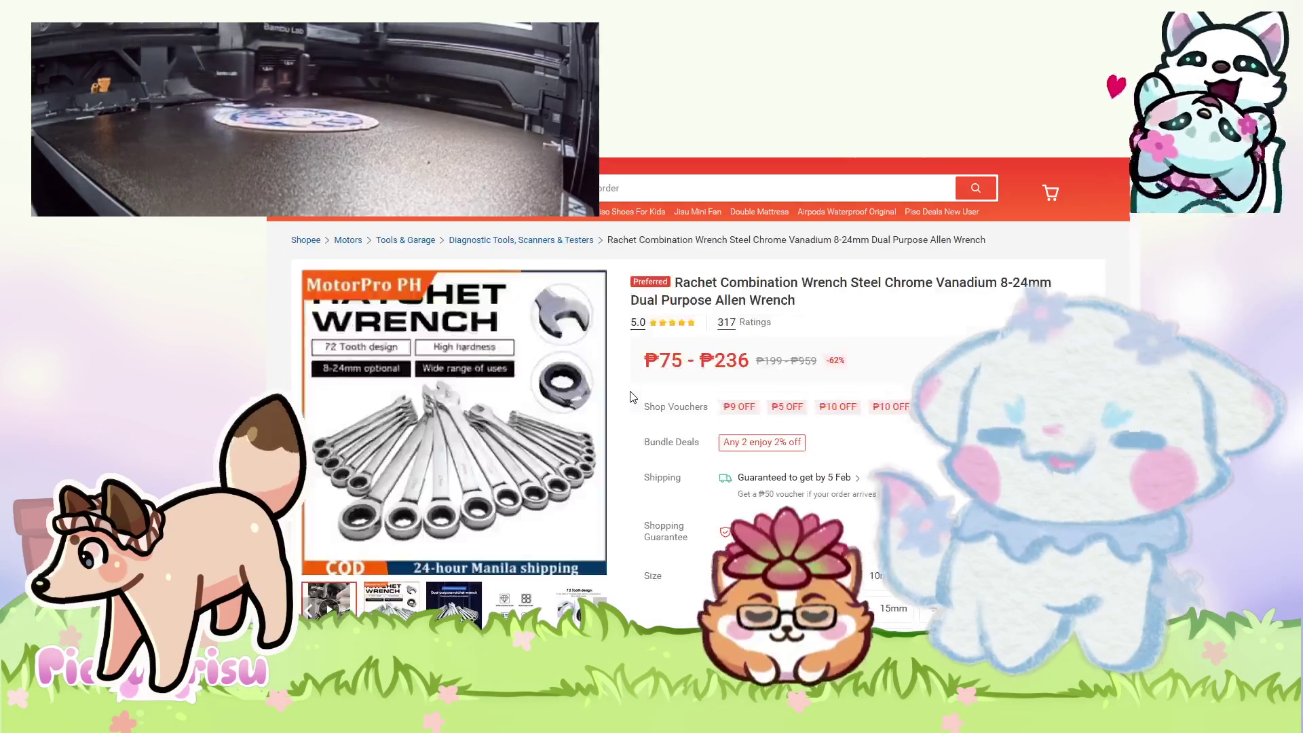
scroll(628, 397, "down", 1)
scroll(499, 388, "up", 1)
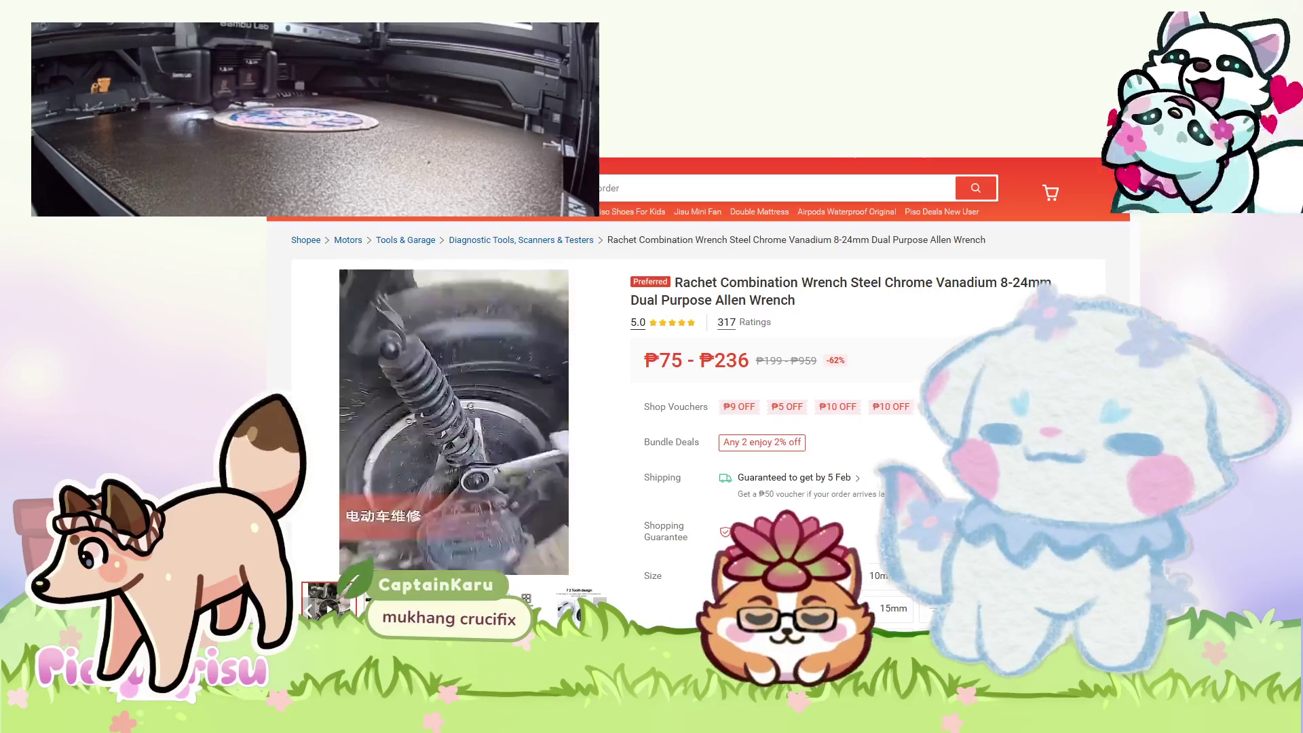
scroll(495, 393, "down", 1)
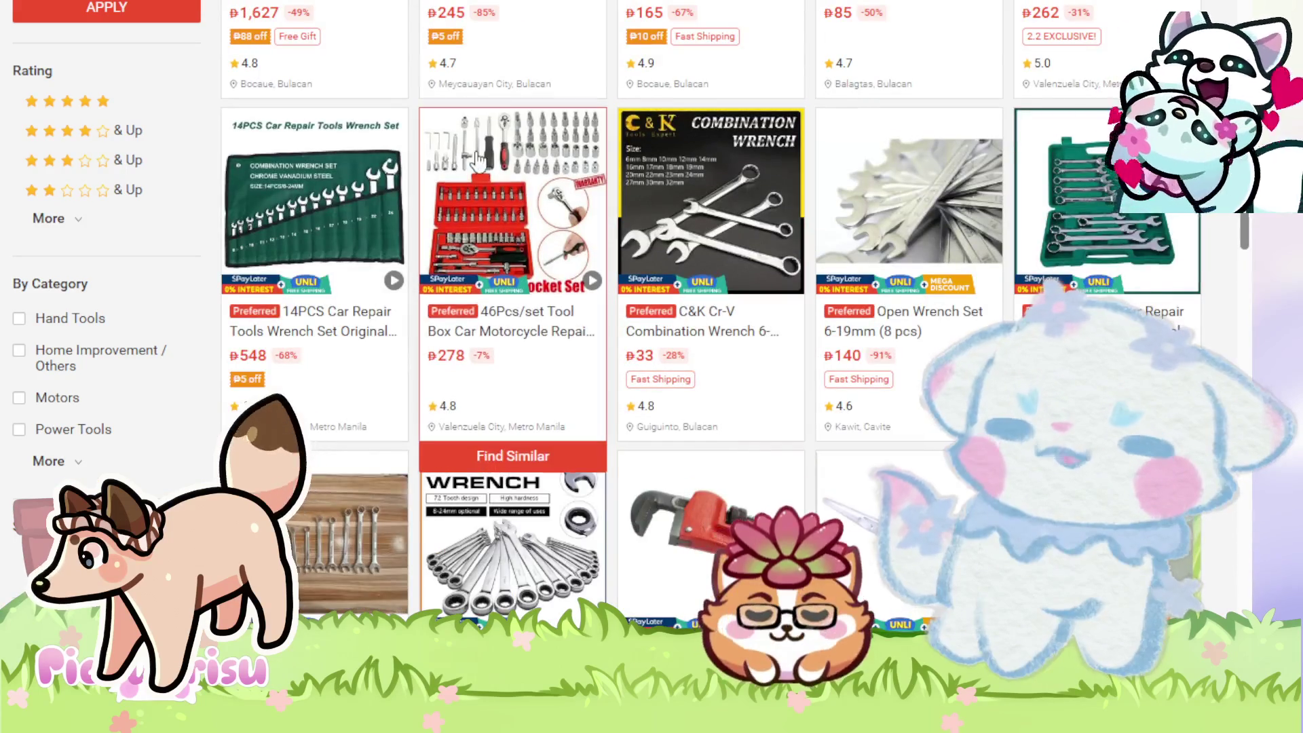
- Open the 46Pcs tool set product page and scroll through it
left_click(429, 175)
scroll(869, 330, "down", 1)
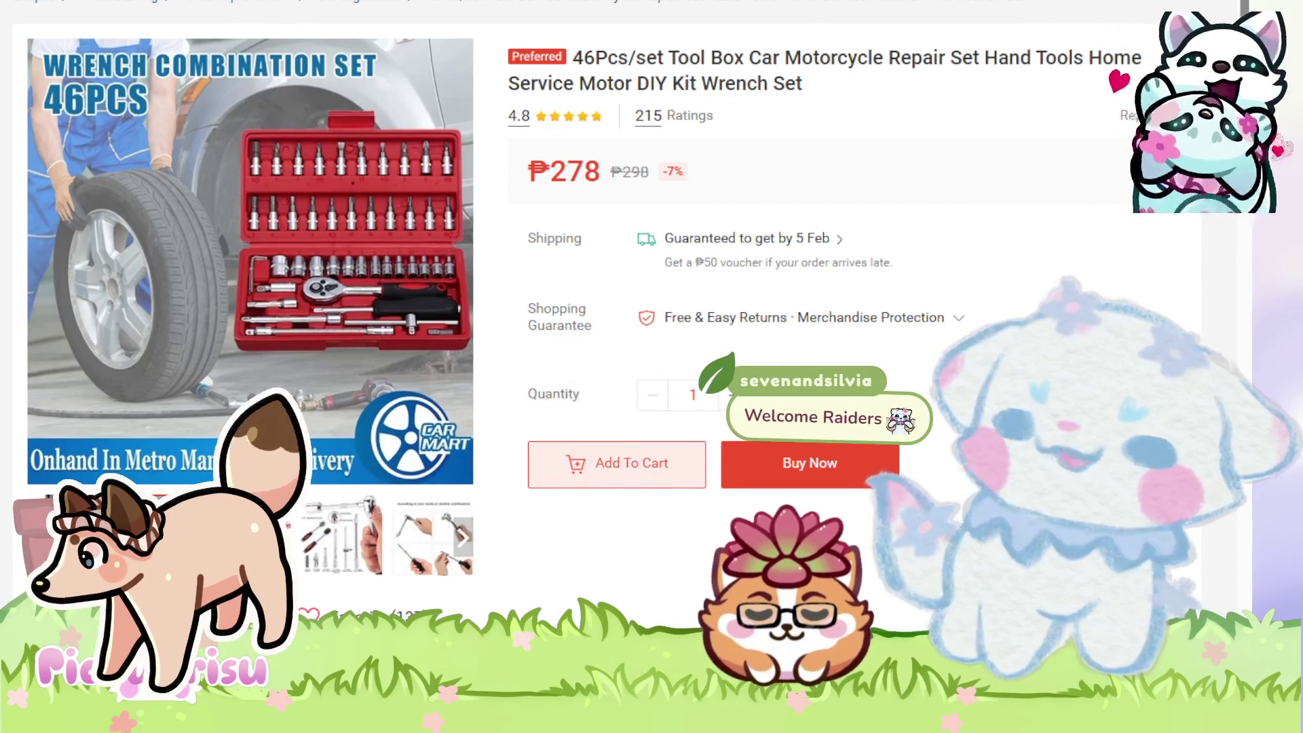
scroll(554, 166, "down", 15)
- Return to the 'wrench' search results and open the I LIGHT adjustable wrench listing
key("alt+Left")
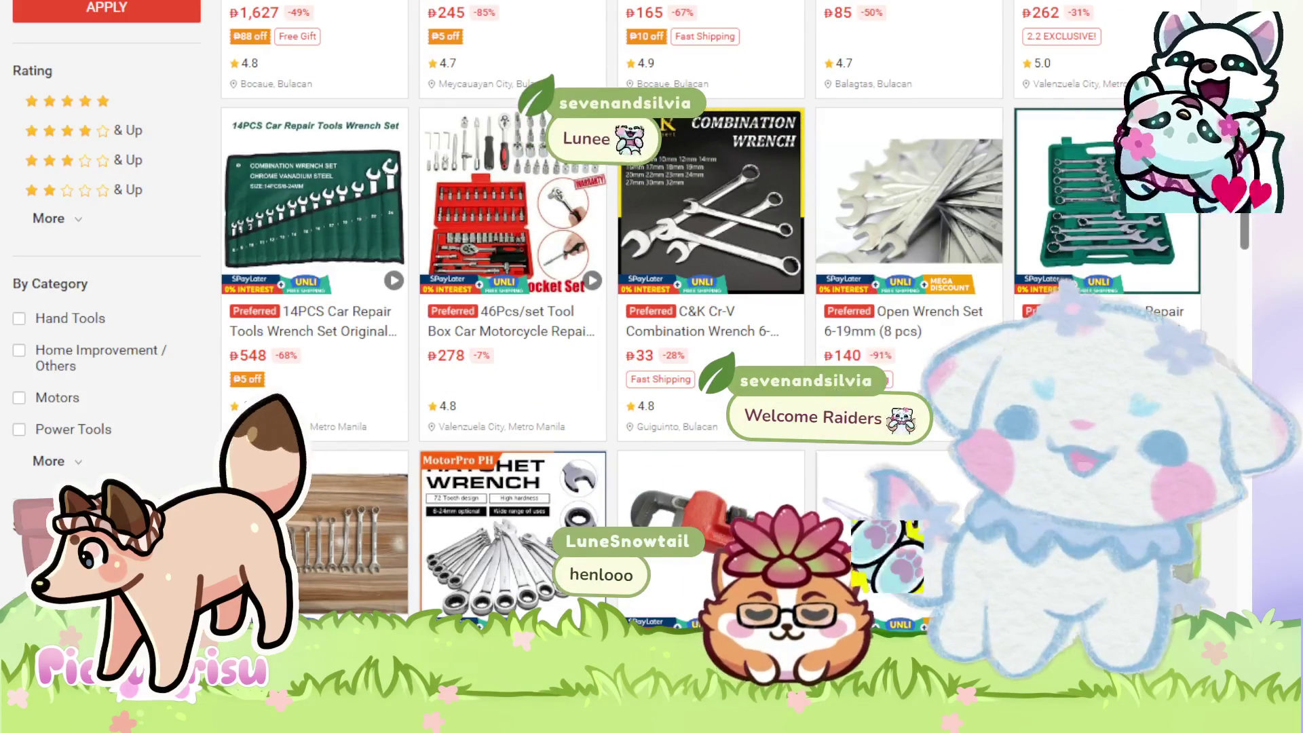
scroll(886, 410, "up", 5)
scroll(886, 411, "up", 5)
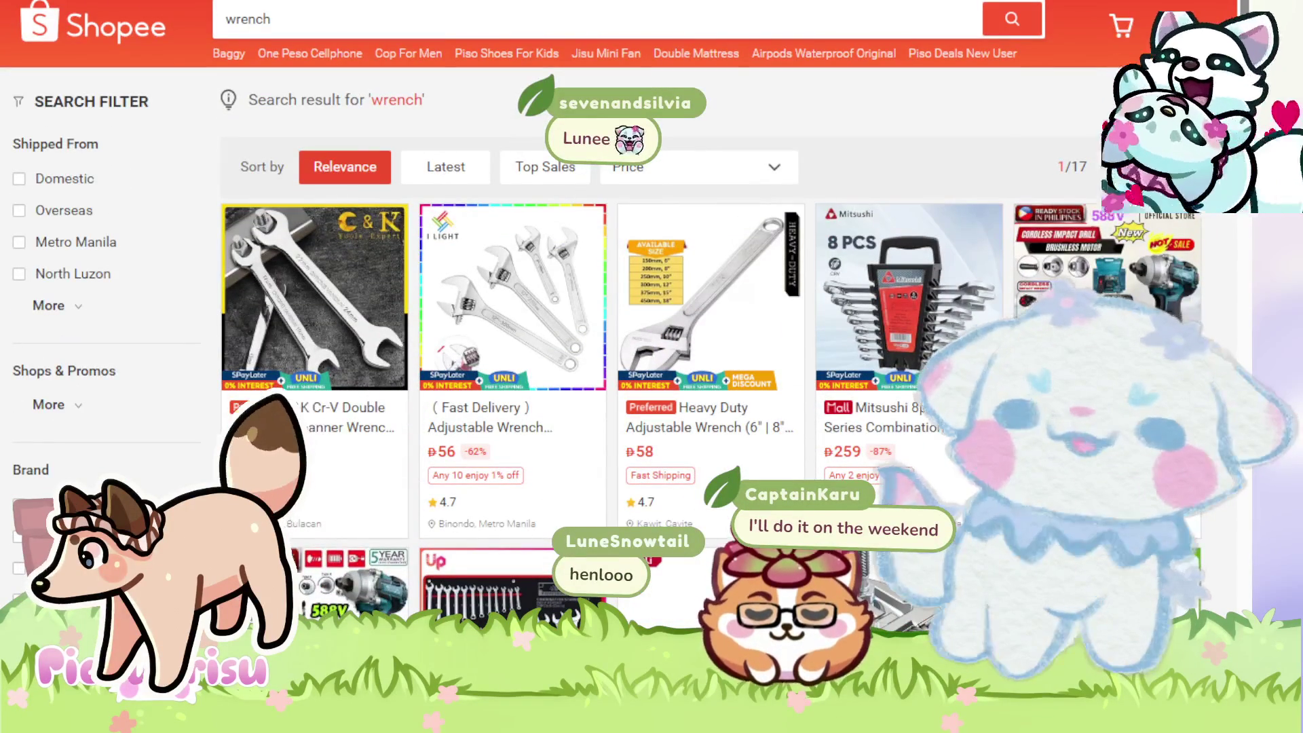
scroll(843, 417, "down", 3)
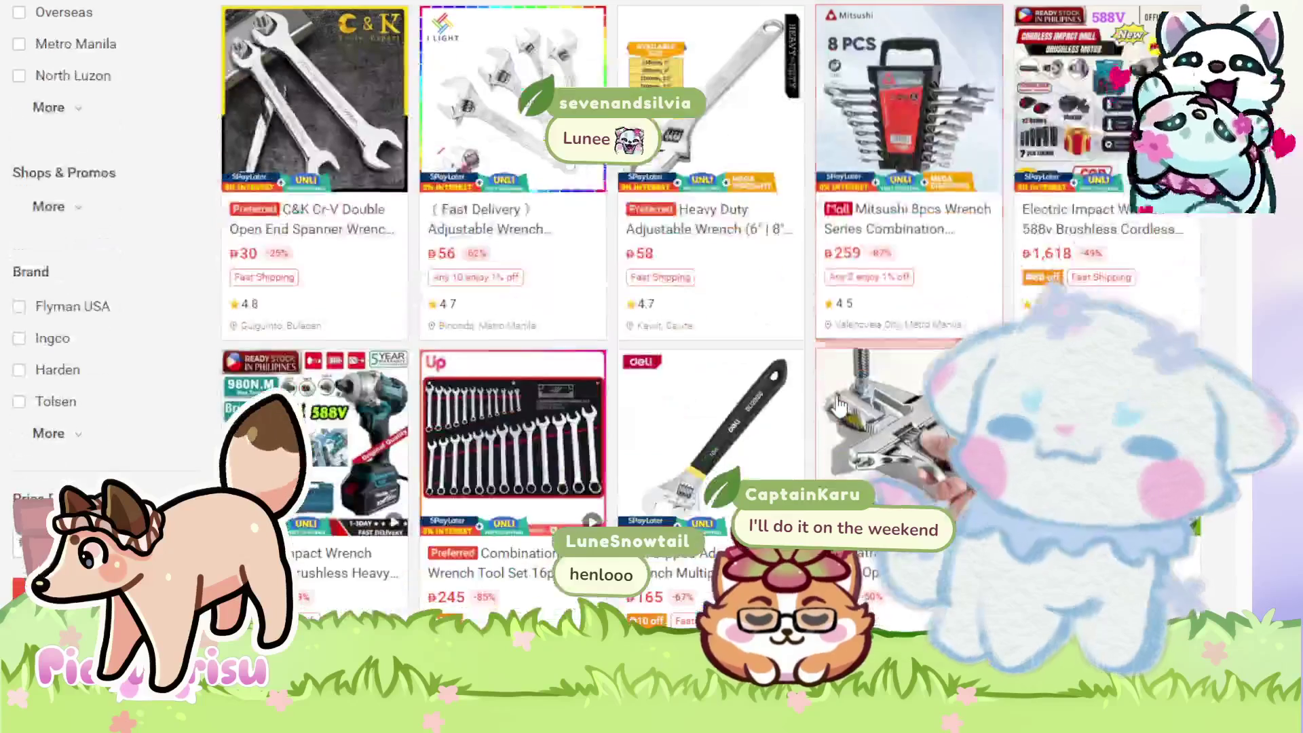
scroll(497, 210, "up", 1)
left_click(498, 210)
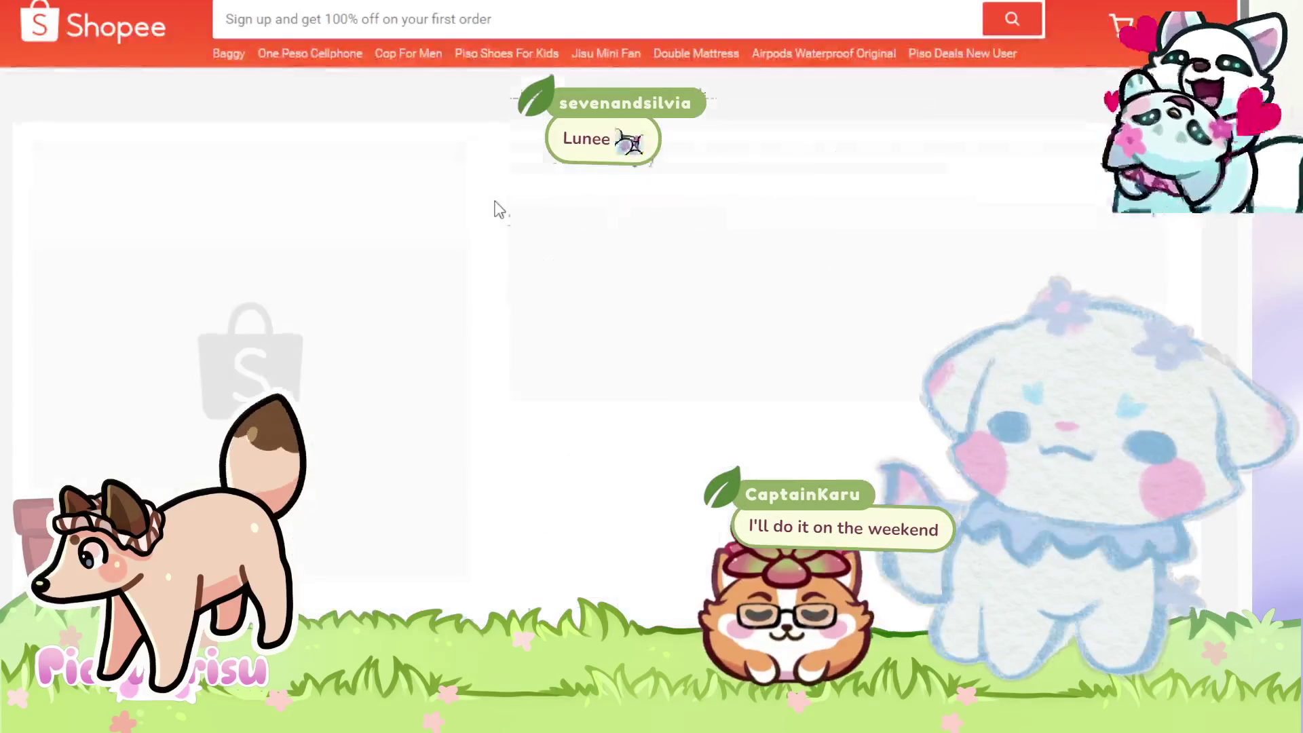
scroll(284, 275, "down", 2)
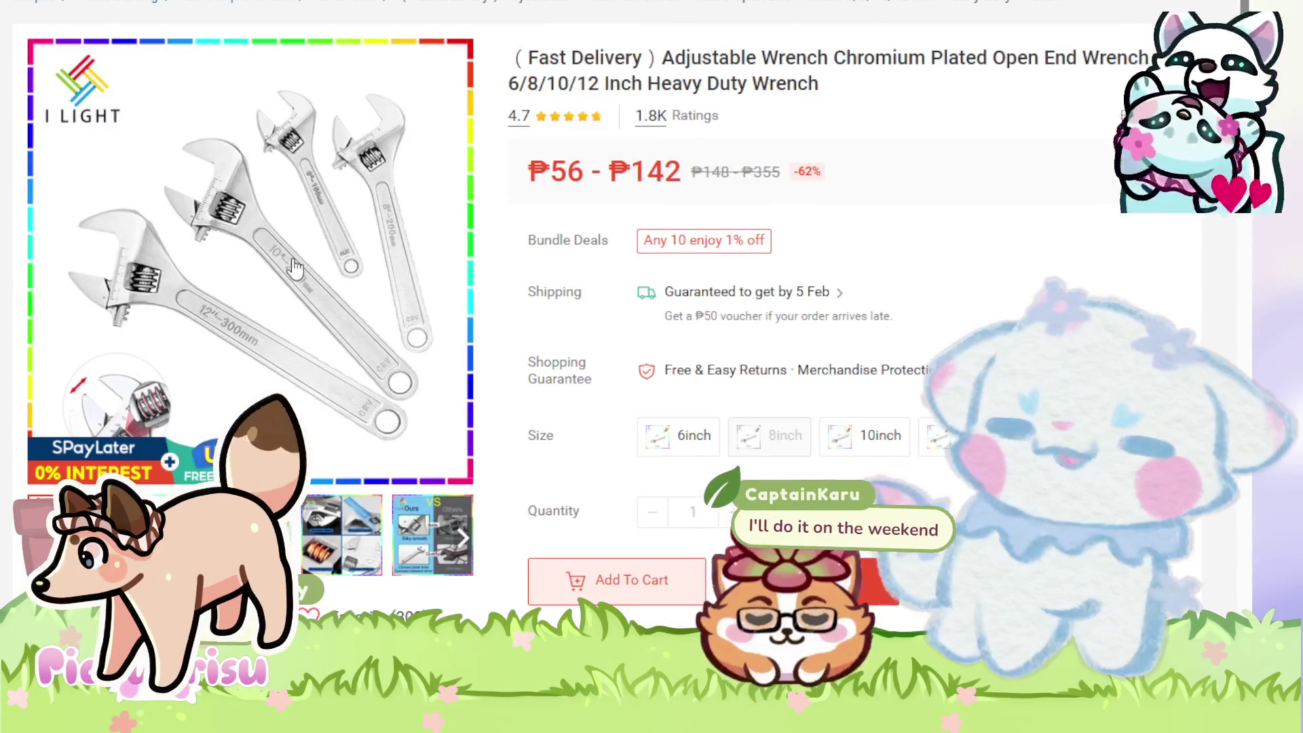
left_click(896, 448)
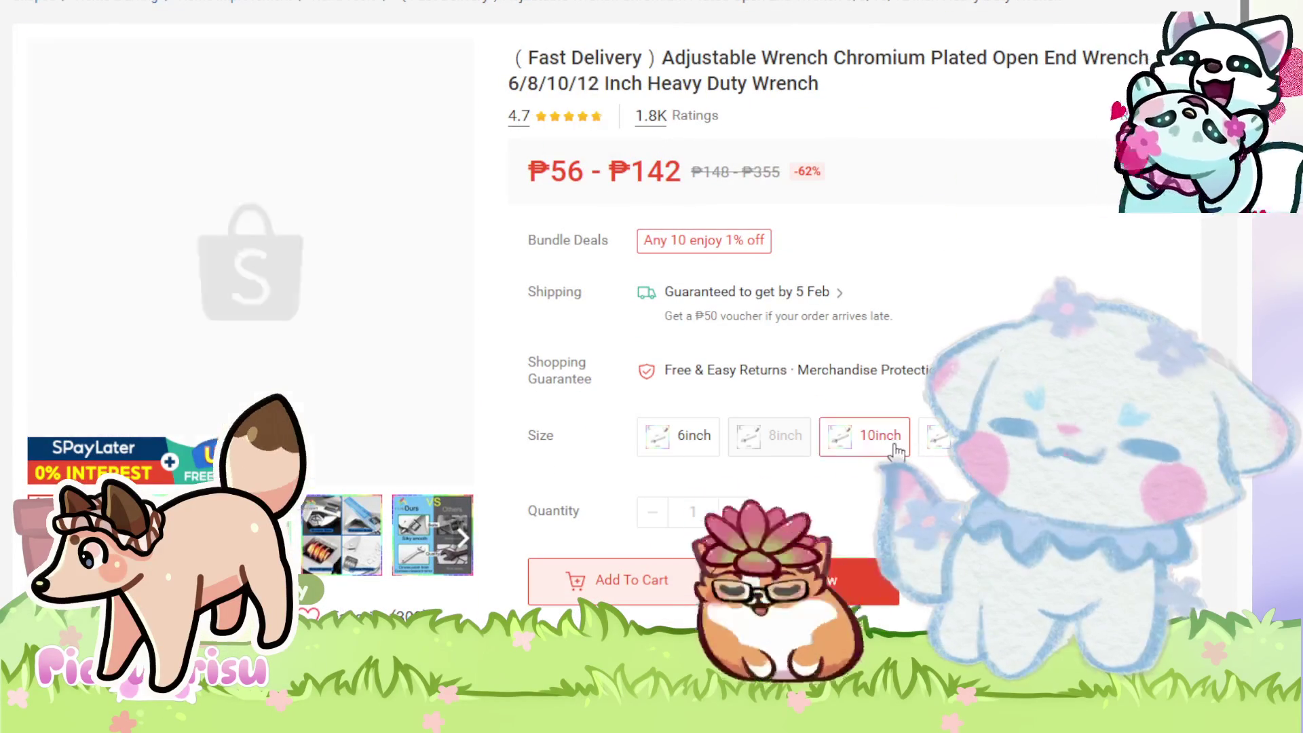
left_click(662, 448)
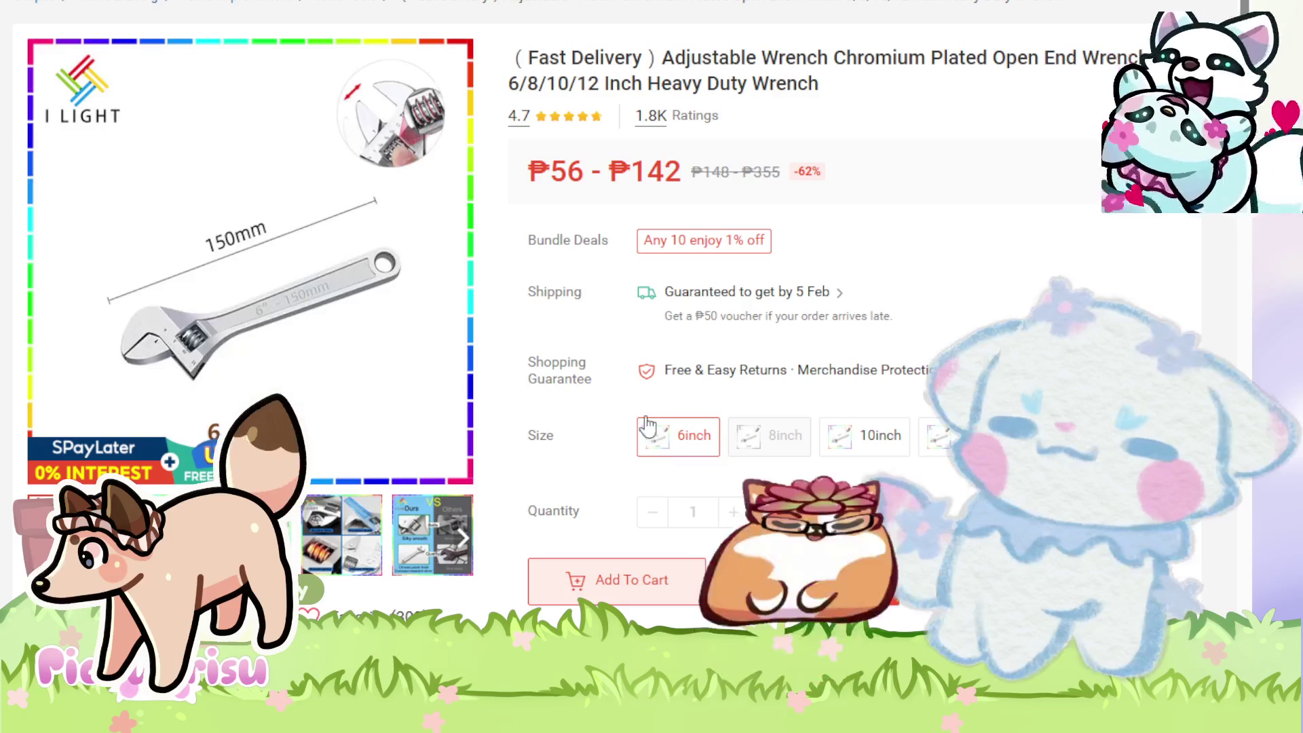
left_click(649, 426)
key("alt+Left")
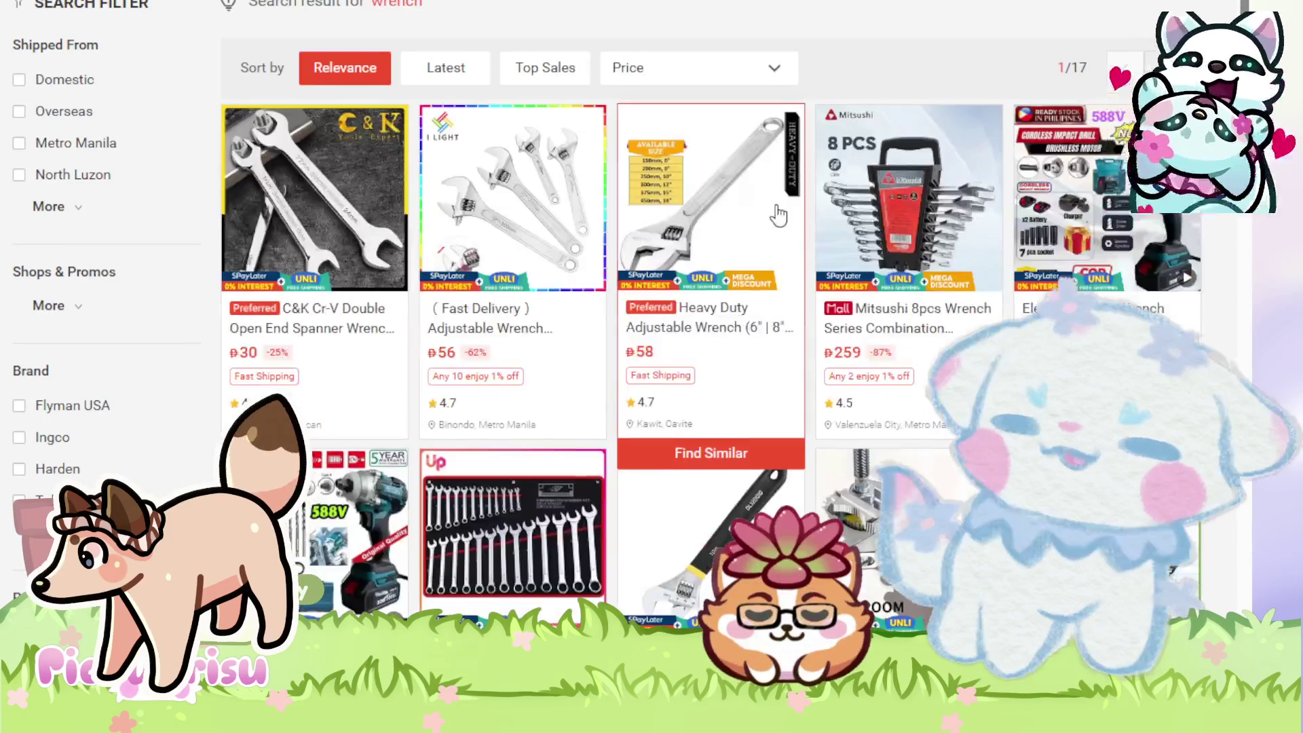
scroll(527, 105, "down", 4)
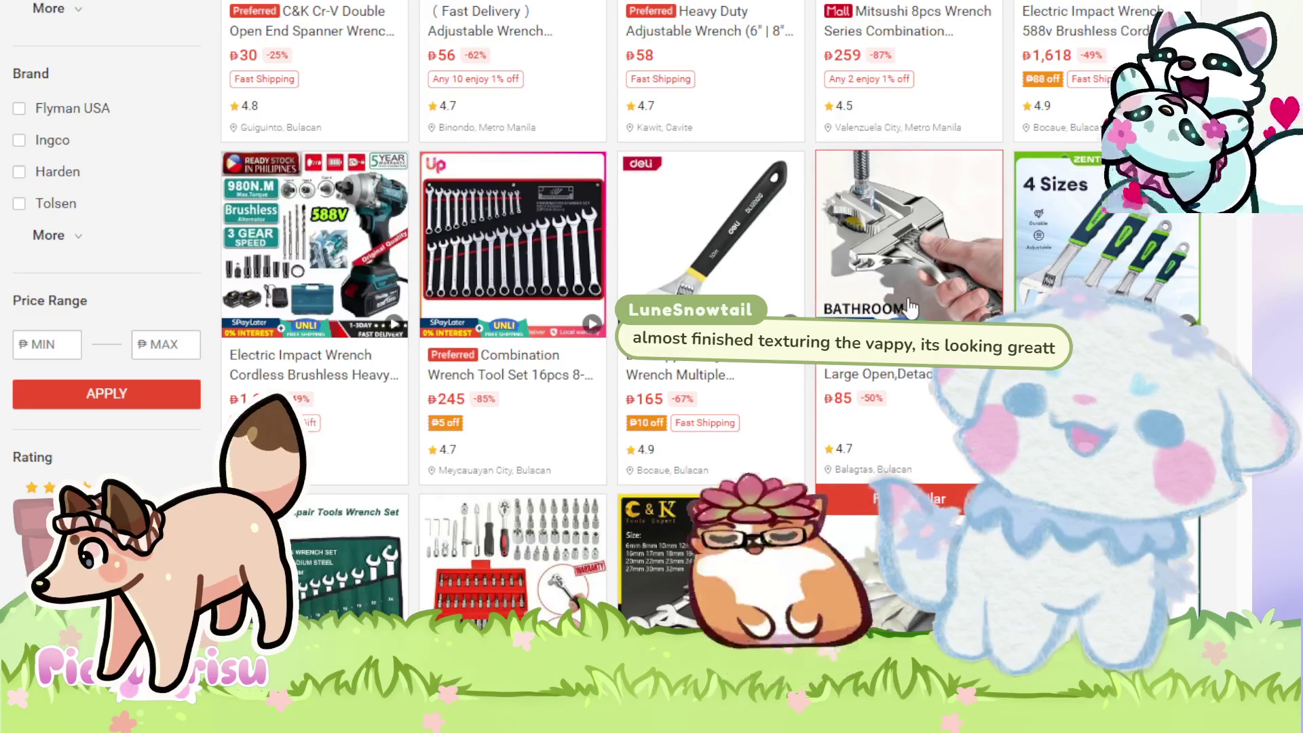
scroll(910, 308, "down", 3)
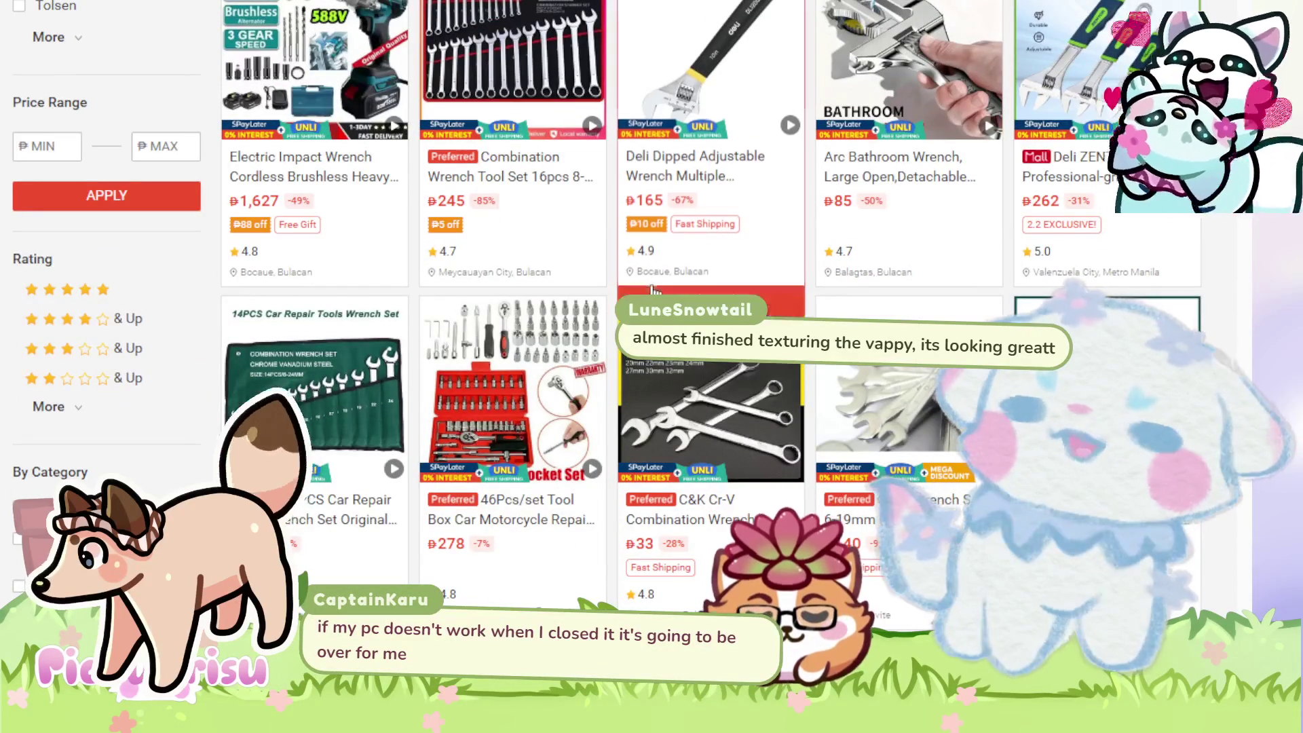
scroll(648, 292, "up", 2)
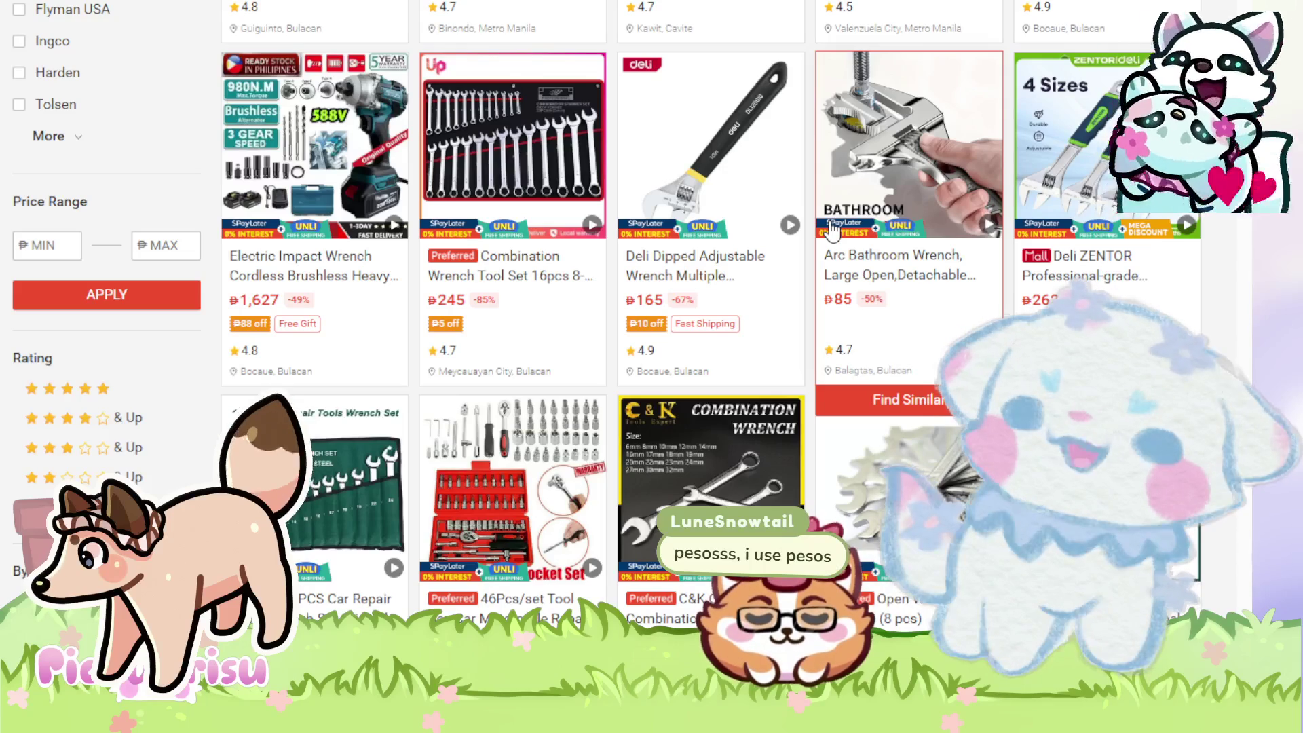
scroll(831, 230, "down", 5)
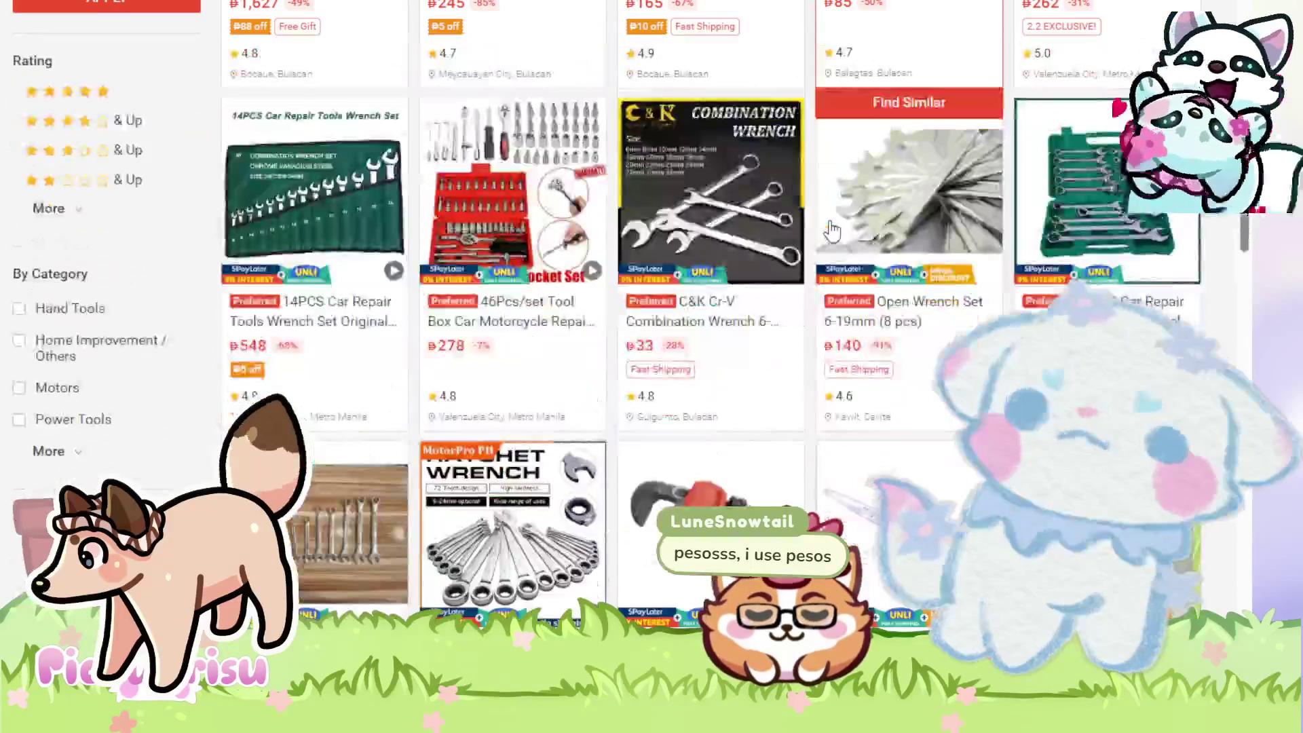
left_click(890, 208)
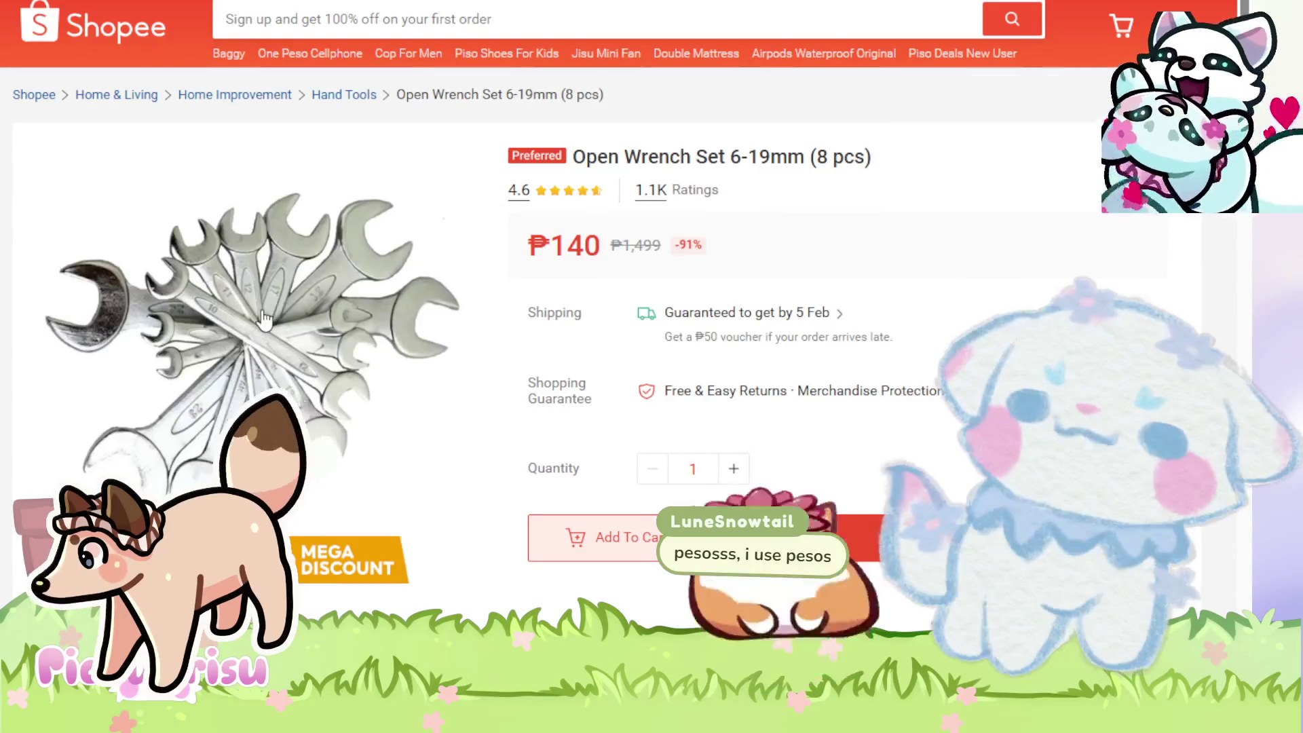
scroll(255, 233, "down", 2)
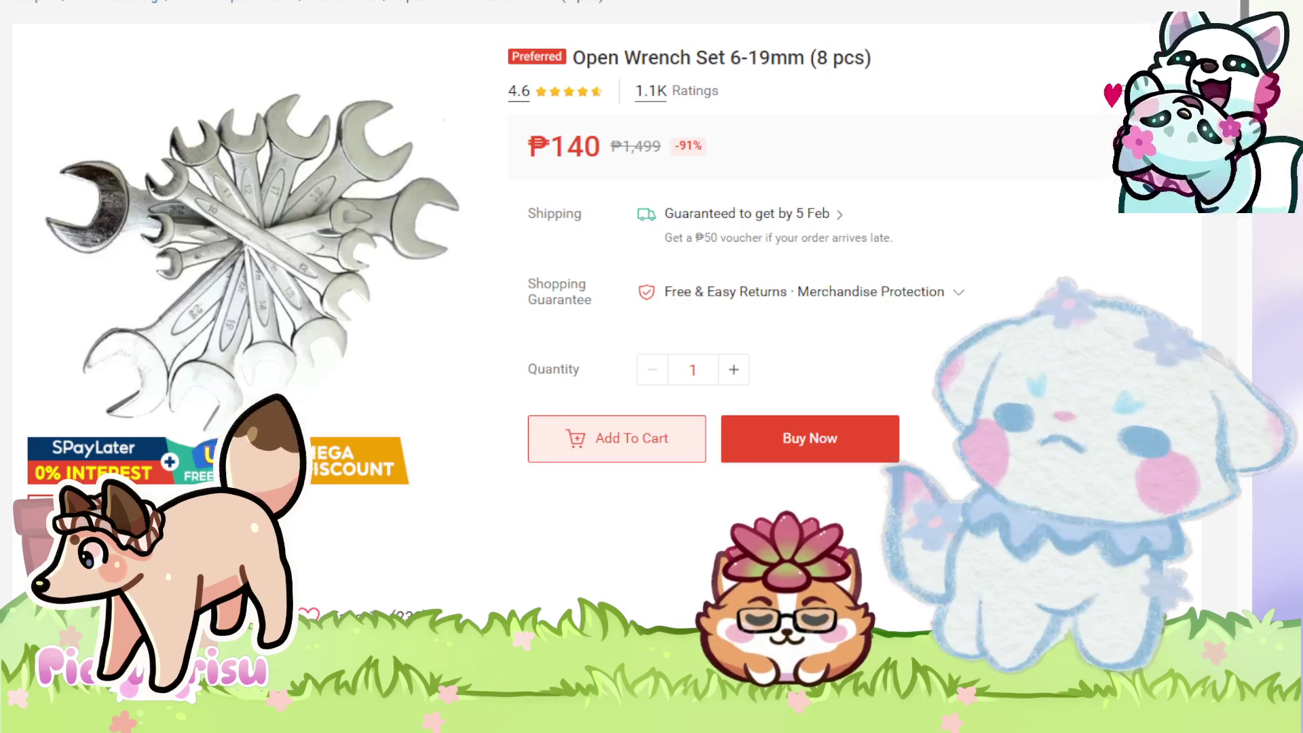
key("alt+Left")
scroll(288, 38, "down", 6)
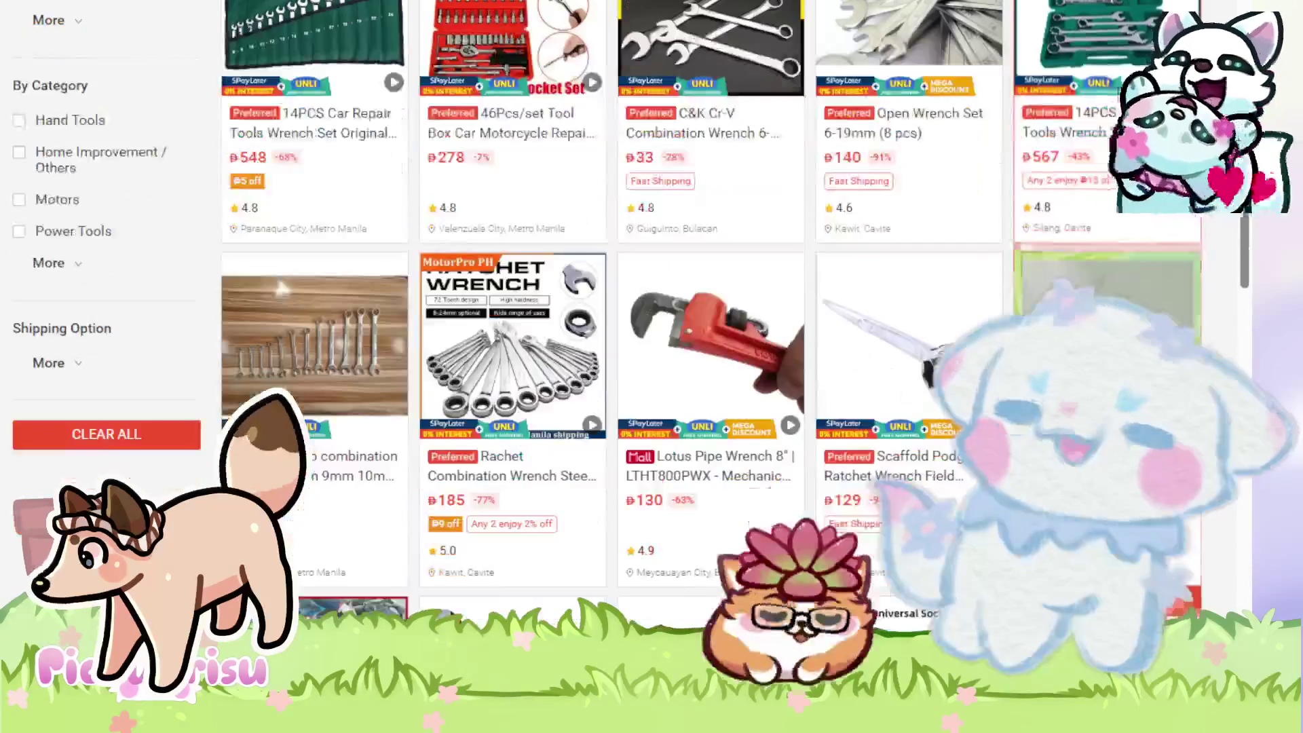
scroll(346, 257, "down", 8)
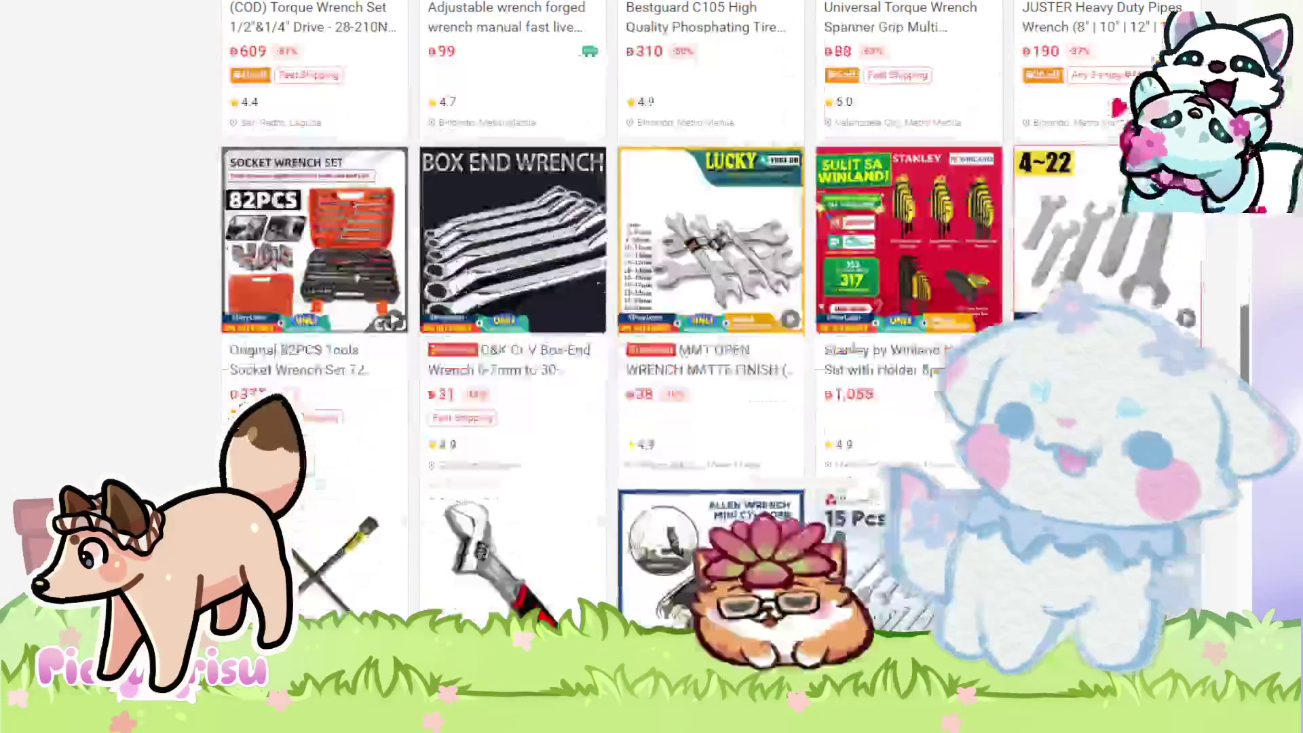
left_click(347, 257)
scroll(324, 251, "down", 2)
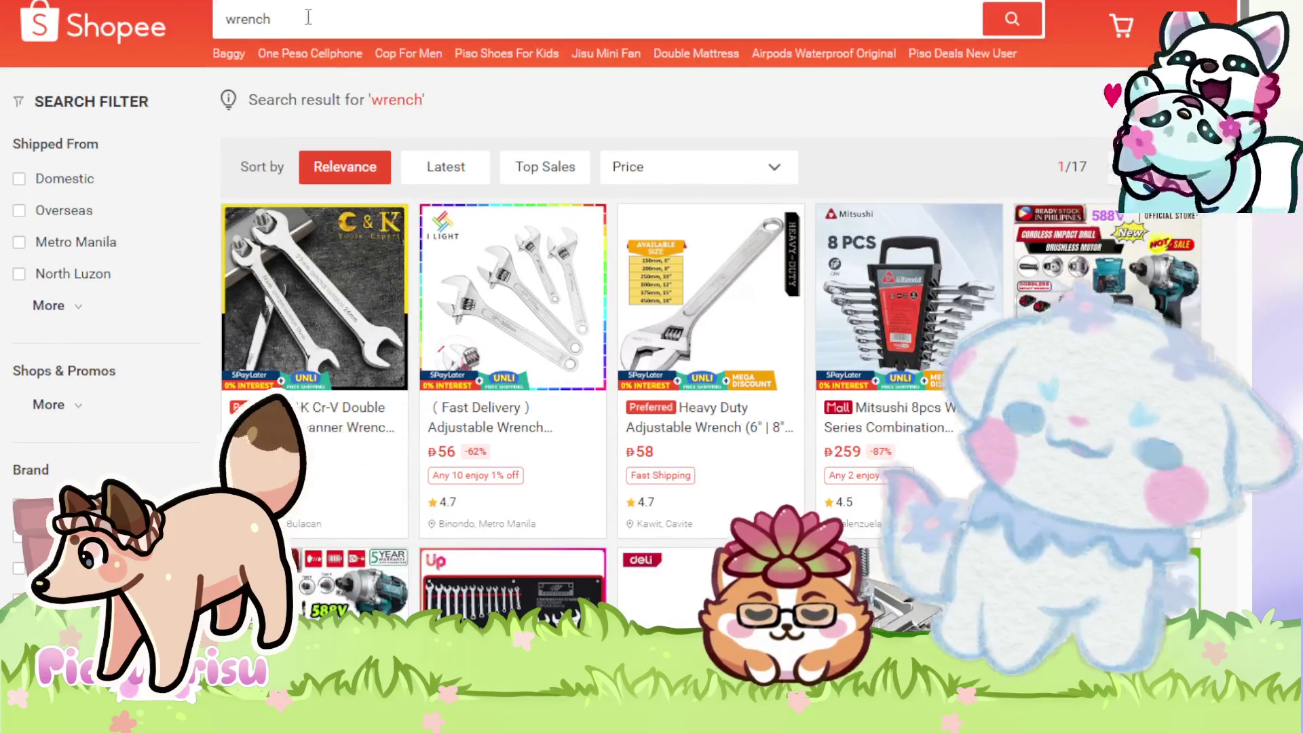
- Replace the wrench search with a Shopee search for 'LONG NOSE'
triple_click(300, 17)
type("LONG NOS")
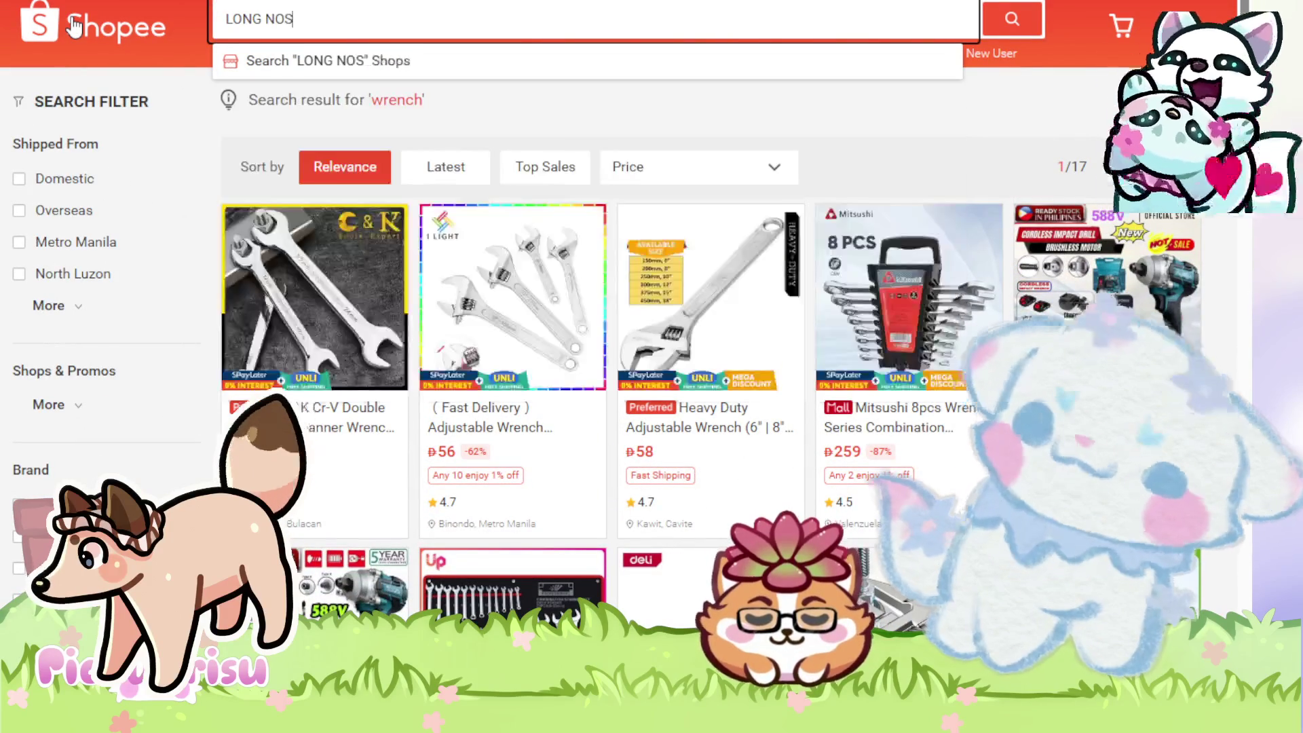
type("E")
key("Return")
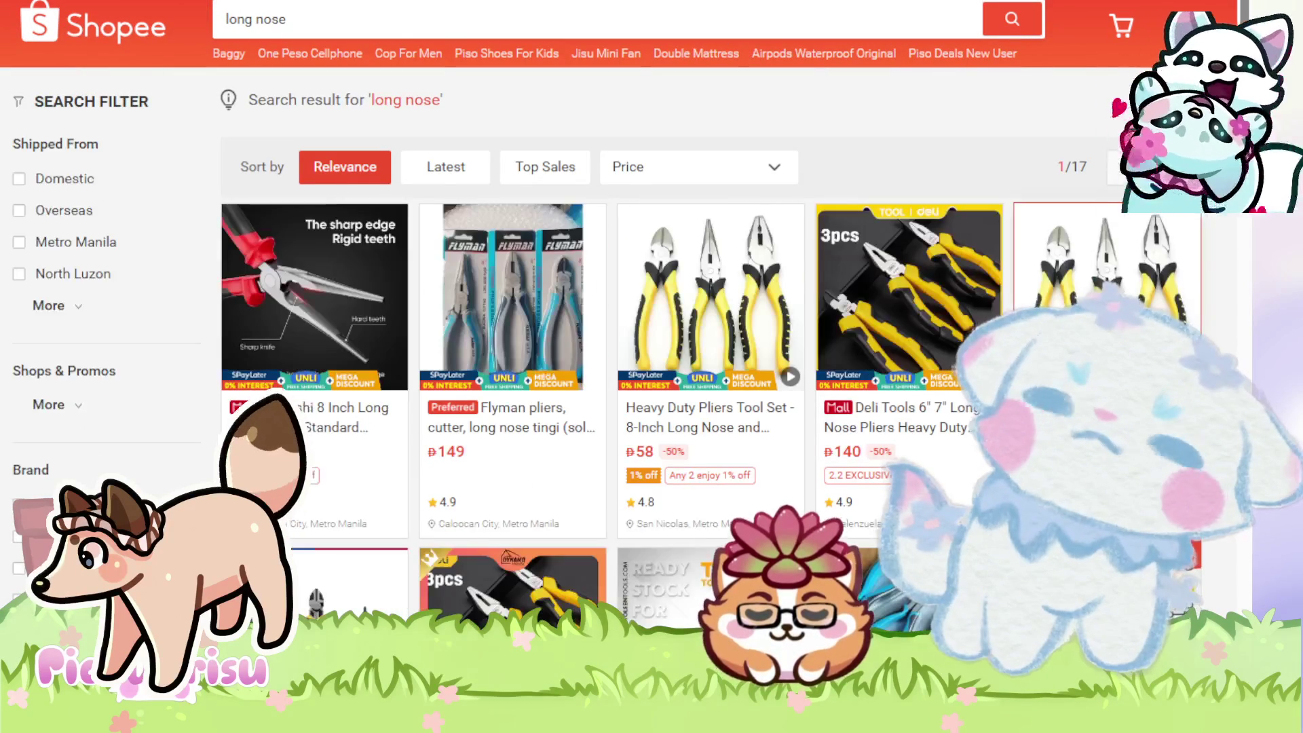
scroll(366, 245, "down", 2)
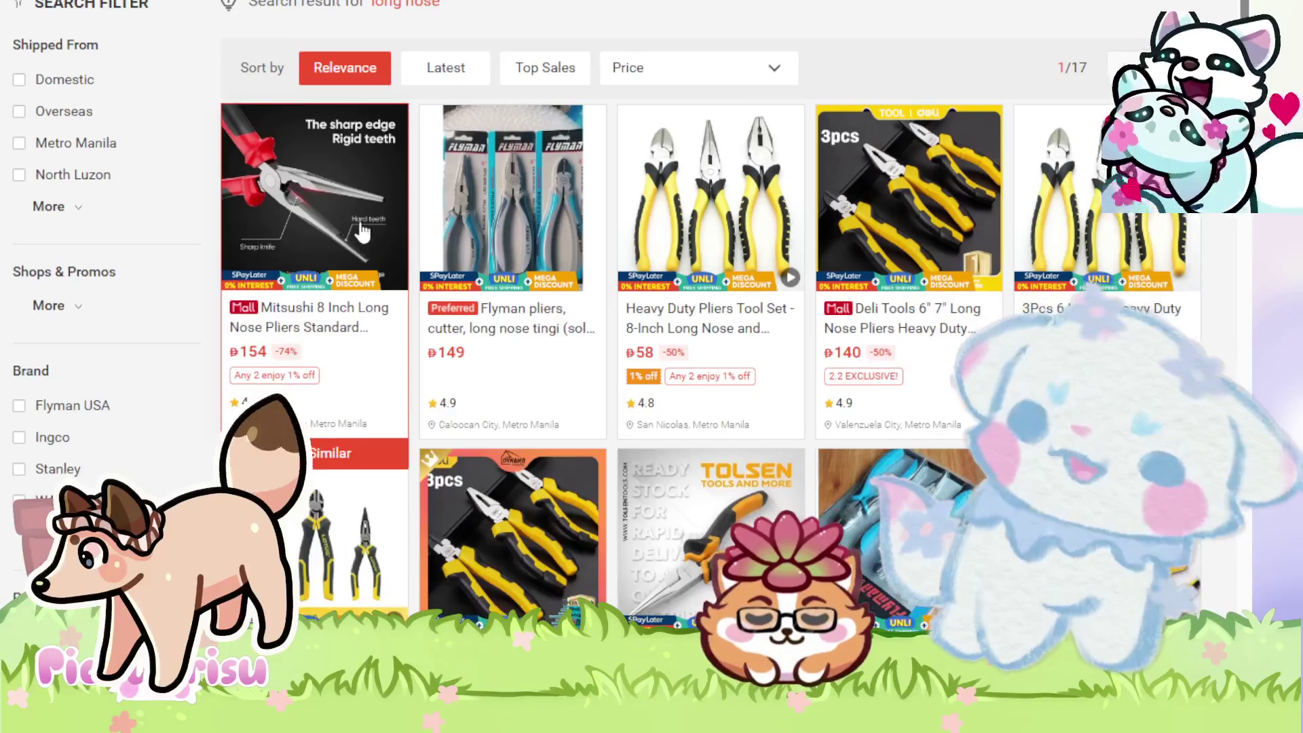
- Open the ₱154 Mitsushi 8 Inch Long Nose Pliers listing and view its spec-sheet image
left_click(316, 179)
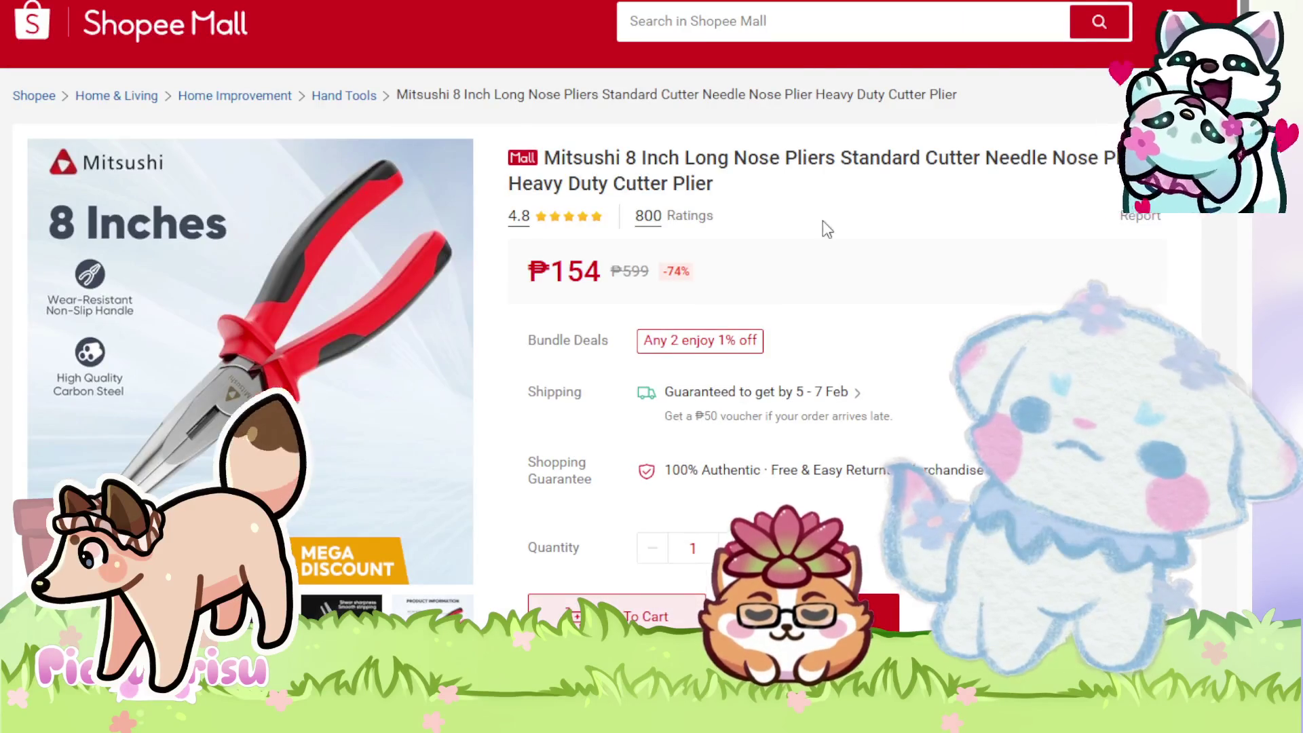
scroll(523, 360, "down", 3)
mouse_move(417, 438)
scroll(408, 407, "up", 2)
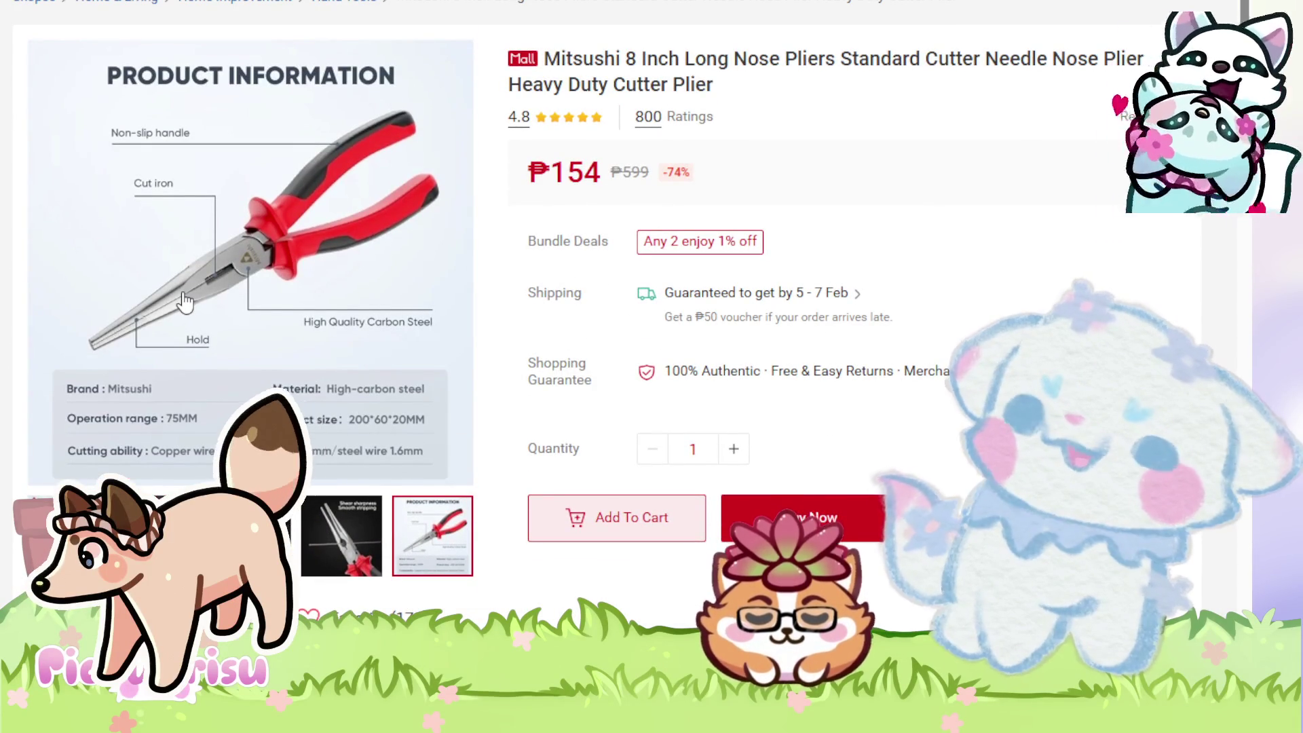
key("ctrl+t")
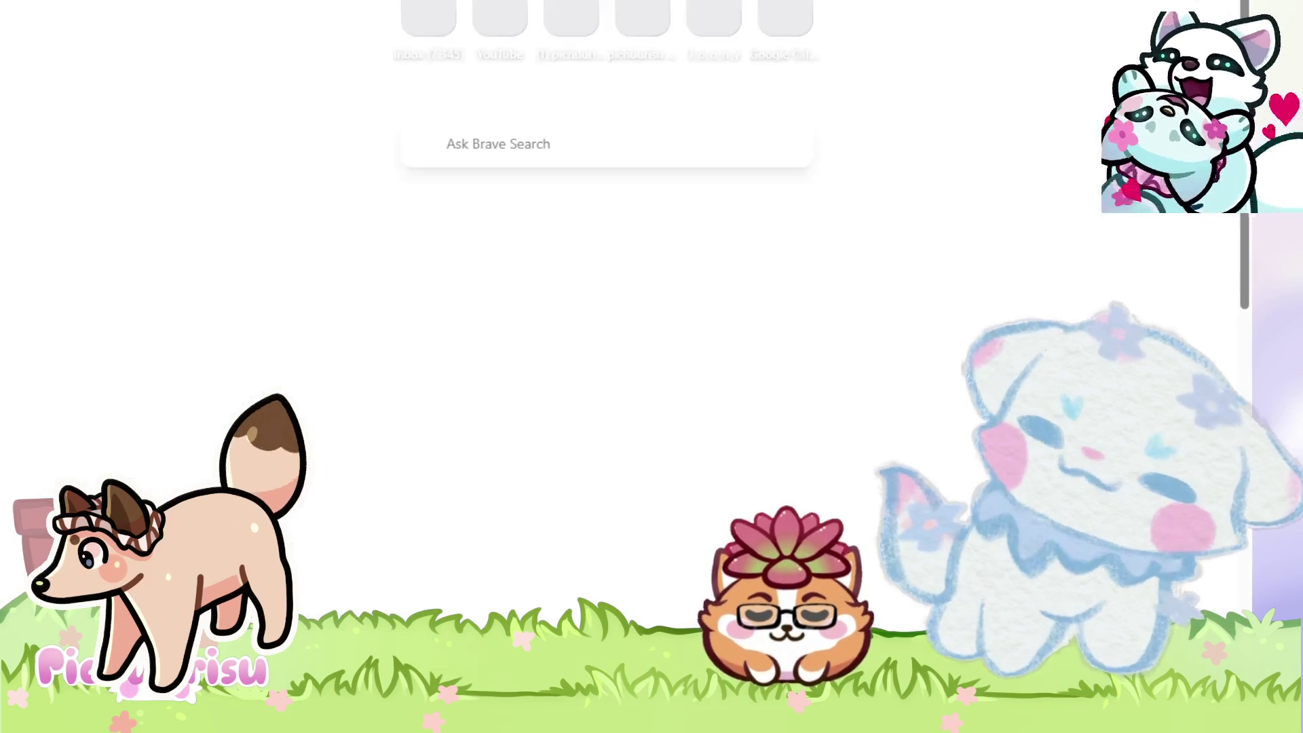
- Go to YouTube and search for 'using pliers to open hexagon screw'
type("y")
key("Return")
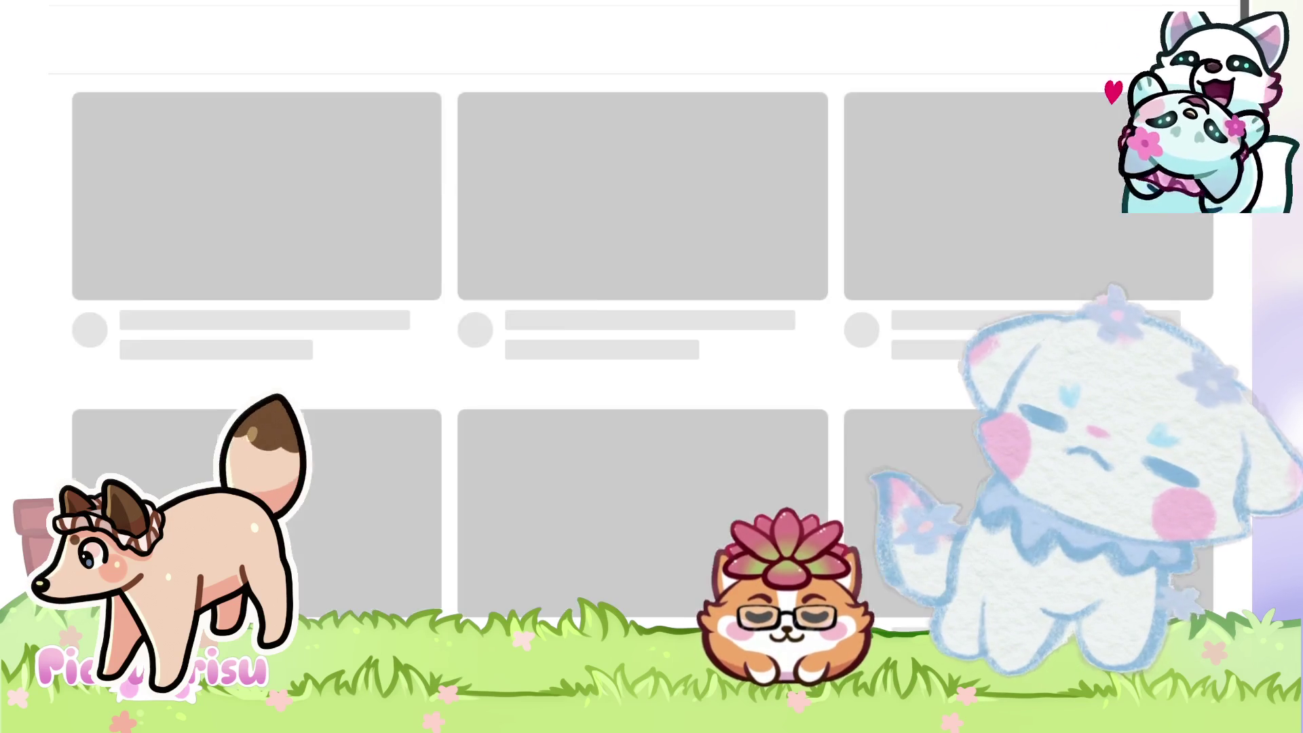
type("/")
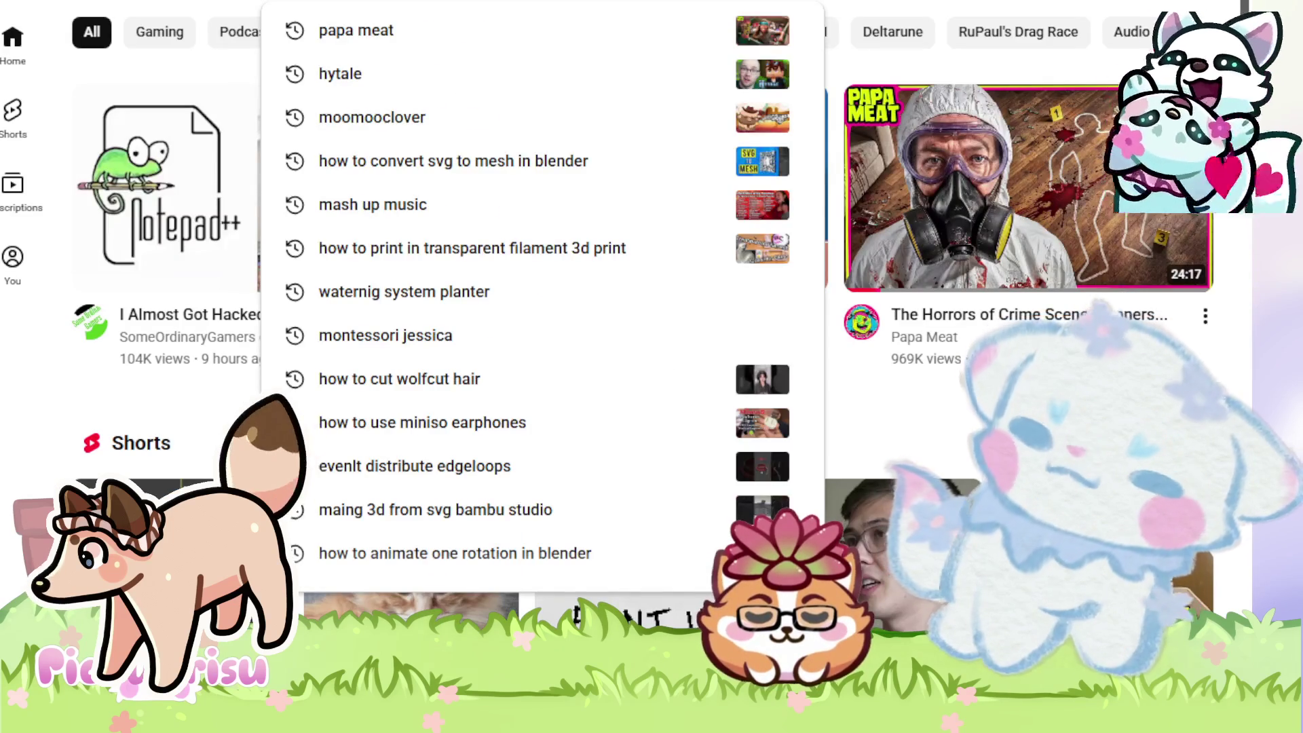
type("using plywoodiers to open a ")
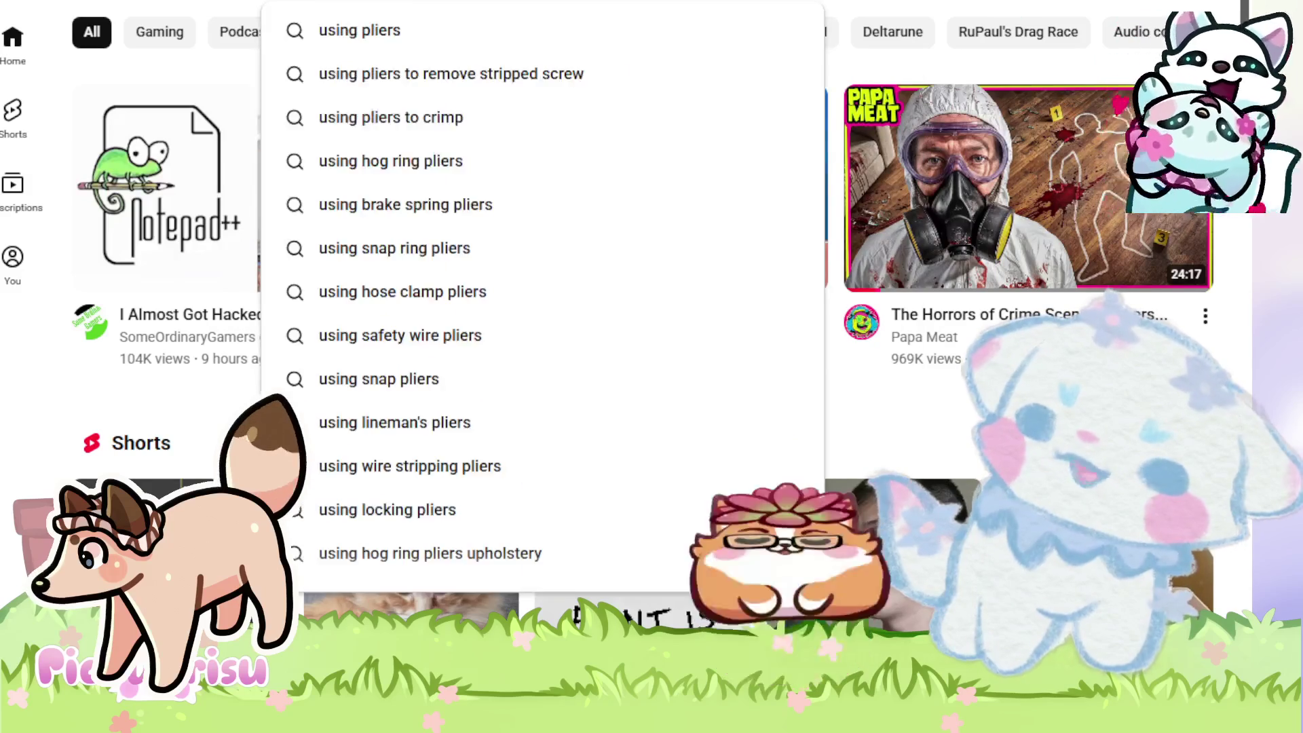
type("hex")
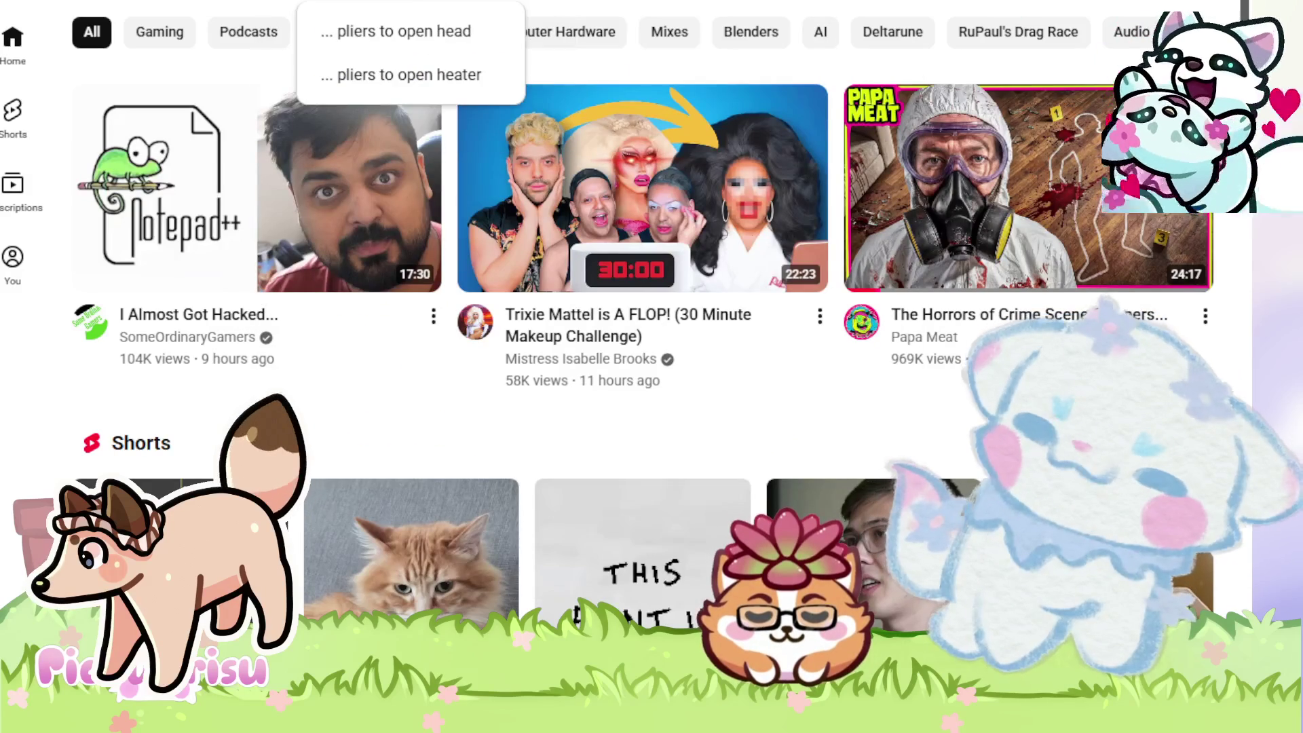
type("s")
key("Return")
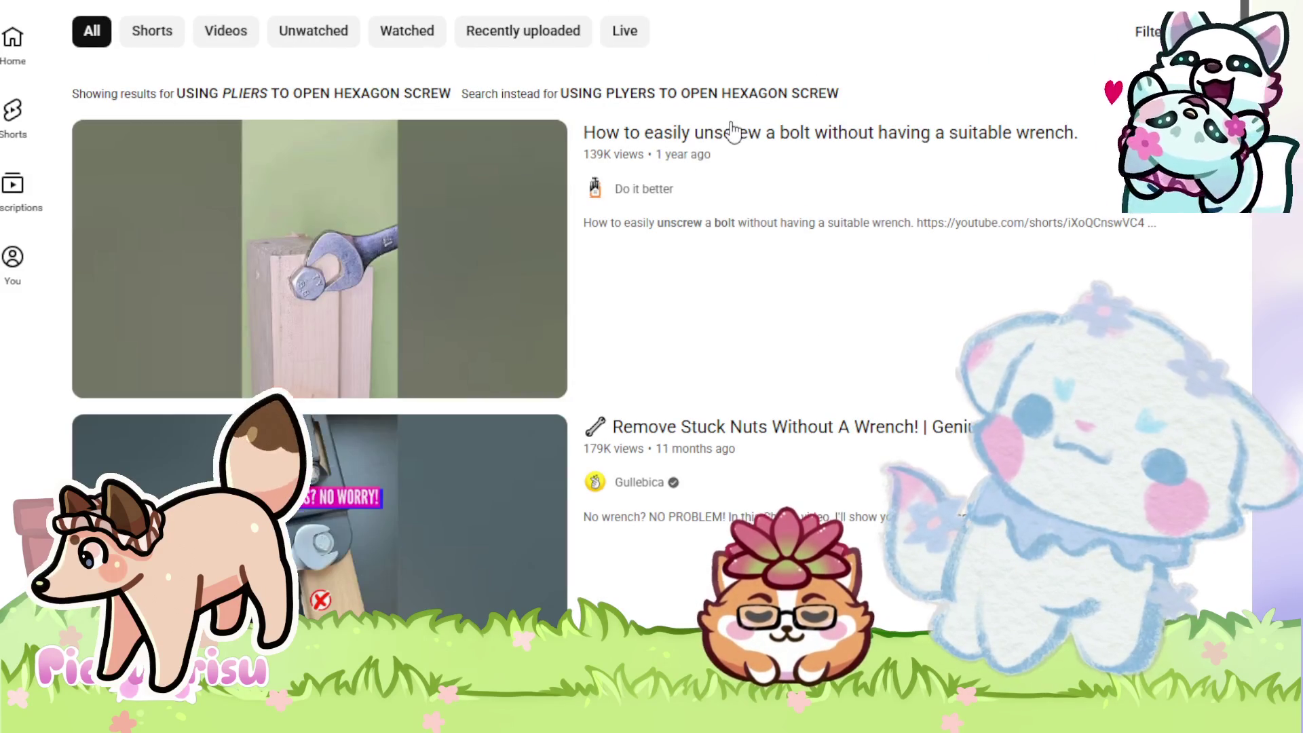
- Scroll down the hexagon-screw results to the Shorts on removing hex screws without a driver
scroll(732, 130, "down", 3)
scroll(727, 130, "down", 2)
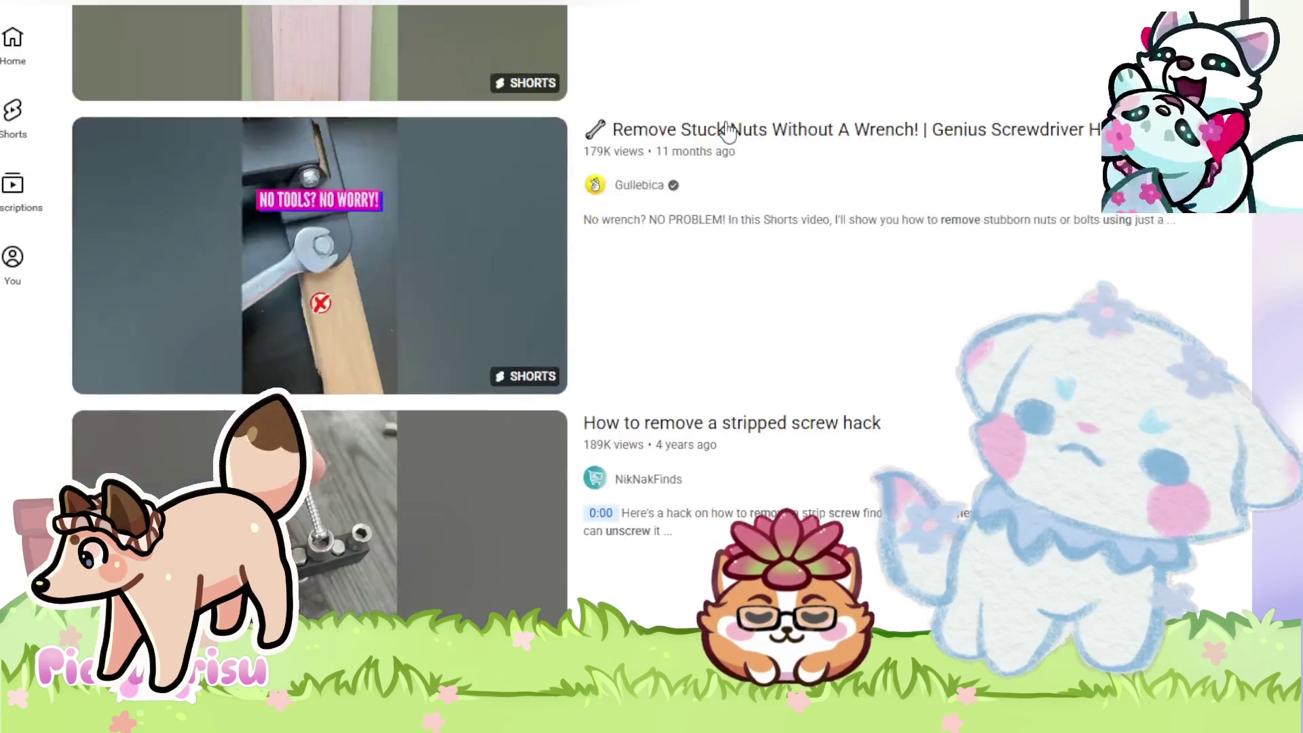
scroll(728, 129, "down", 3)
scroll(728, 129, "down", 2)
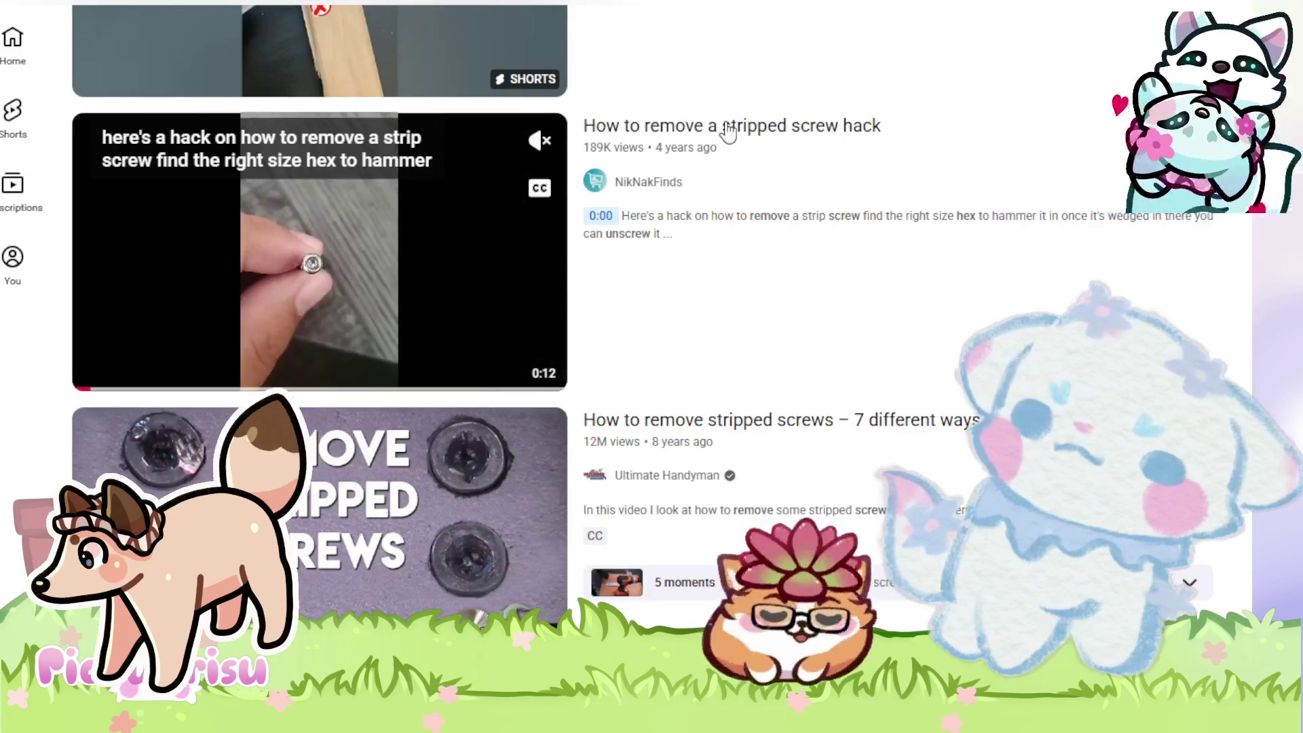
scroll(728, 130, "down", 10)
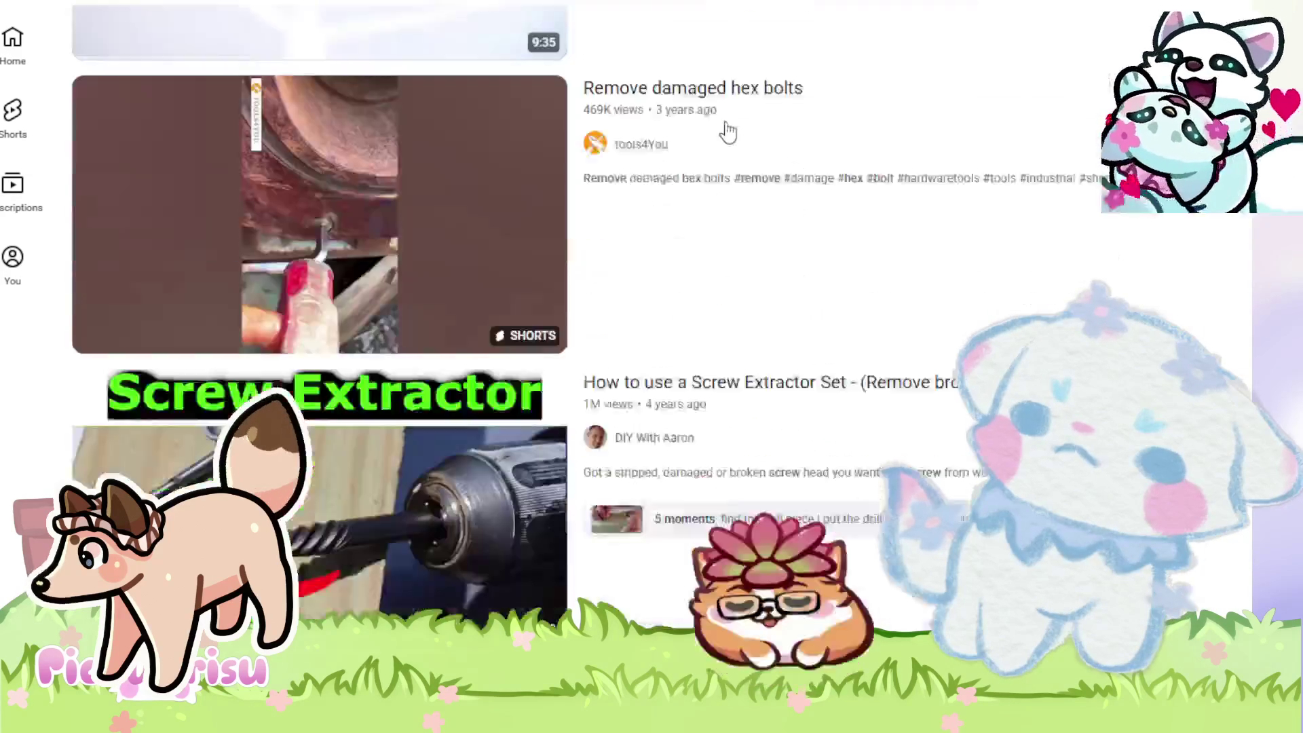
scroll(727, 129, "down", 6)
scroll(993, 283, "down", 9)
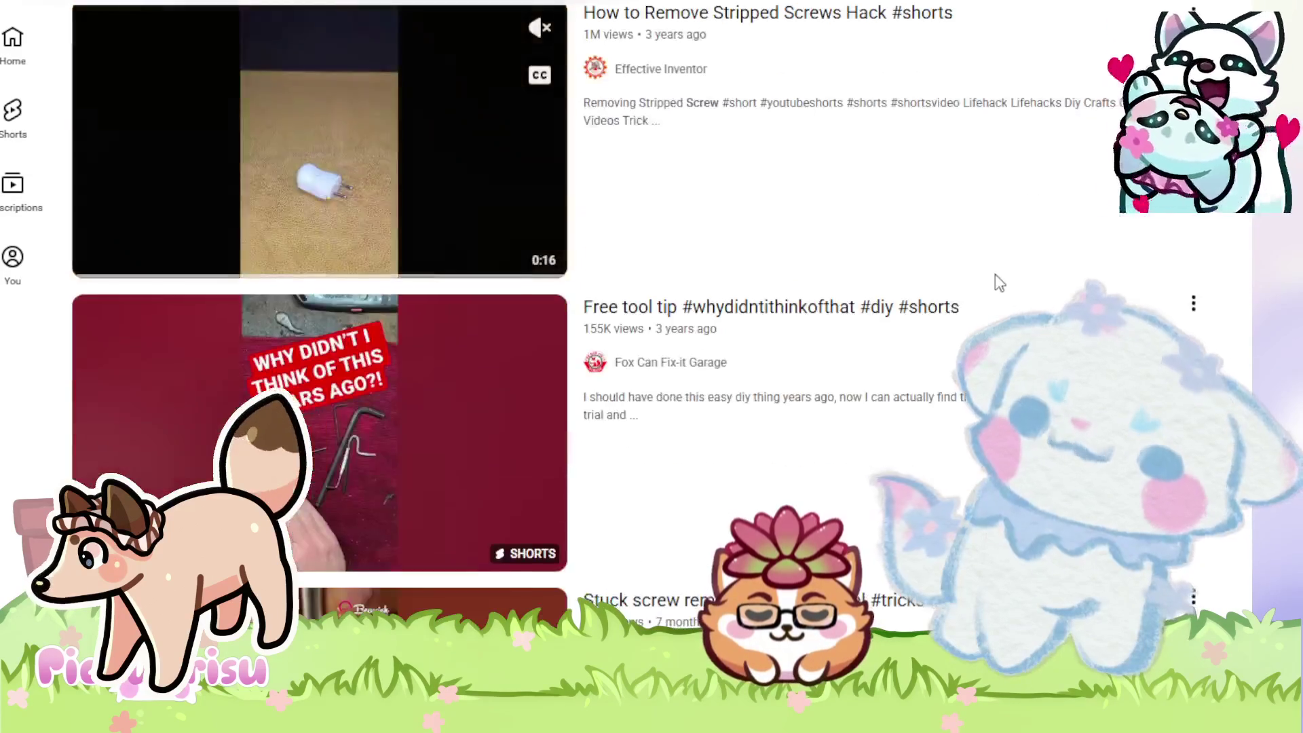
scroll(999, 278, "down", 7)
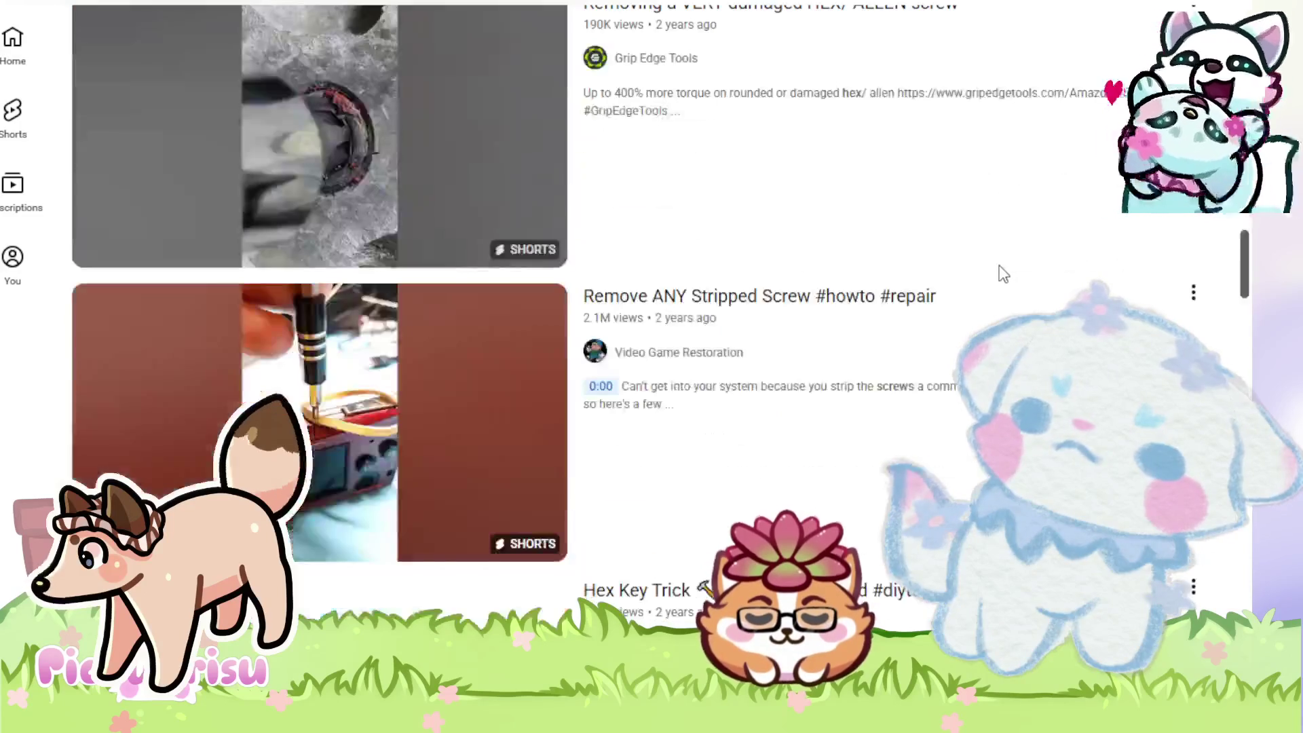
scroll(1004, 273, "down", 7)
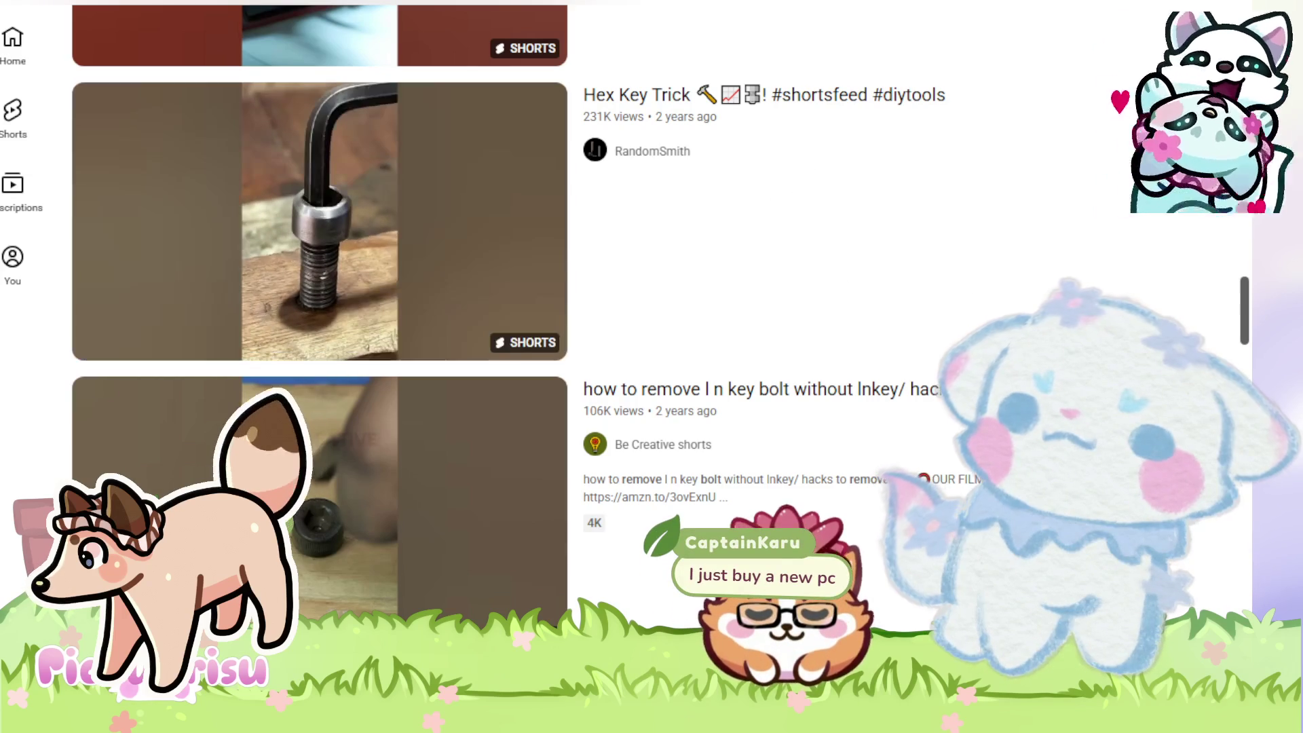
scroll(894, 292, "down", 3)
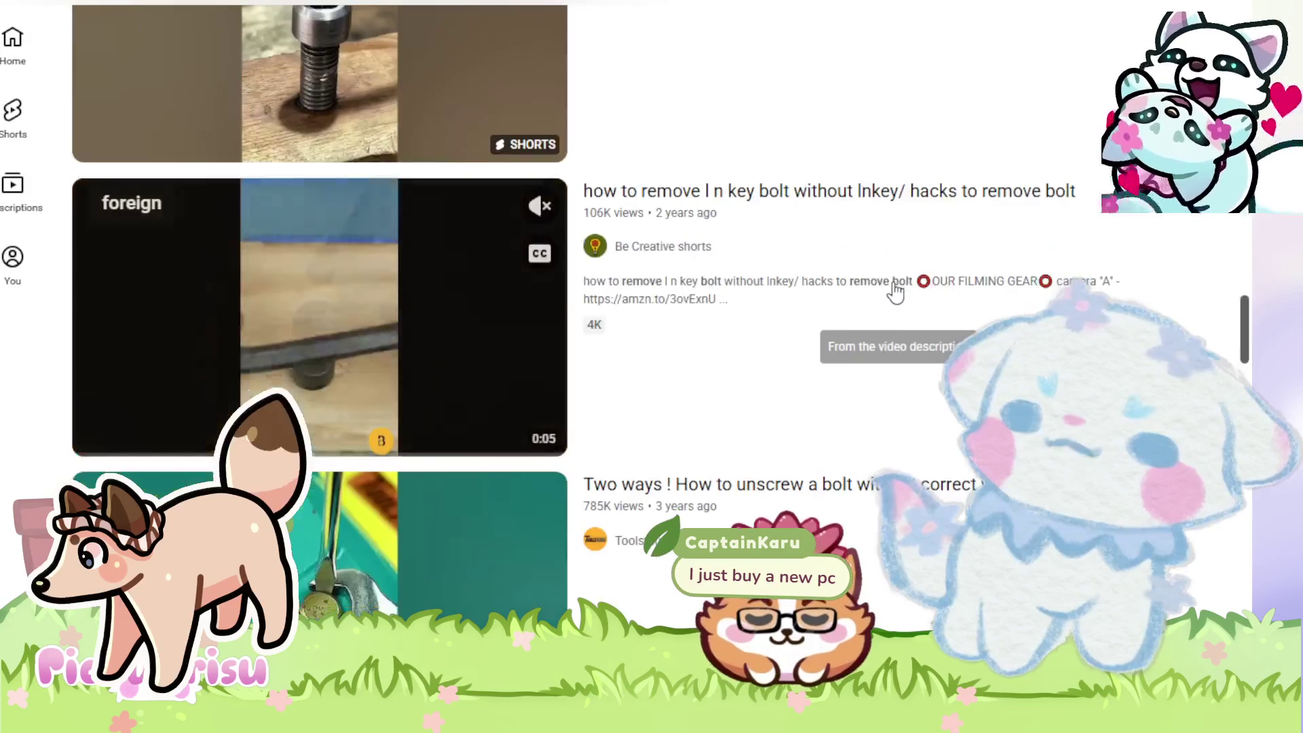
scroll(896, 291, "up", 3)
mouse_move(897, 291)
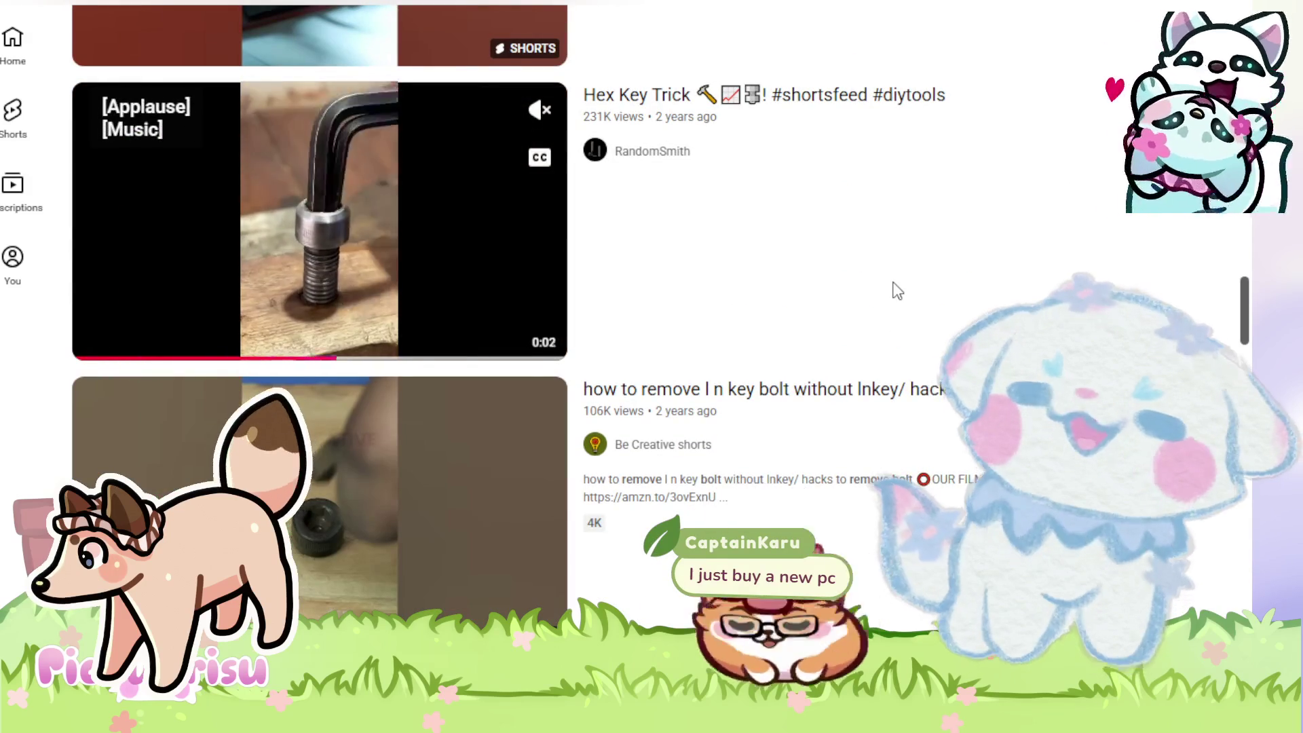
scroll(897, 291, "down", 3)
scroll(897, 291, "down", 4)
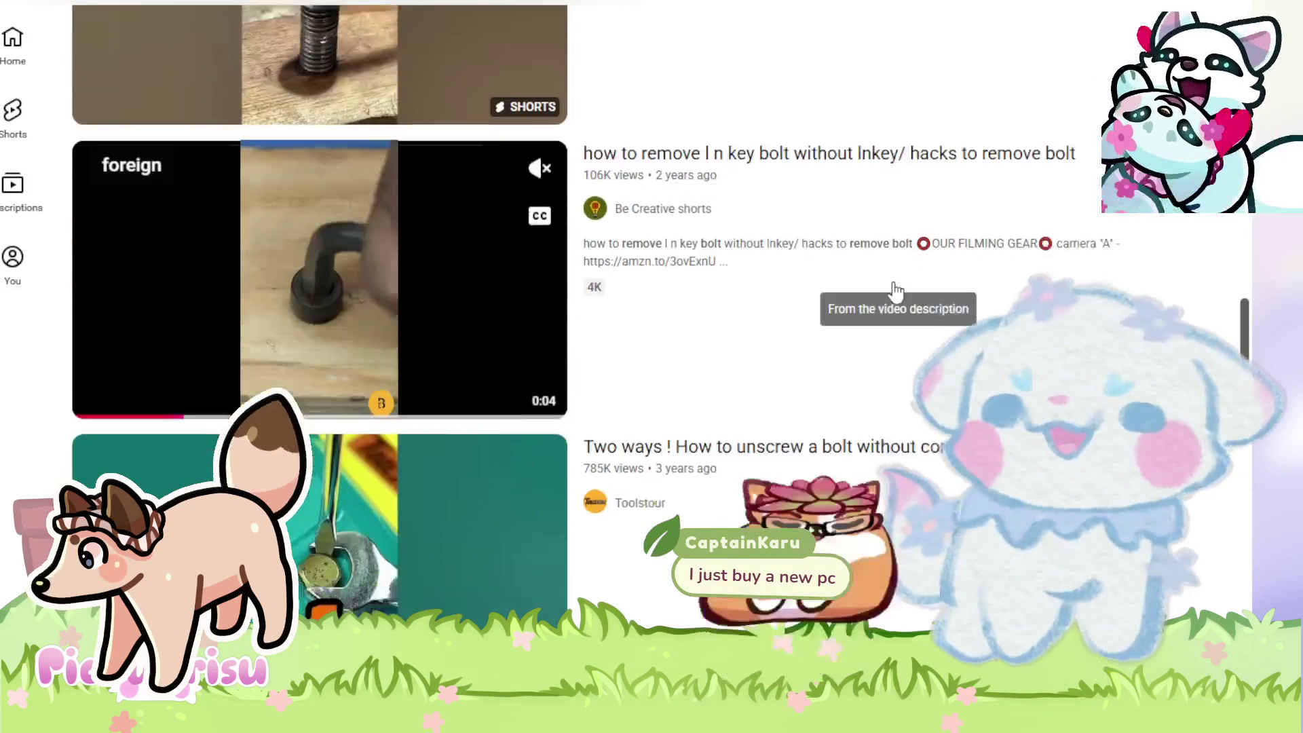
scroll(897, 290, "down", 1)
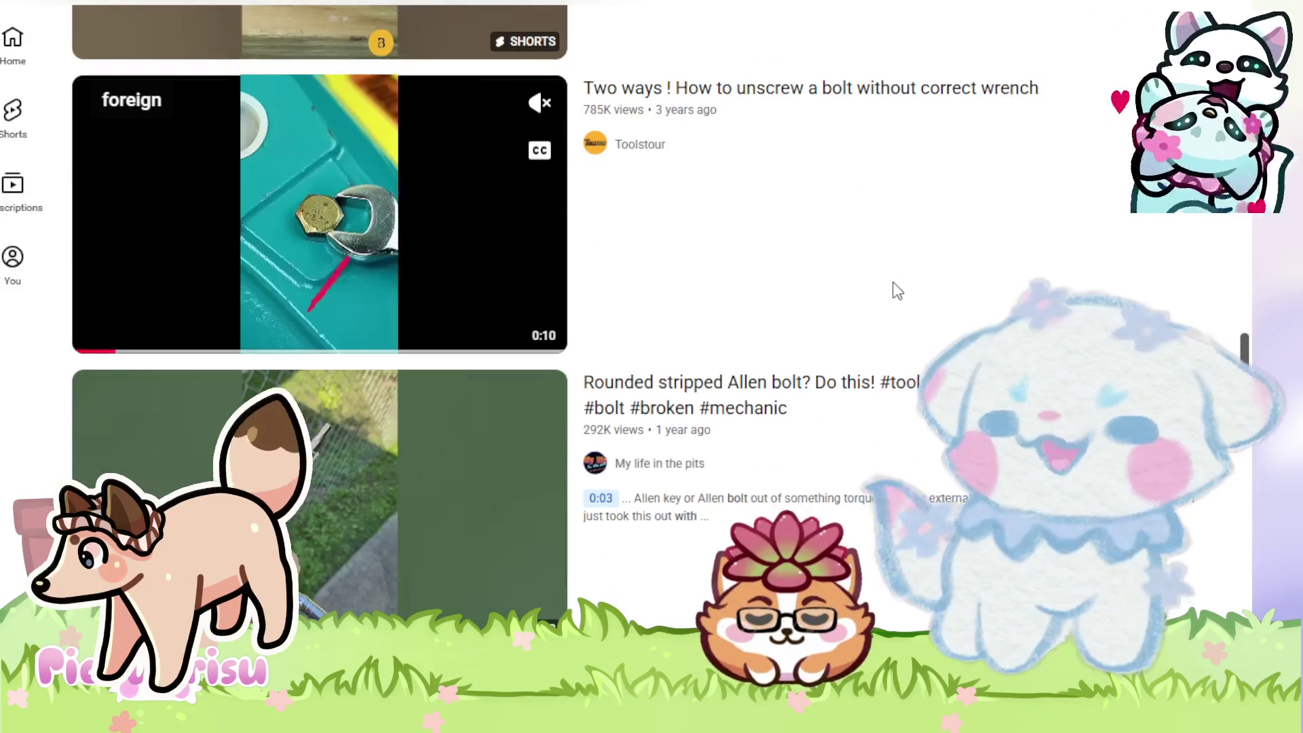
scroll(896, 290, "down", 9)
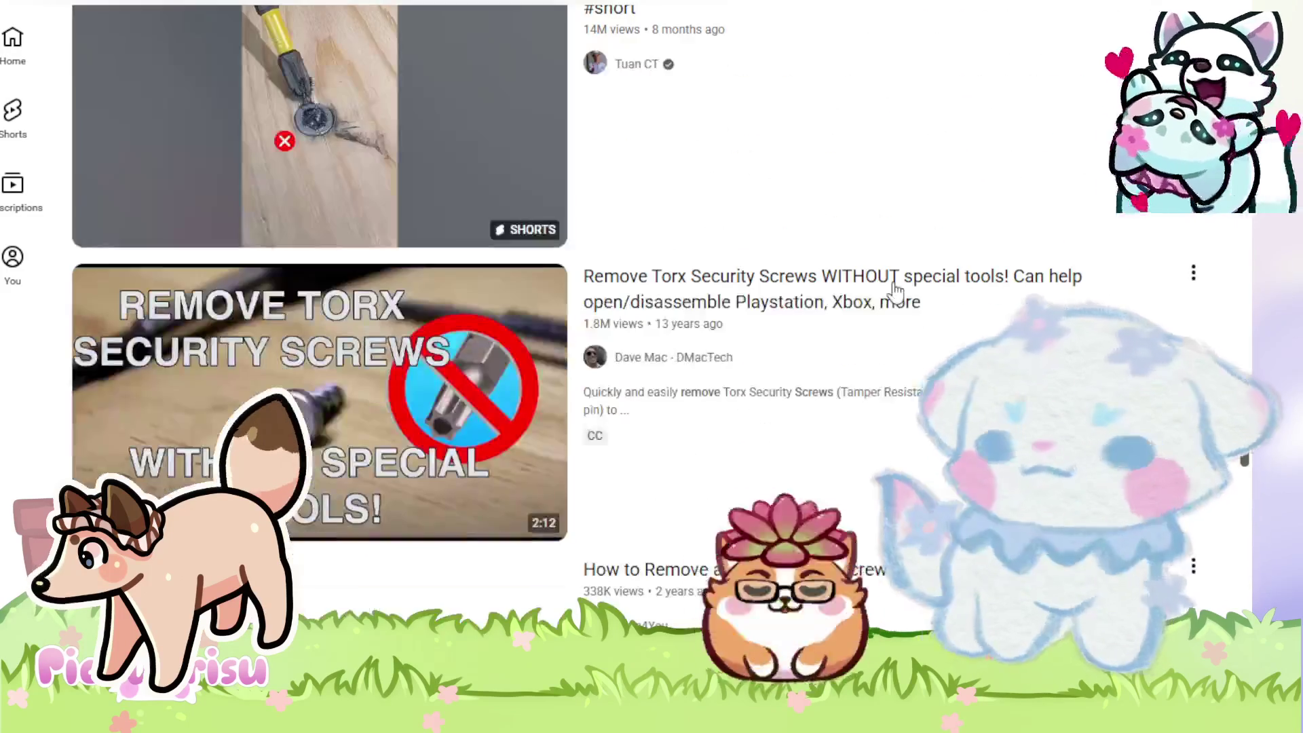
scroll(897, 290, "down", 5)
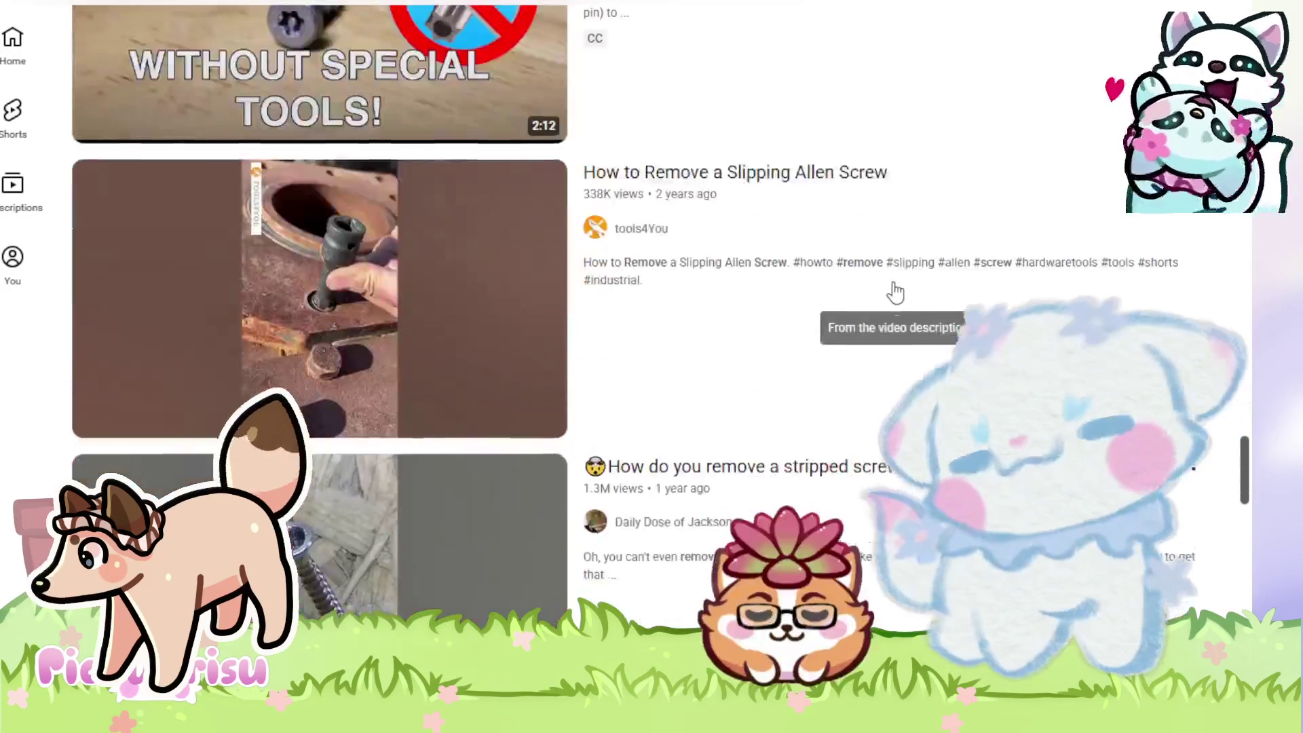
scroll(897, 290, "down", 10)
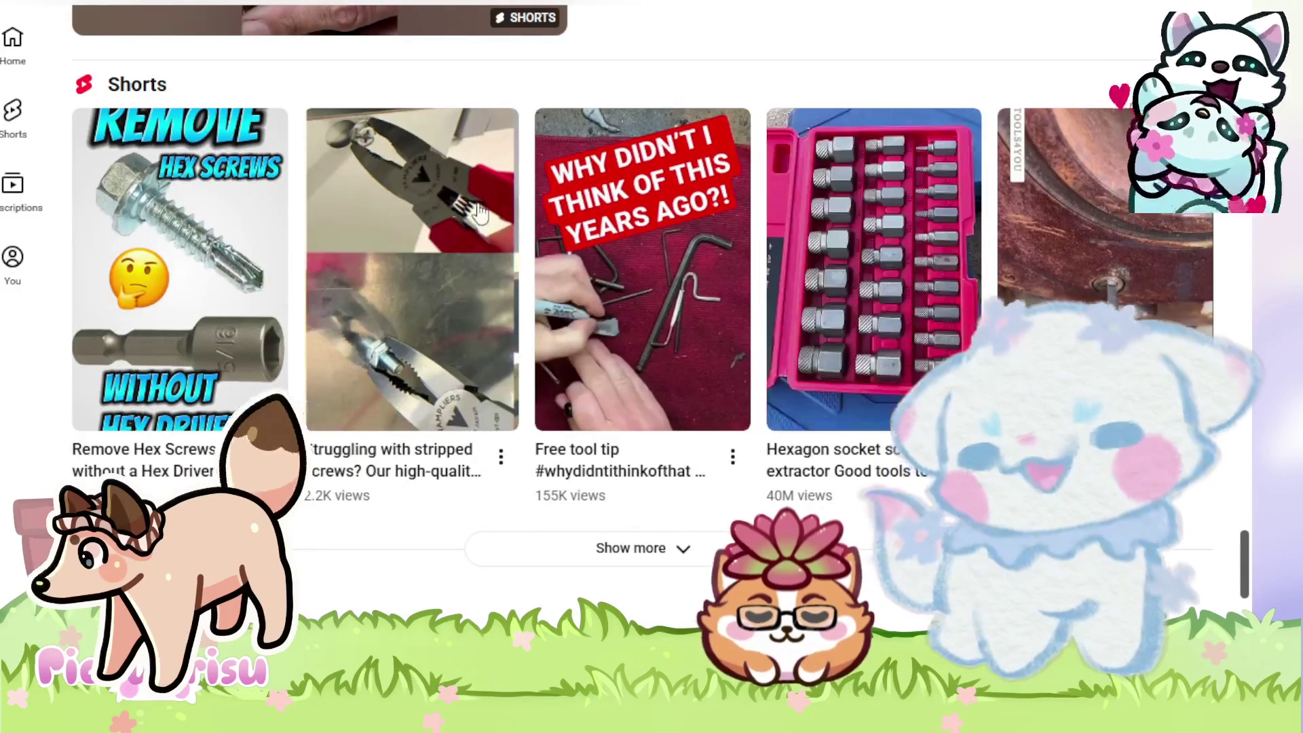
mouse_move(389, 158)
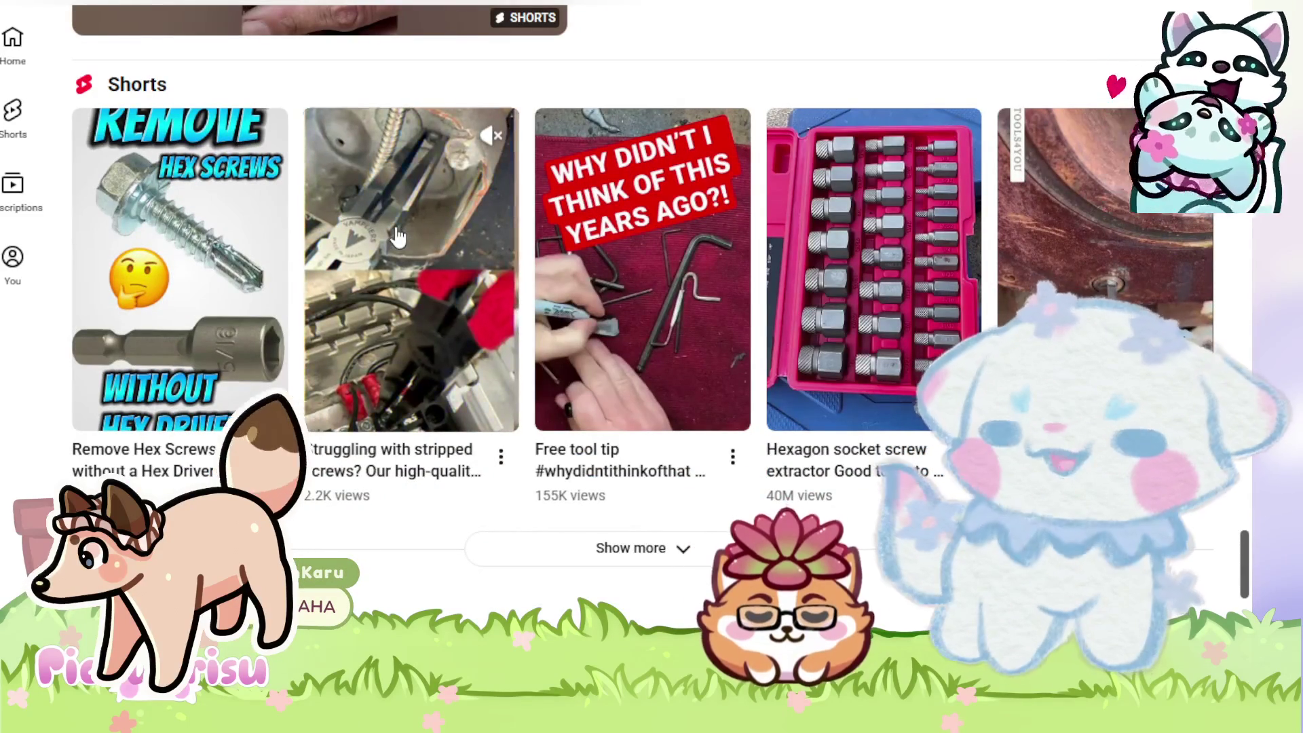
- Play the Short about pliers on stripped screws, then pause it
left_click(399, 237)
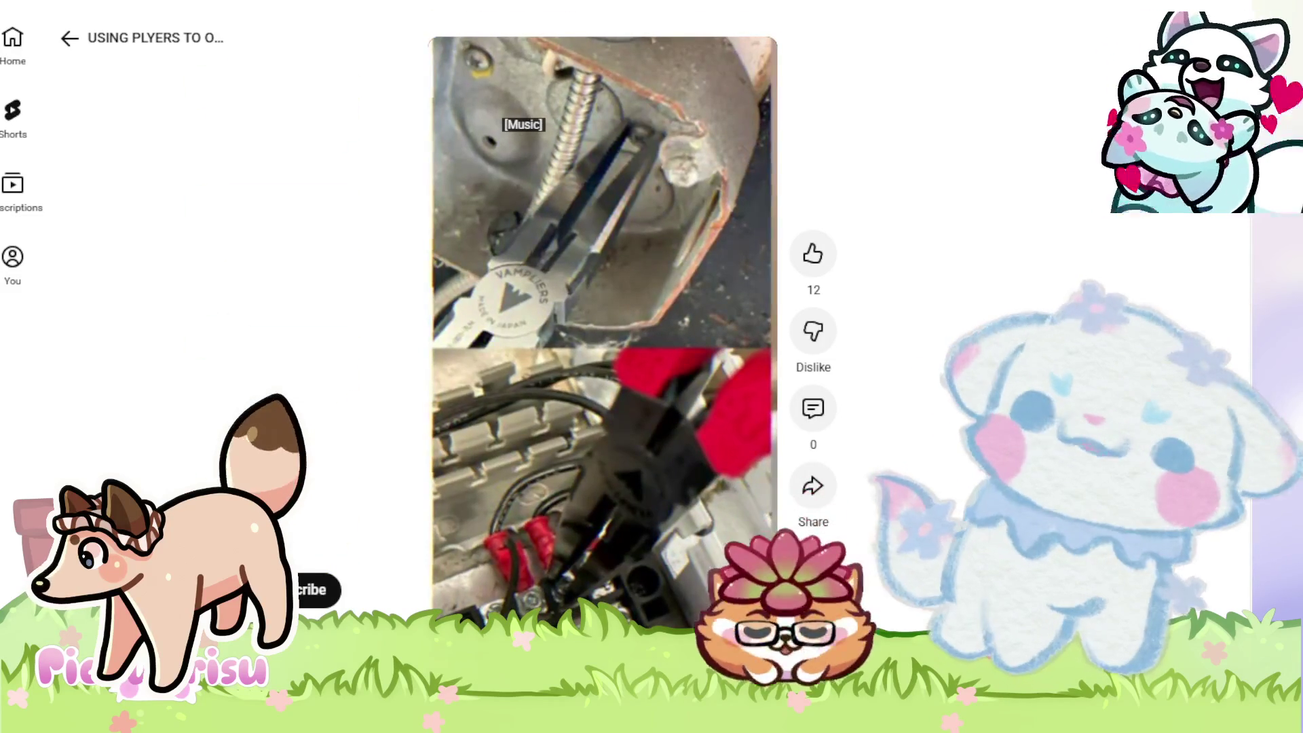
mouse_move(503, 115)
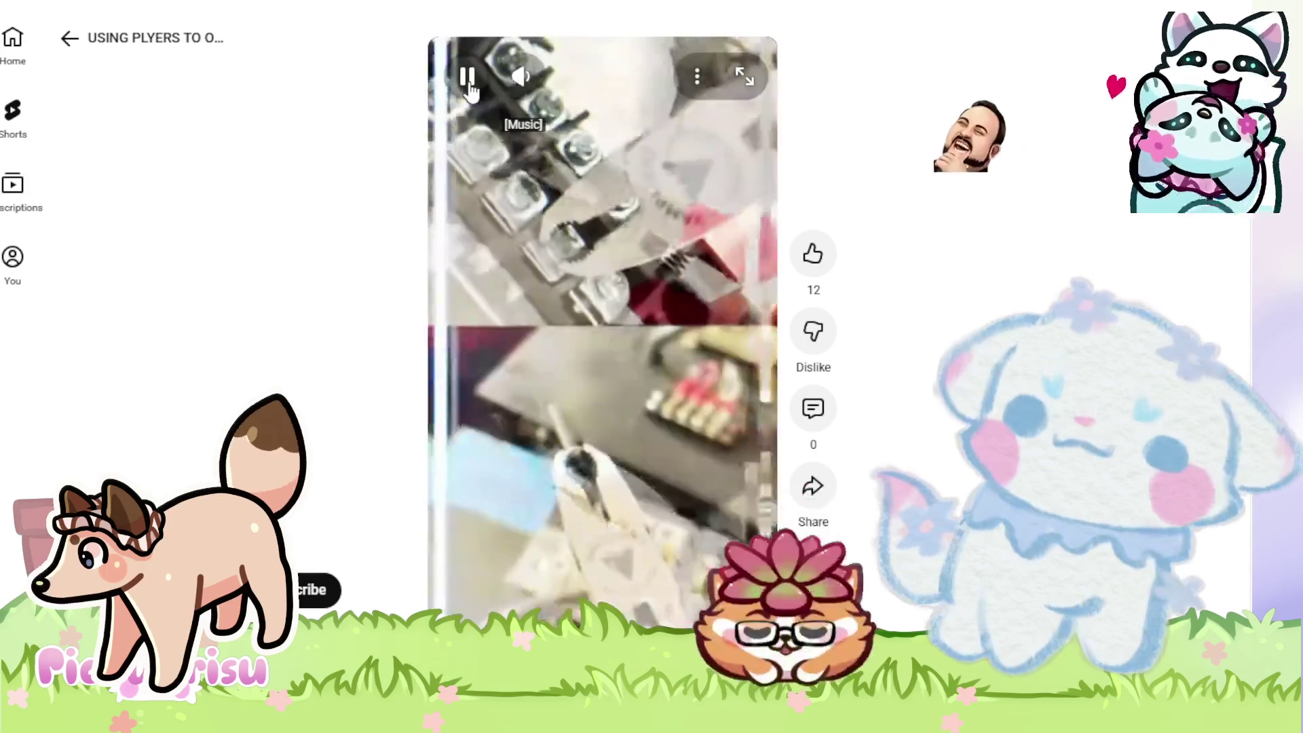
left_click(468, 85)
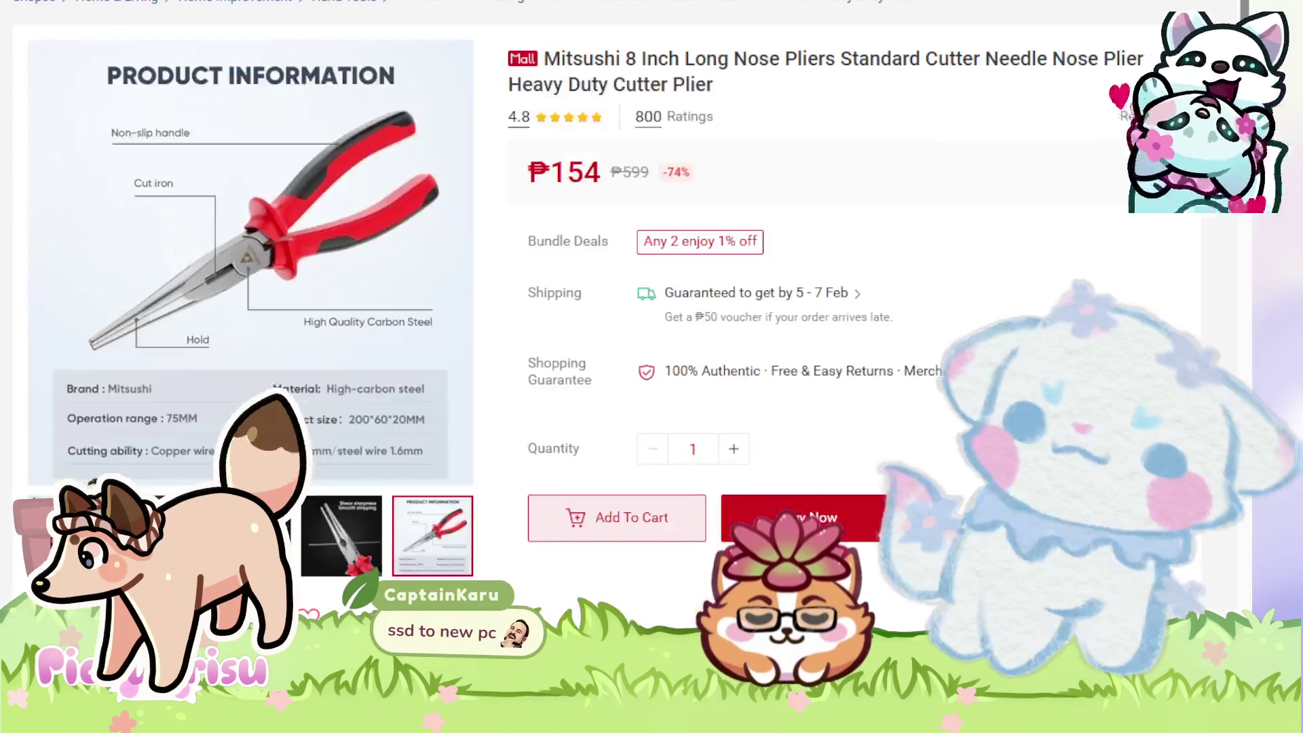
- Go to the Shopee Mall home page and close the LEGO promo popup
scroll(204, 80, "up", 2)
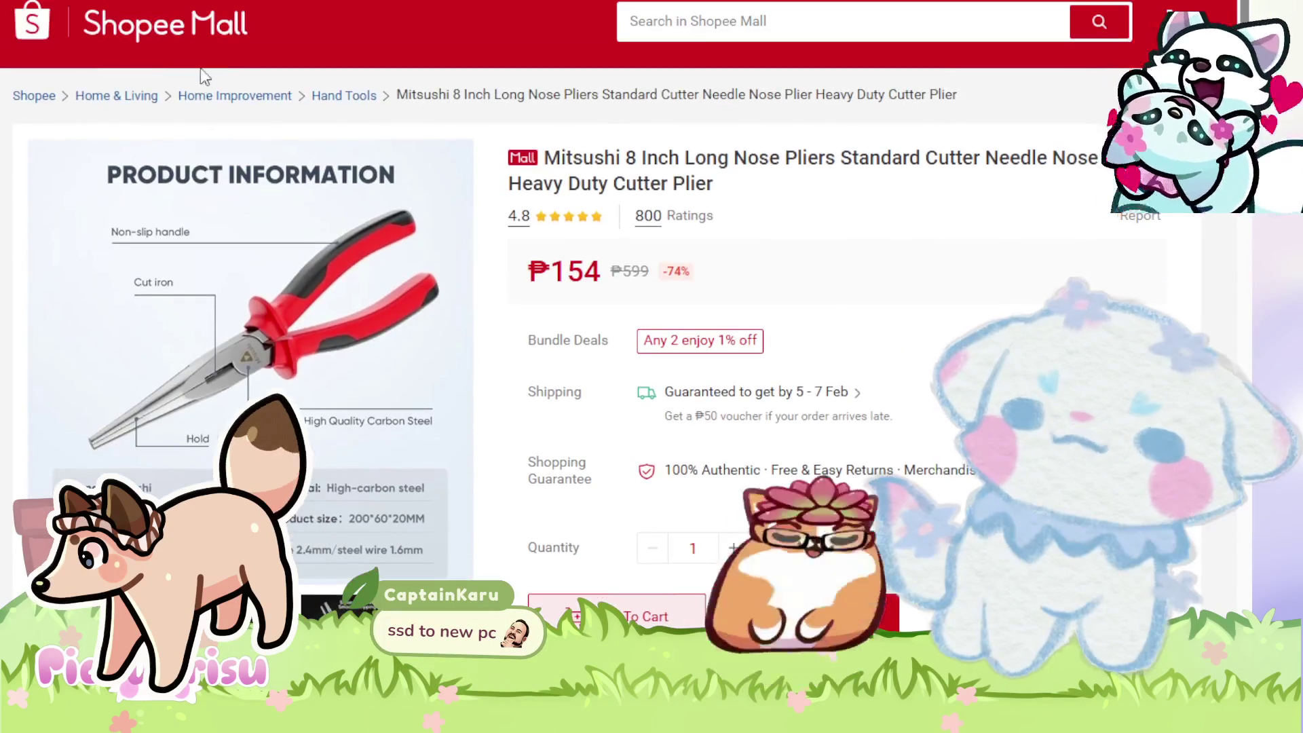
left_click(125, 42)
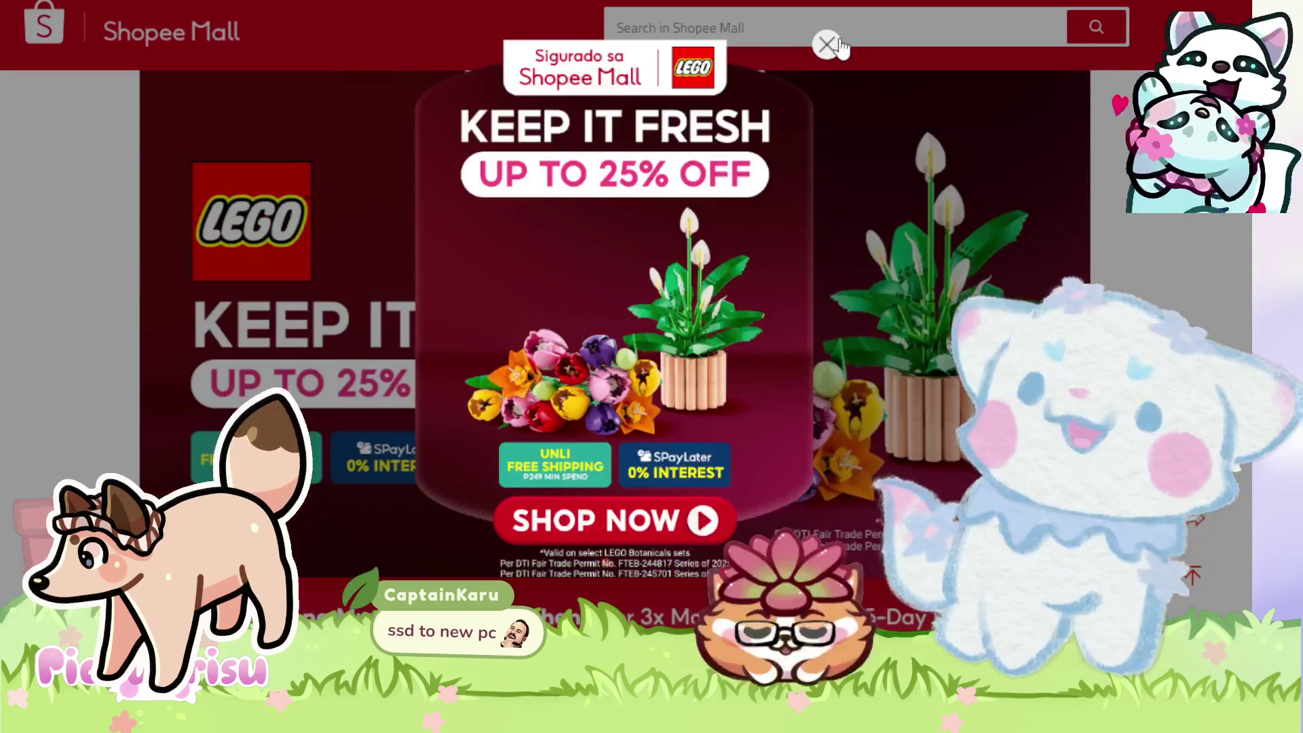
left_click(827, 46)
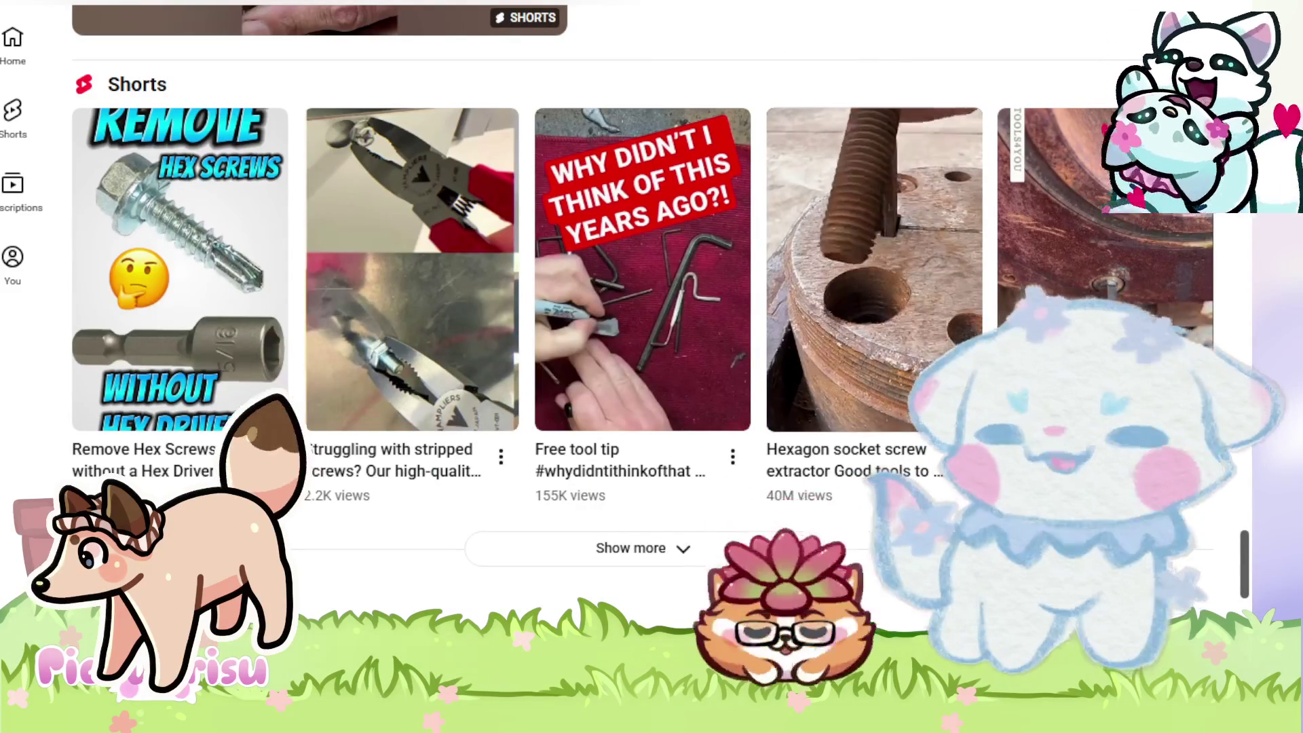
- Scroll down through the 'using pliers to open hexagon screw' results
scroll(872, 303, "down", 3)
scroll(872, 304, "down", 5)
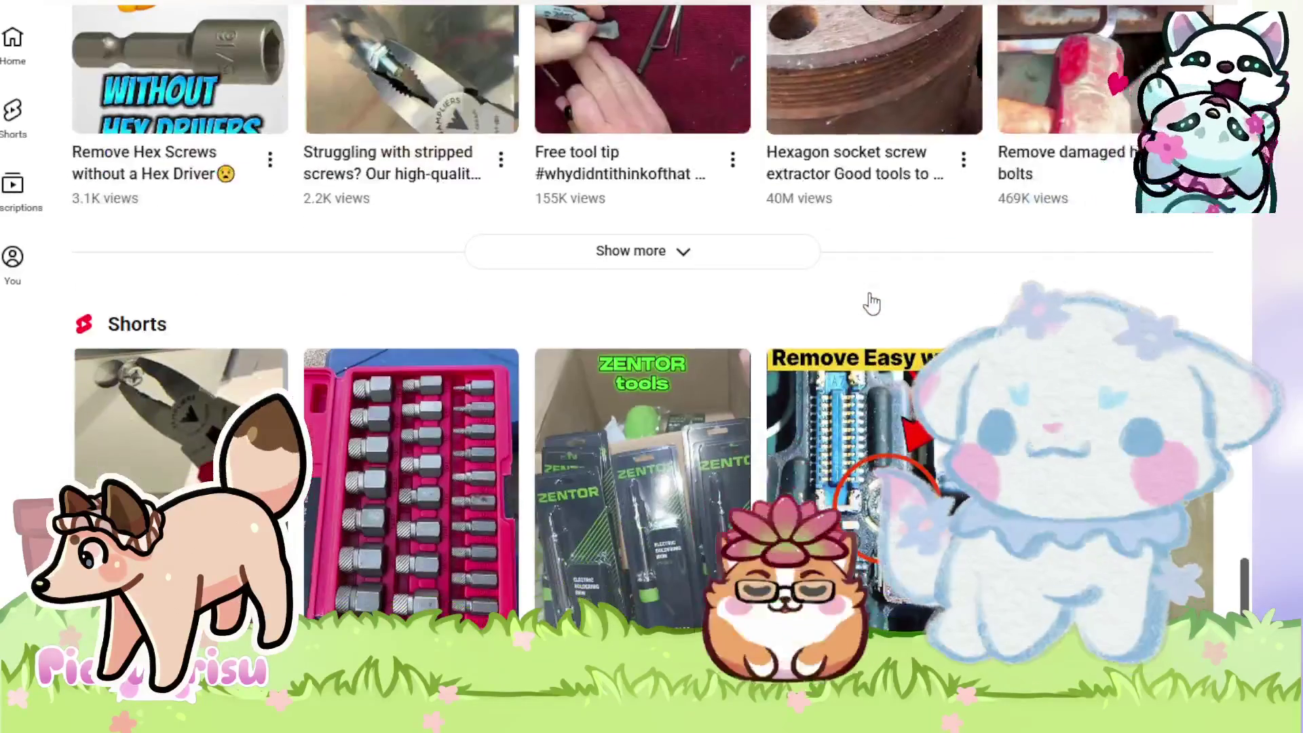
scroll(872, 303, "down", 9)
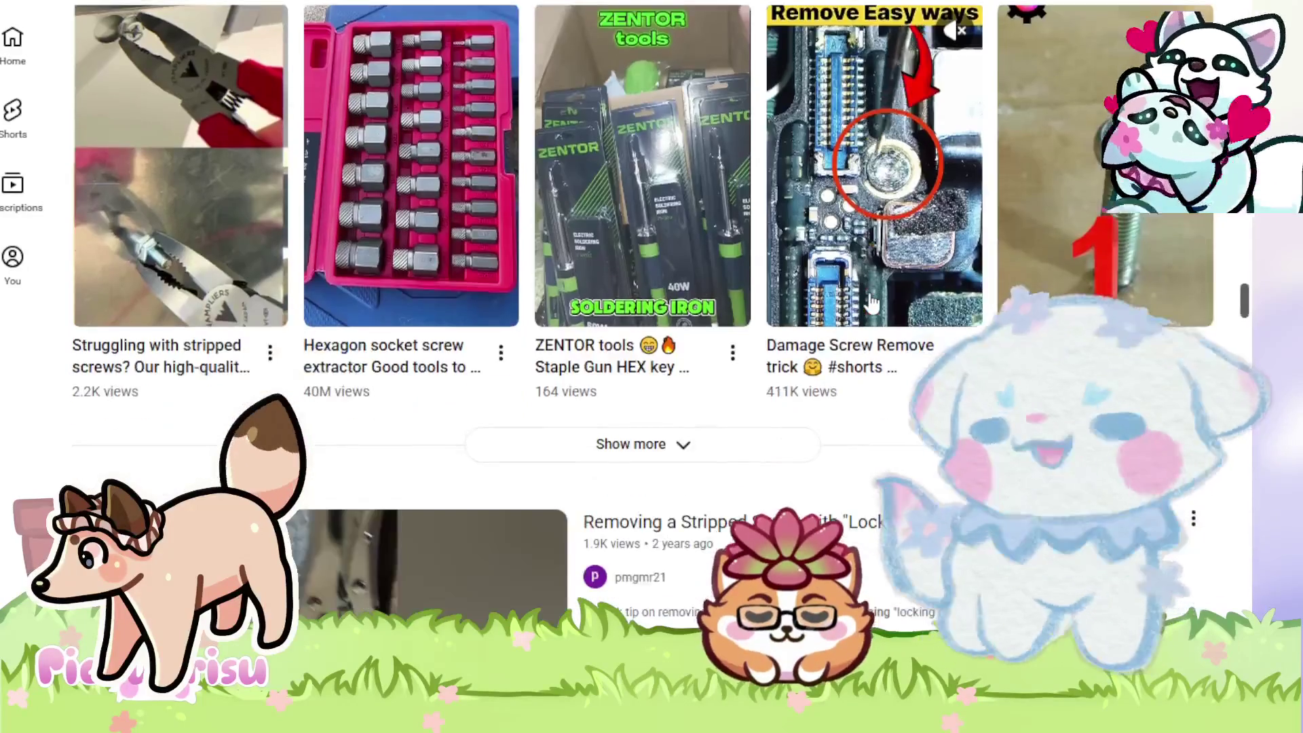
scroll(871, 302, "down", 9)
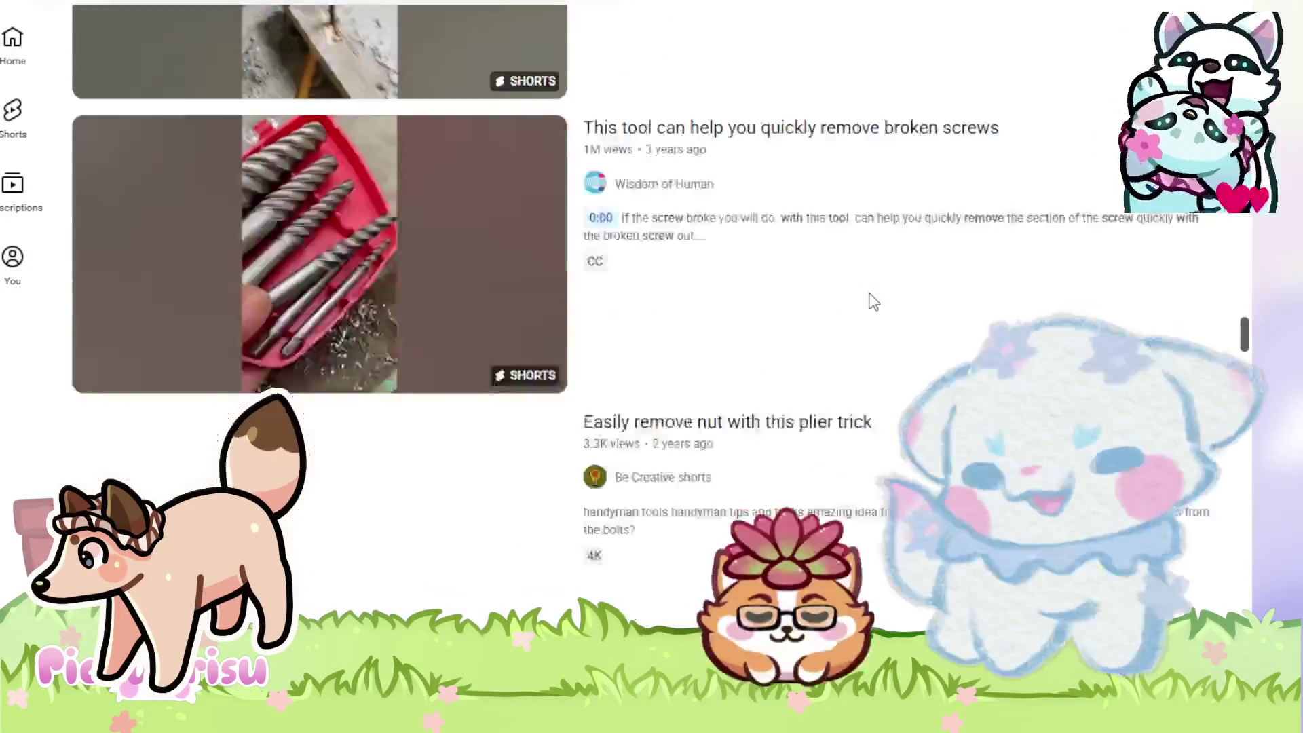
scroll(917, 306, "down", 12)
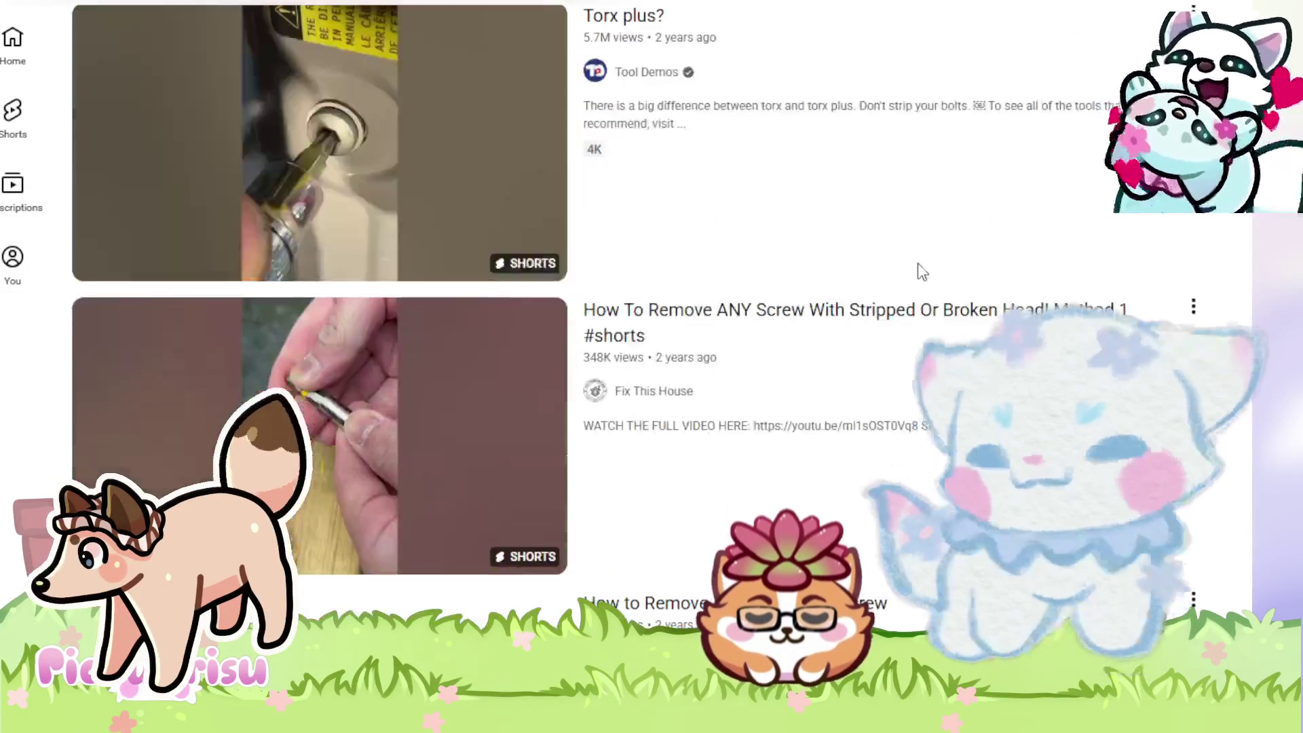
scroll(915, 277, "down", 4)
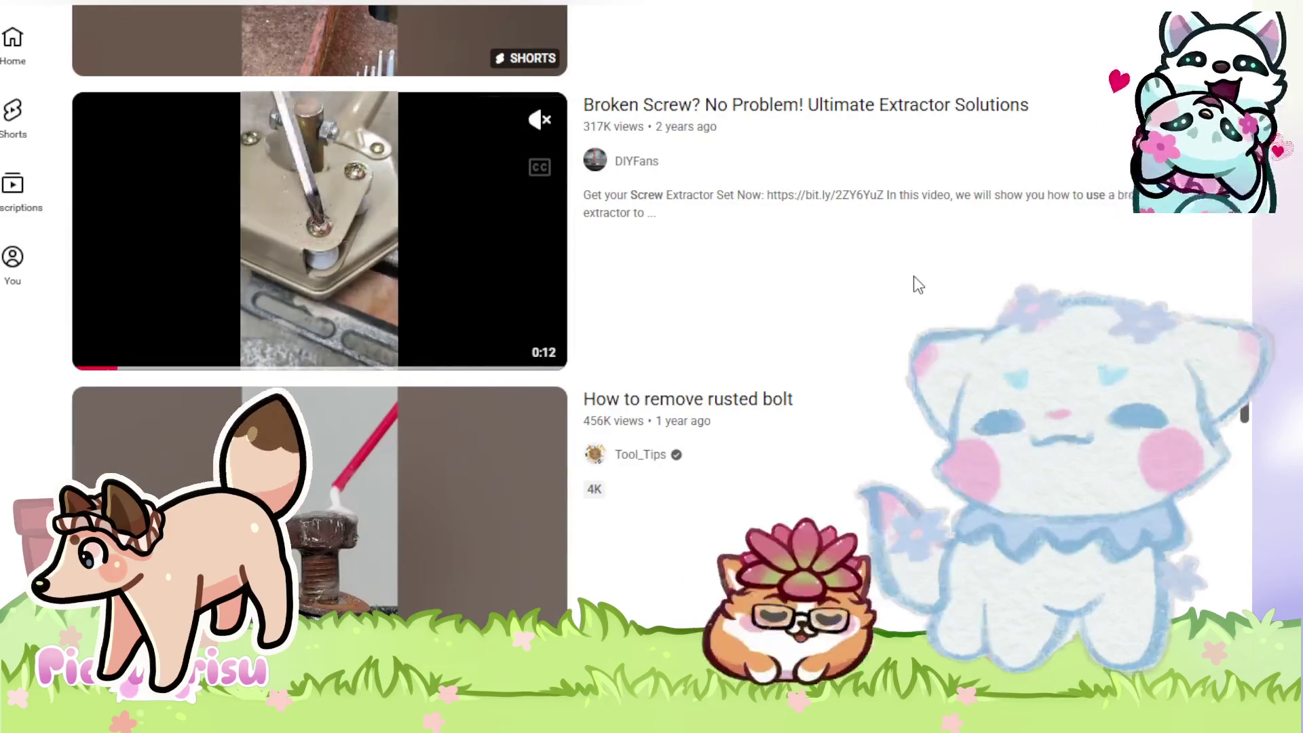
- Return to the top of the results and play the Short on unscrewing a bolt without a wrench
scroll(914, 275, "up", 16)
scroll(916, 286, "down", 20)
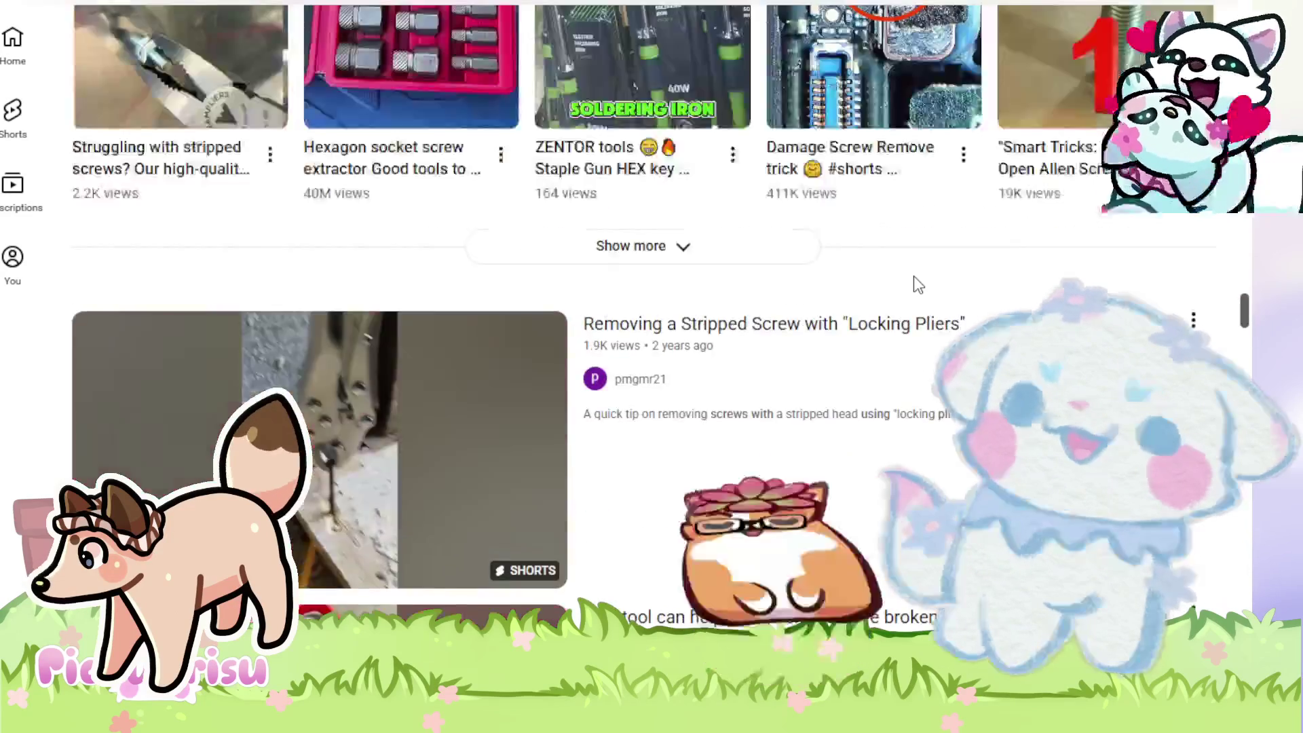
scroll(916, 286, "up", 15)
scroll(914, 275, "up", 18)
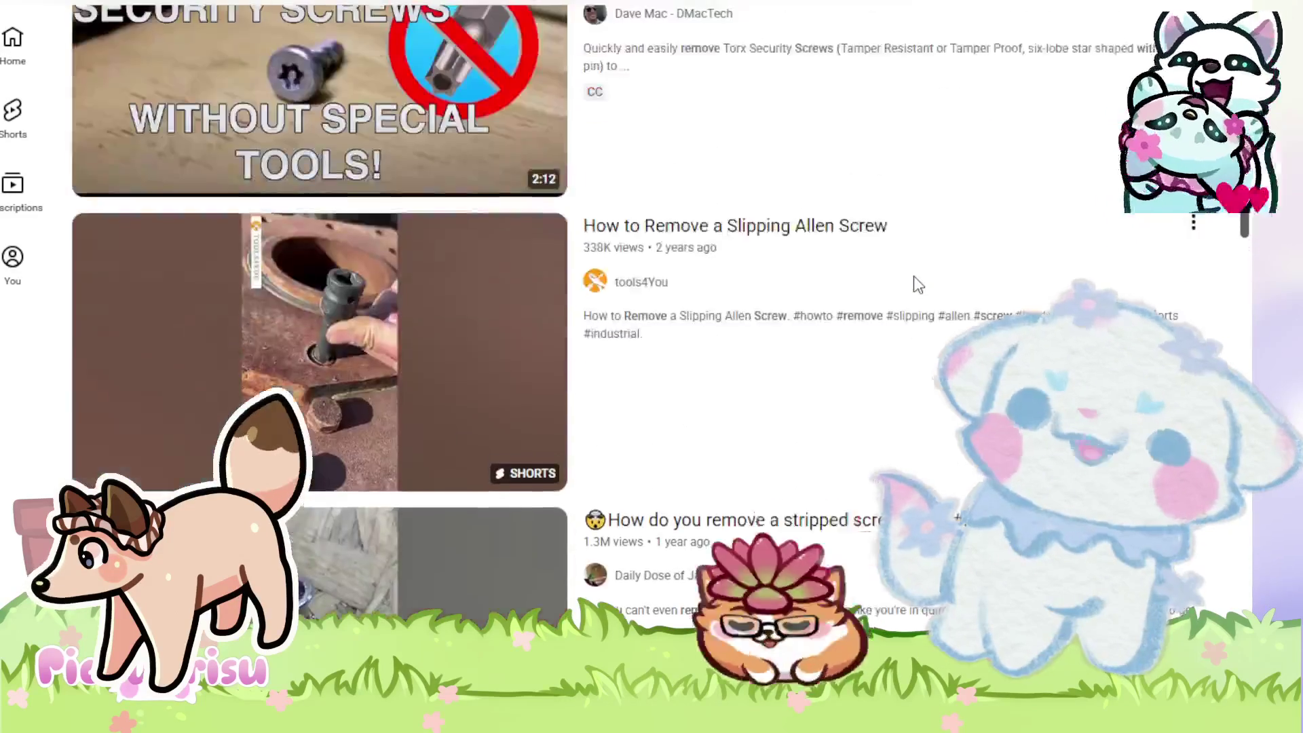
scroll(914, 276, "up", 20)
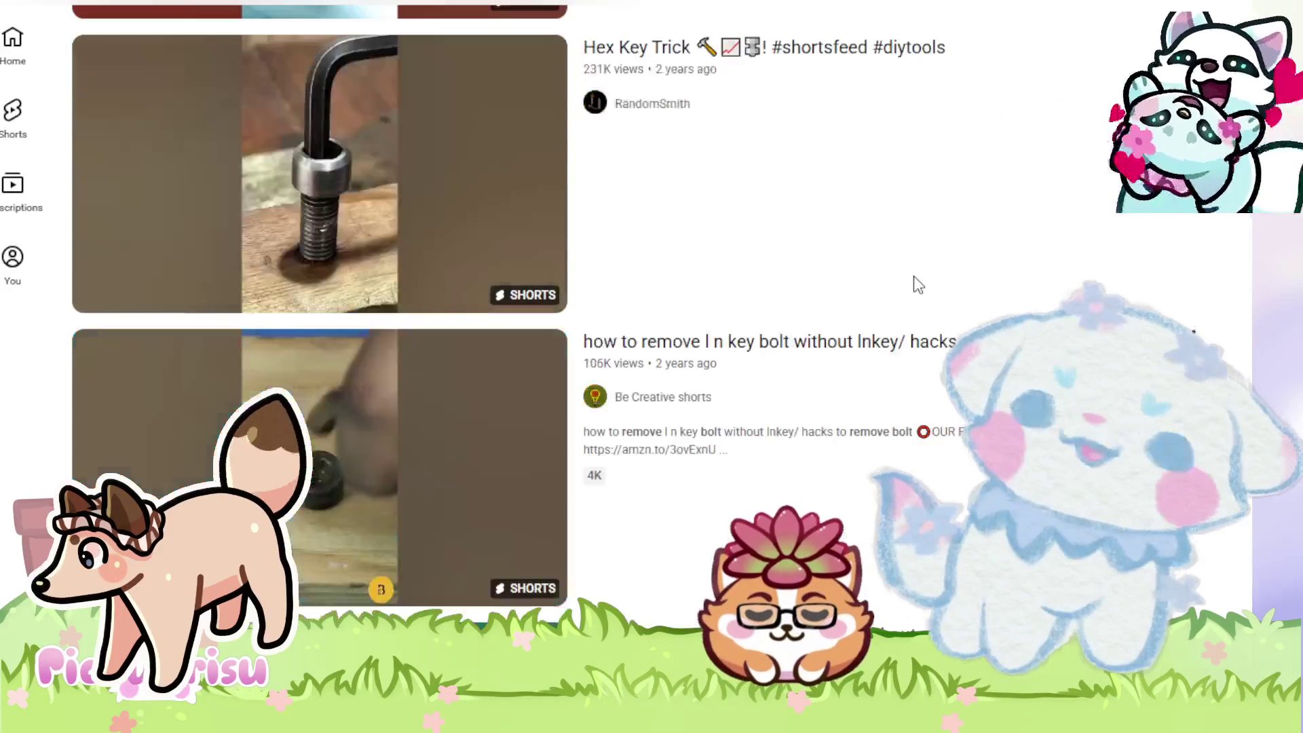
scroll(916, 286, "up", 20)
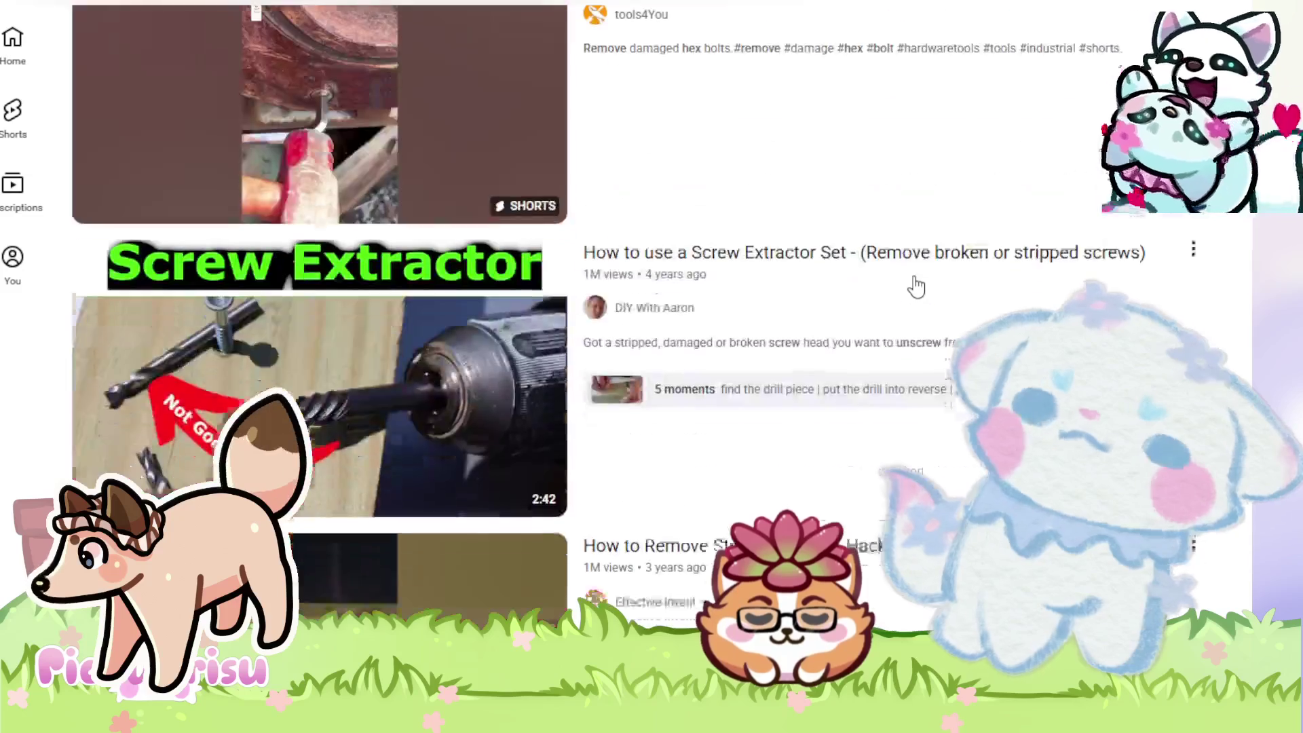
scroll(916, 286, "up", 6)
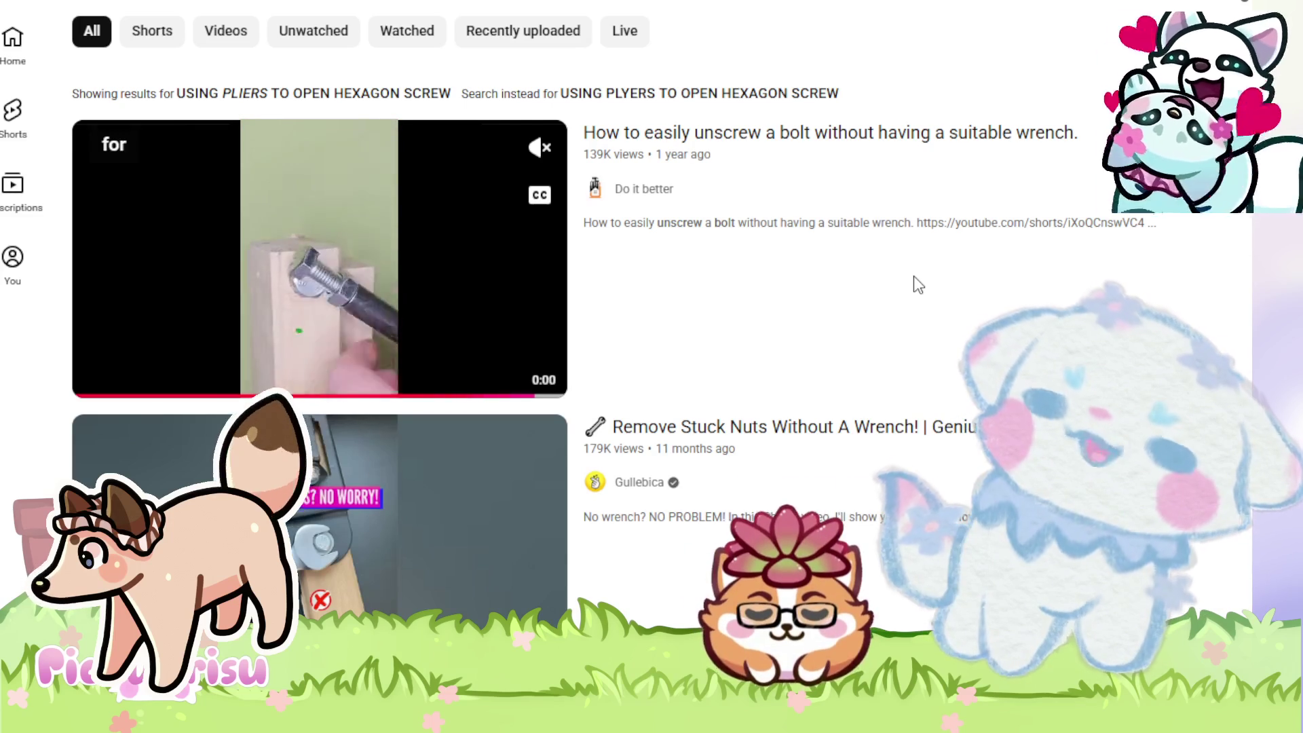
left_click(292, 258)
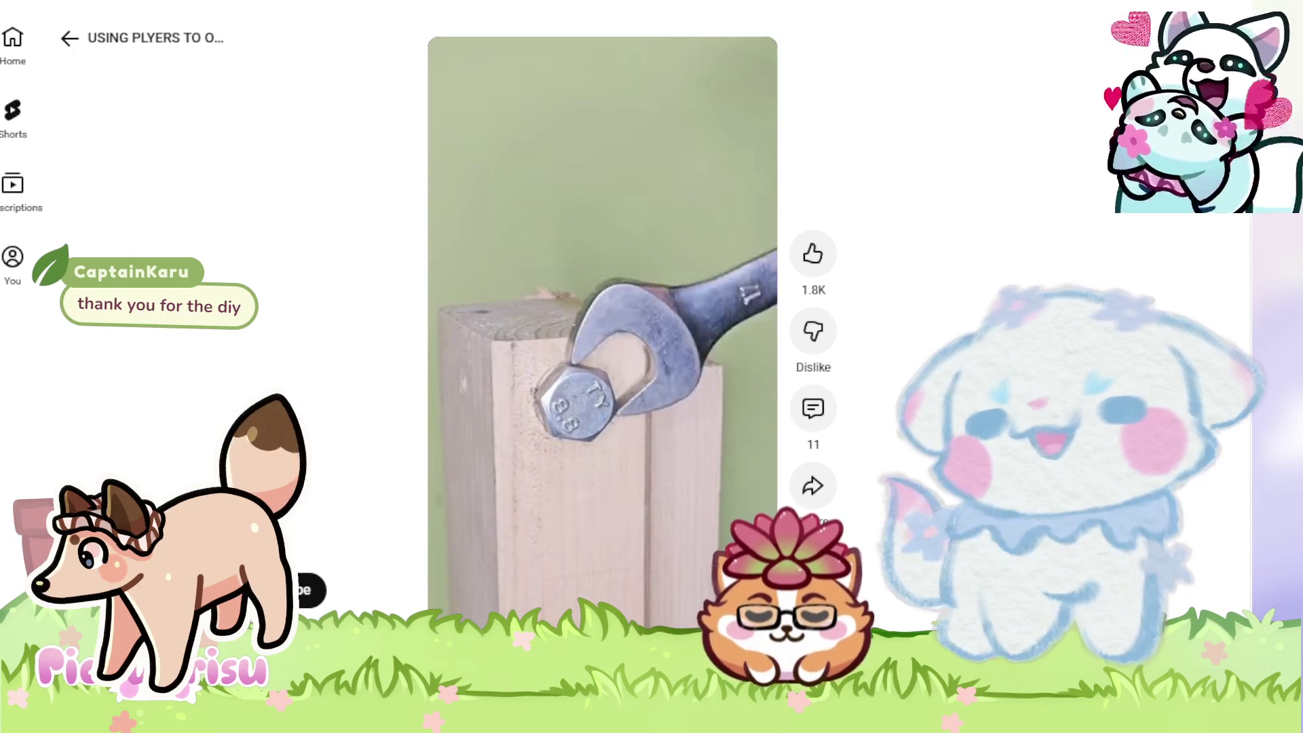
- Pause the Short showing a wrench loosening a hex bolt set in wood
mouse_move(525, 355)
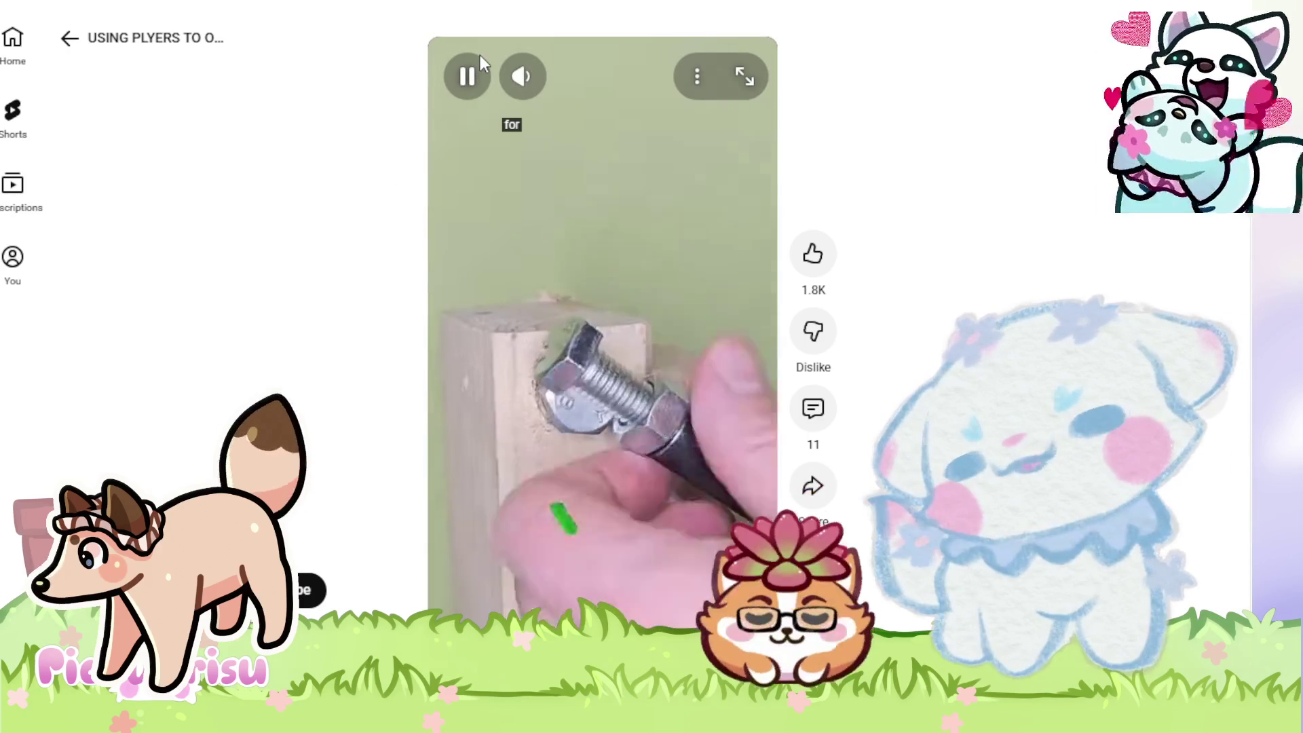
left_click(479, 55)
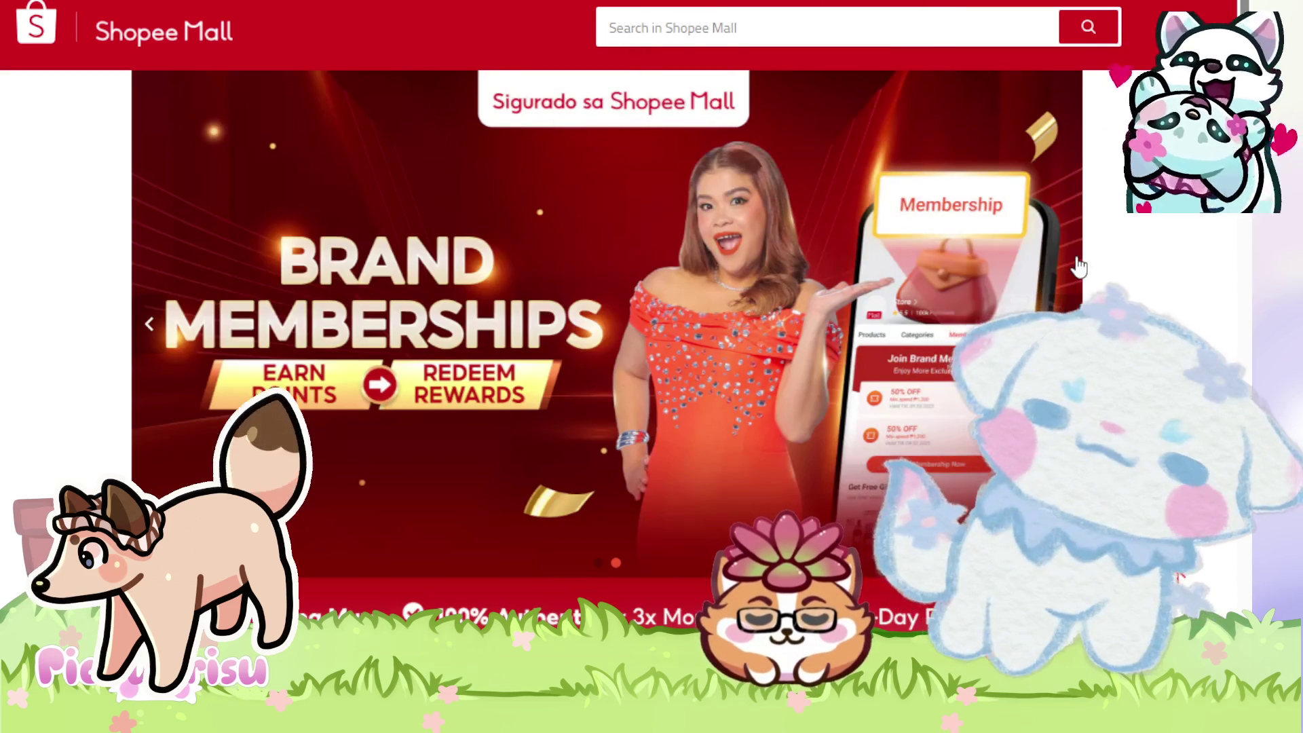
scroll(1072, 267, "down", 9)
scroll(1080, 267, "down", 5)
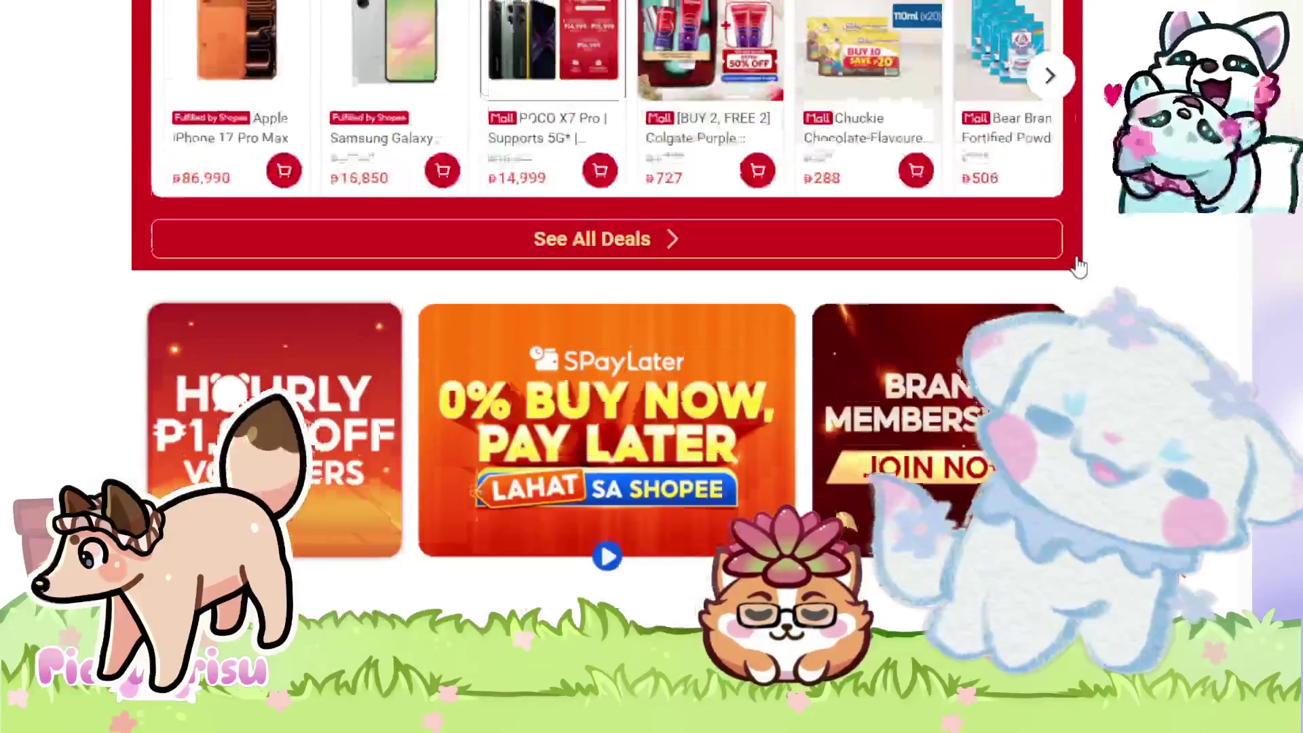
scroll(1081, 265, "up", 6)
scroll(1080, 265, "up", 7)
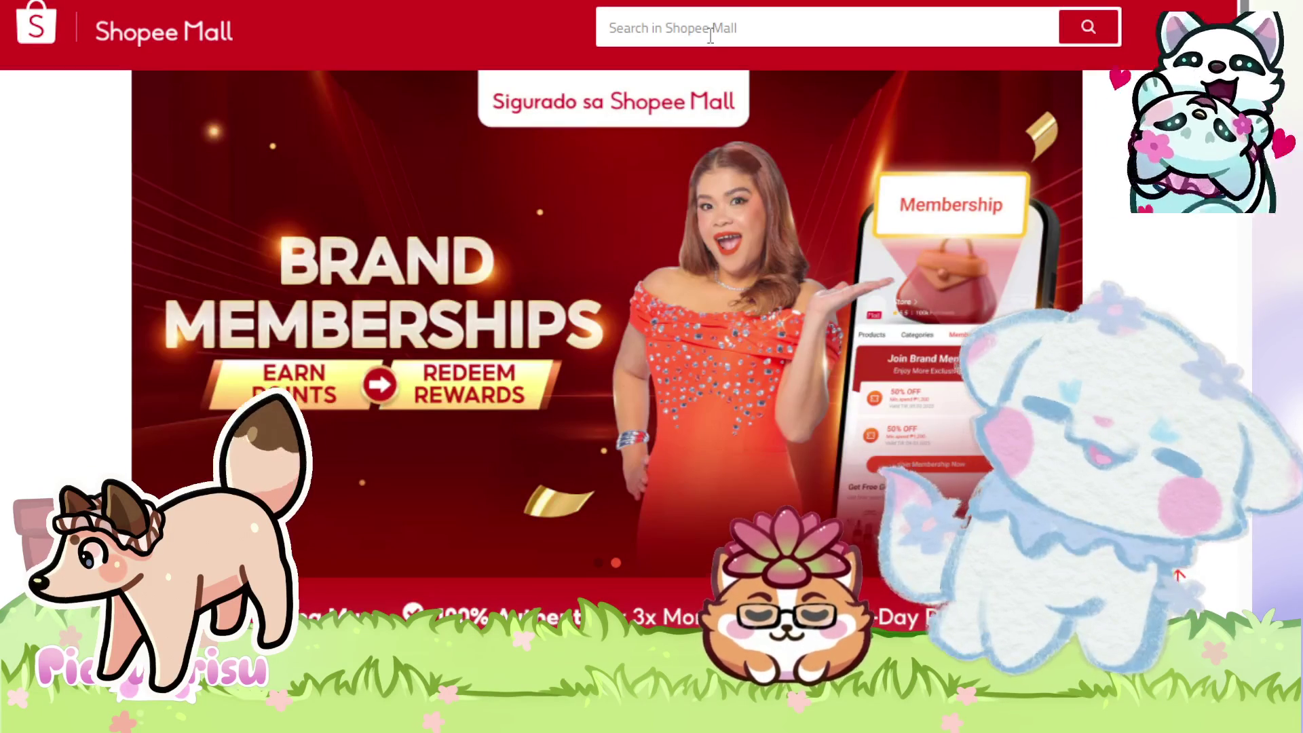
- Place the cursor in the Shopee Mall search field for a new product search
left_click(706, 42)
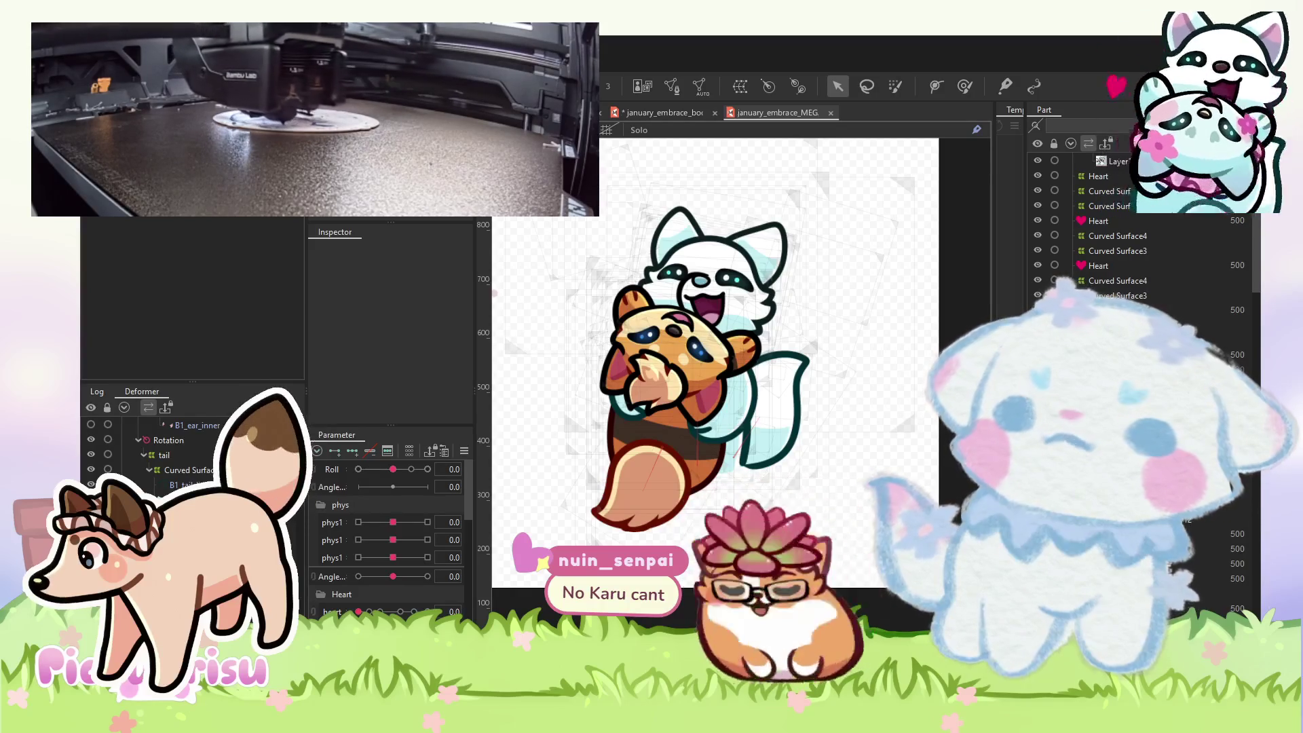
- Switch to the browser's AMD A8-7680 processor listing (₱735–₱979) and reposition its window
key("alt+Tab")
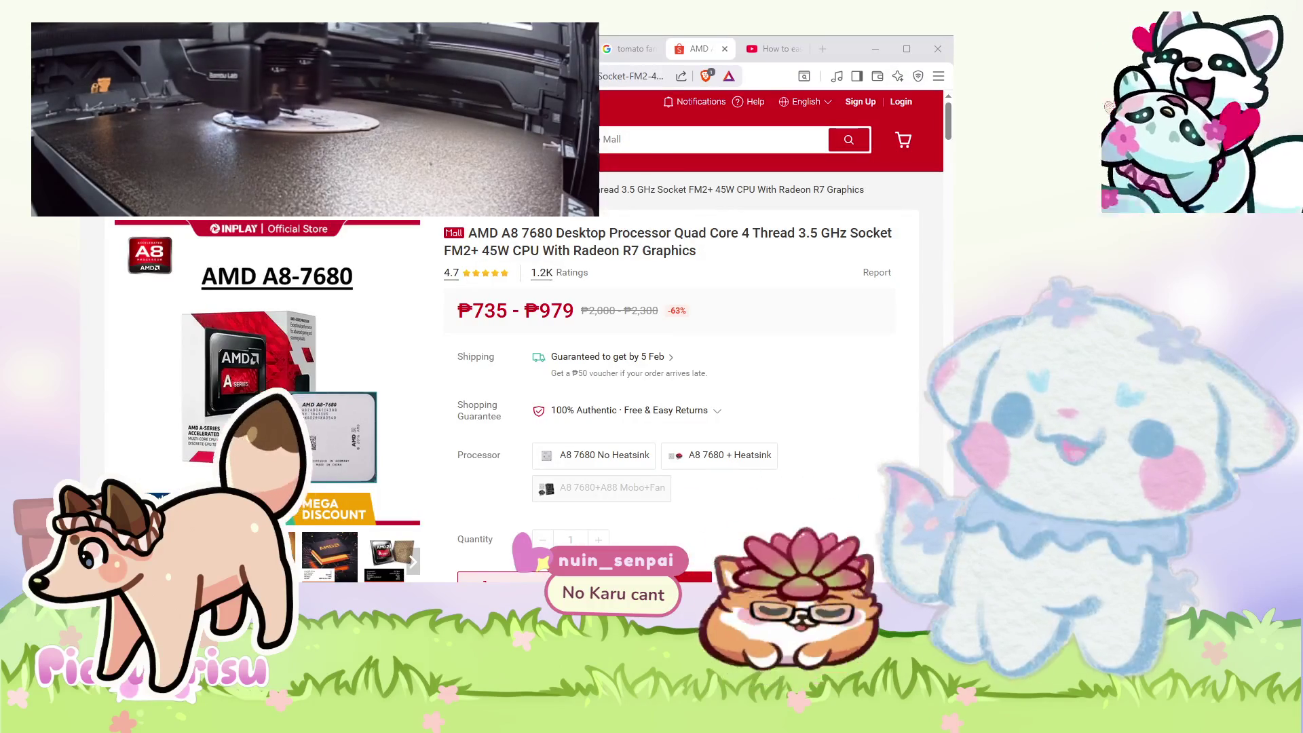
mouse_move(842, 47)
left_mouse_down()
mouse_move(839, 85)
mouse_move(1059, 25)
left_mouse_up()
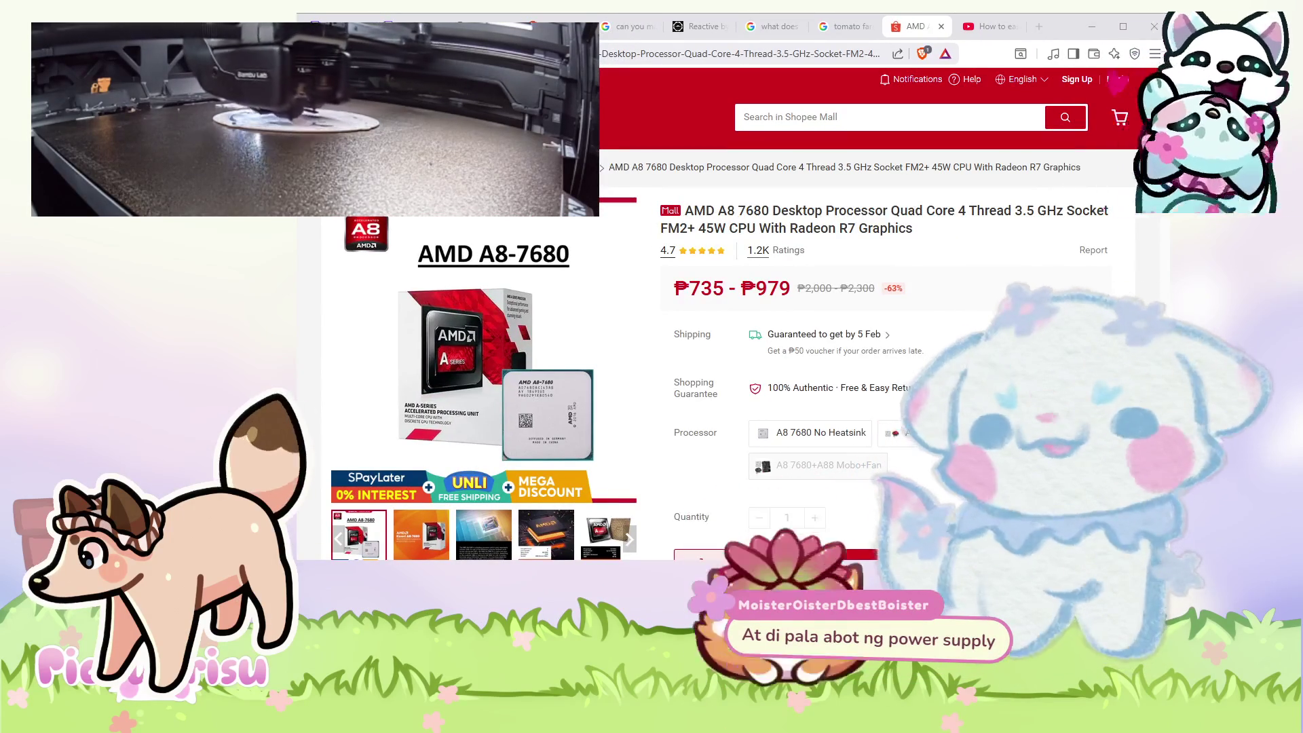
scroll(687, 316, "down", 1)
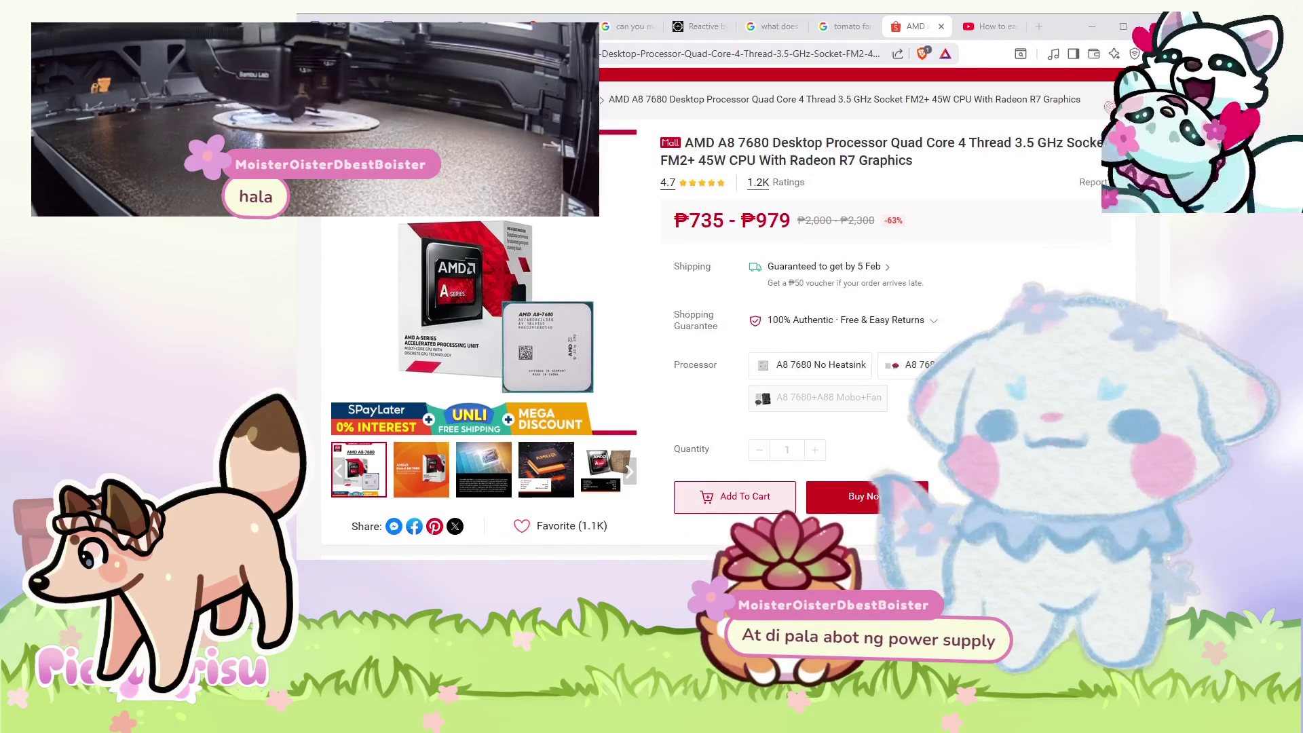
scroll(687, 316, "up", 1)
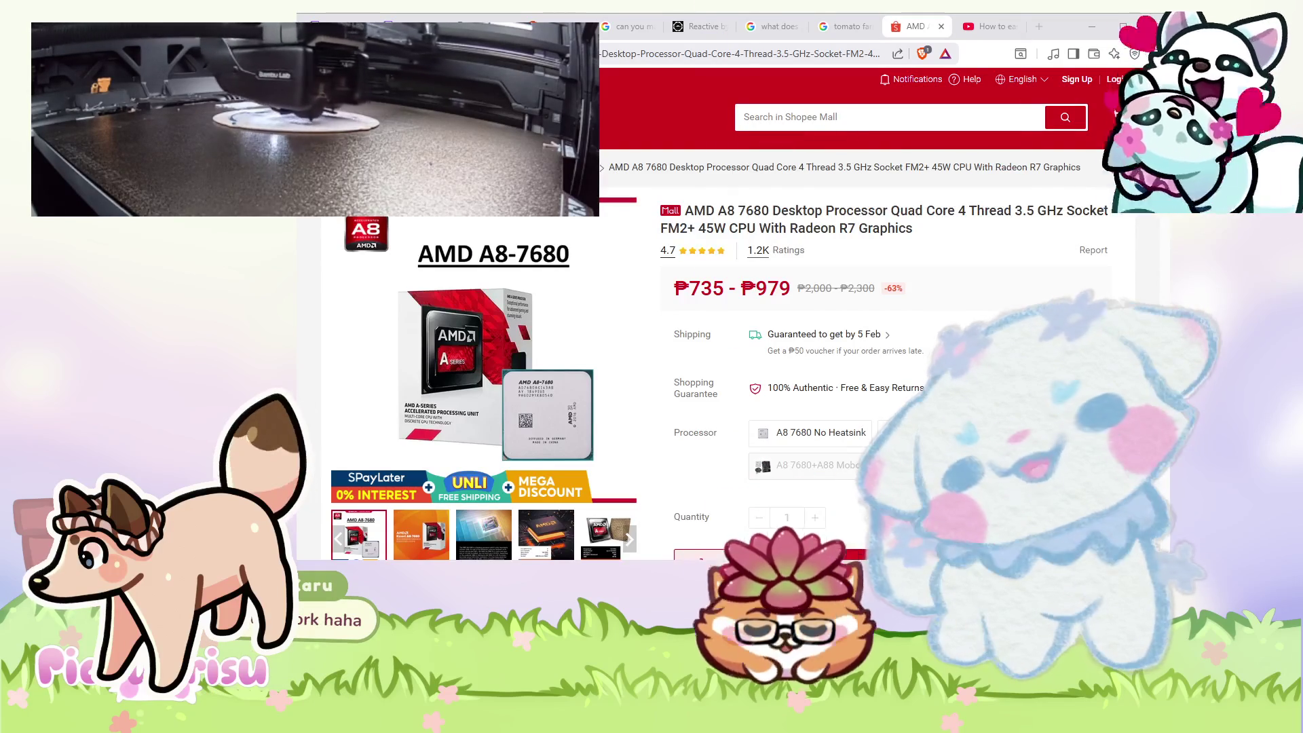
- Search Shopee for 'prebuilt', then refine the query to 'prebuilt pc'
left_click(869, 120)
type("prebui")
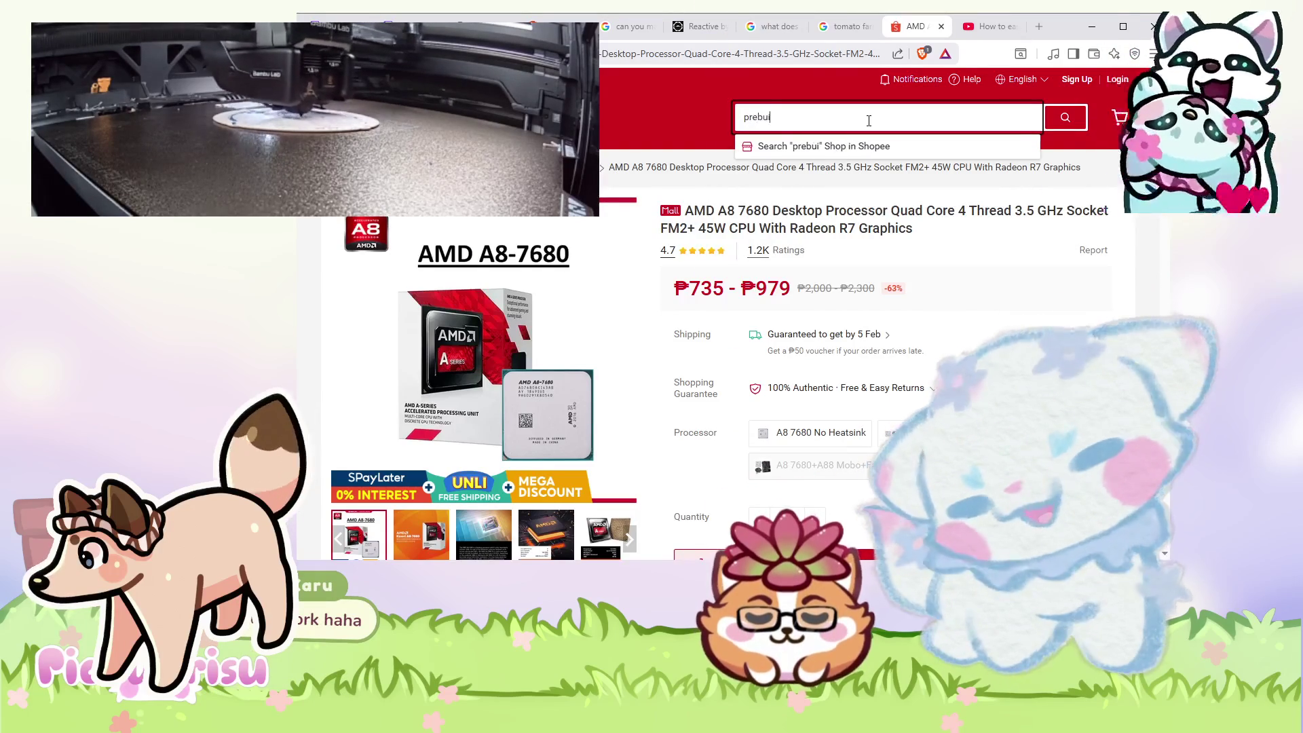
type("lt")
key("Return")
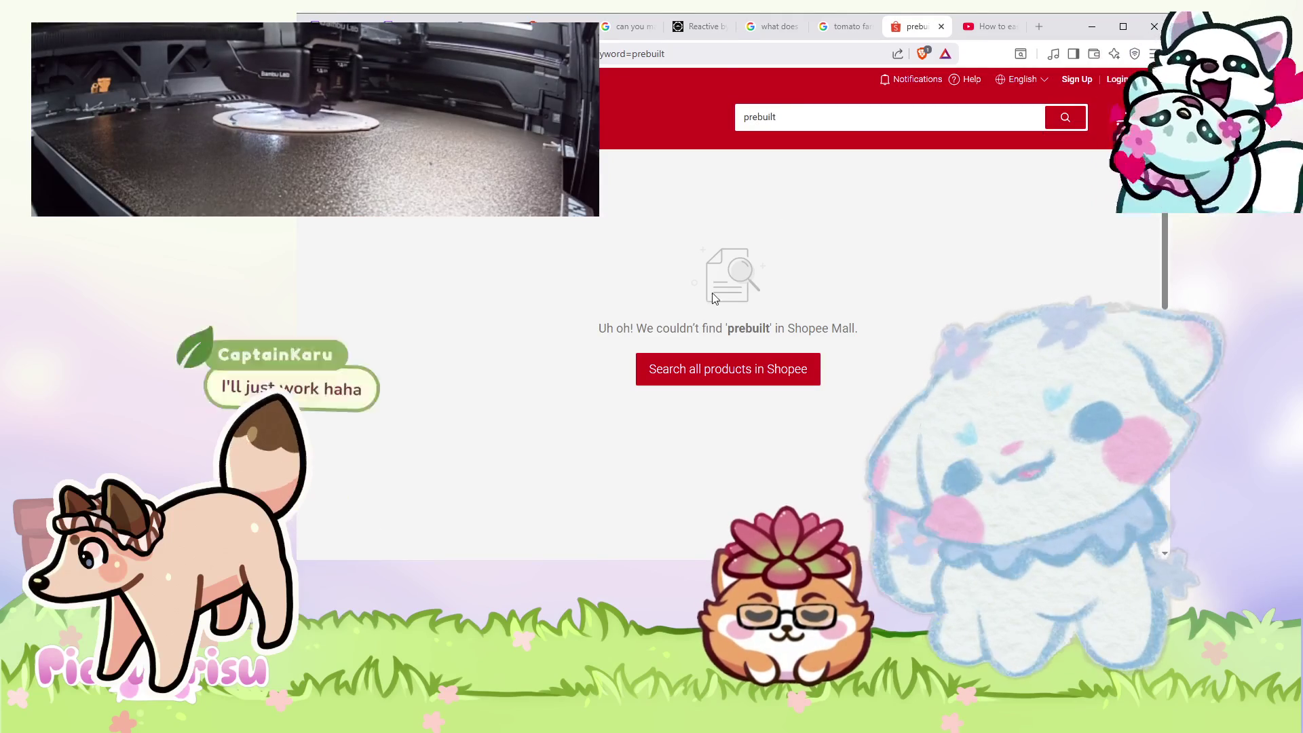
left_click(807, 130)
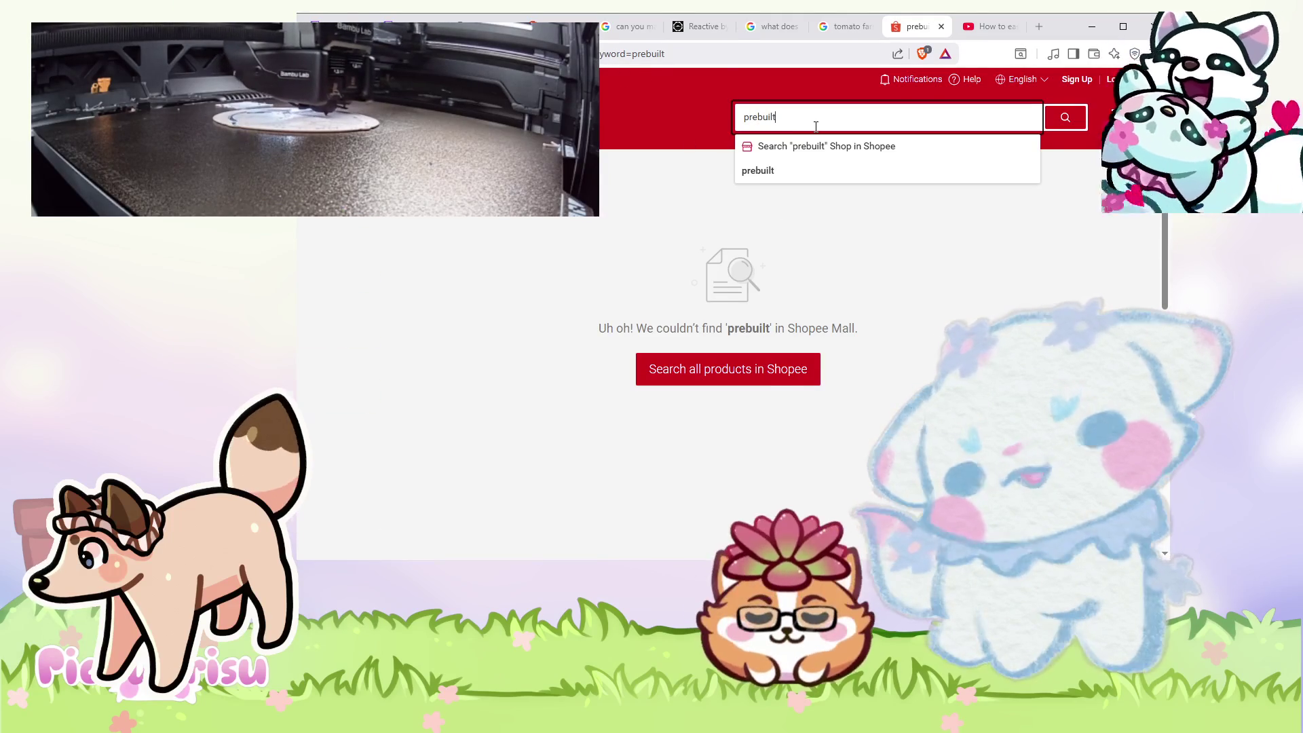
type(" pc")
key("Return")
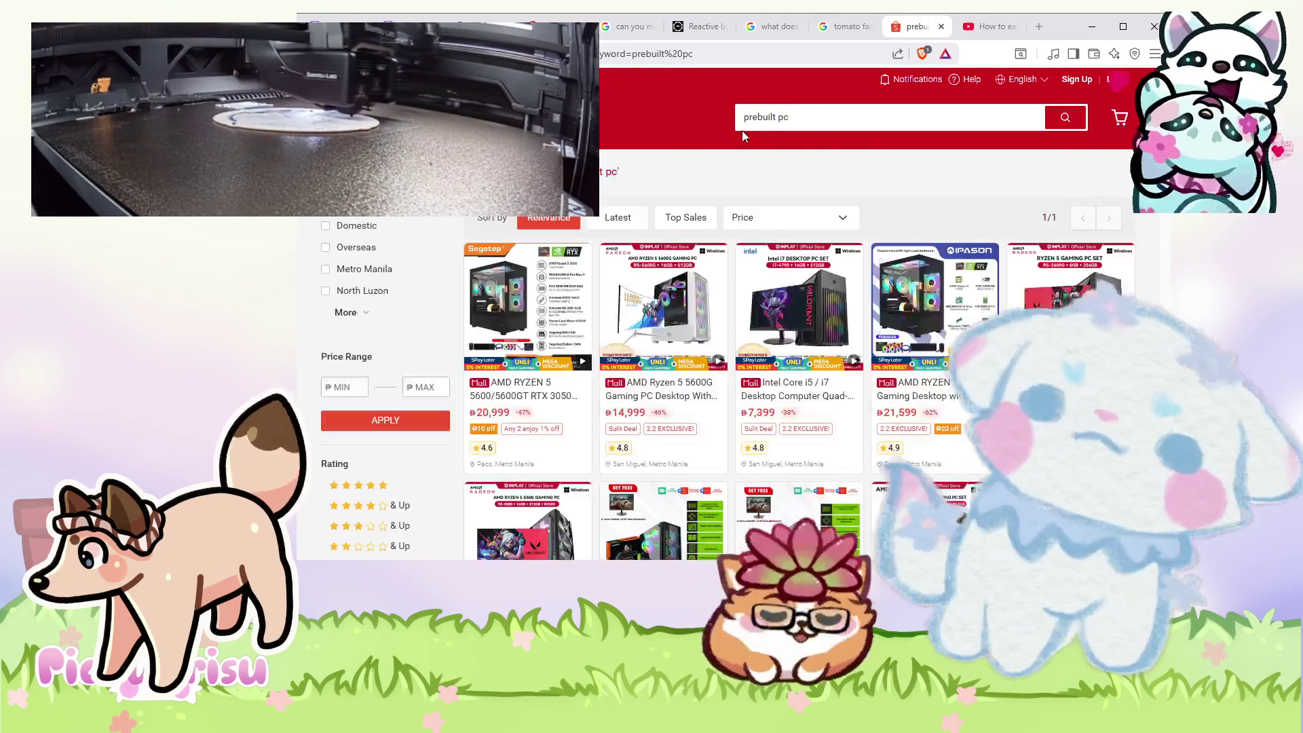
scroll(720, 380, "down", 3)
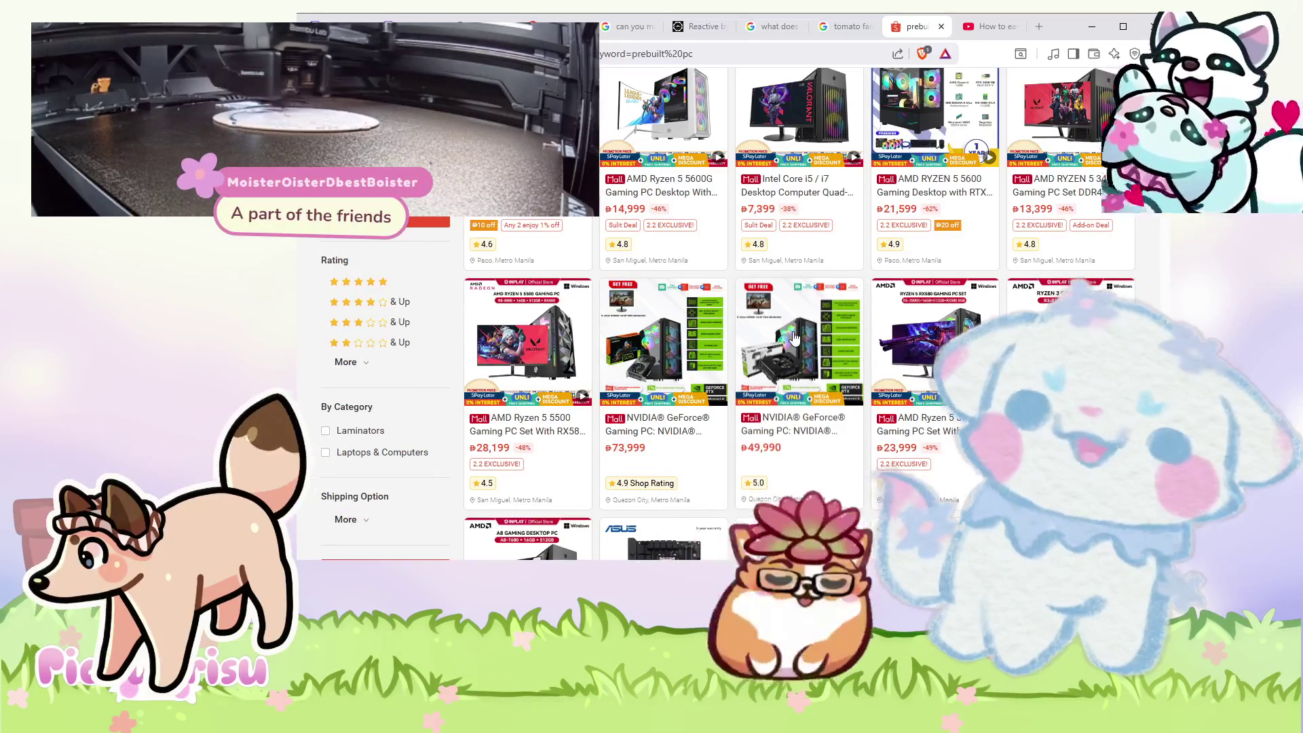
left_click(794, 337)
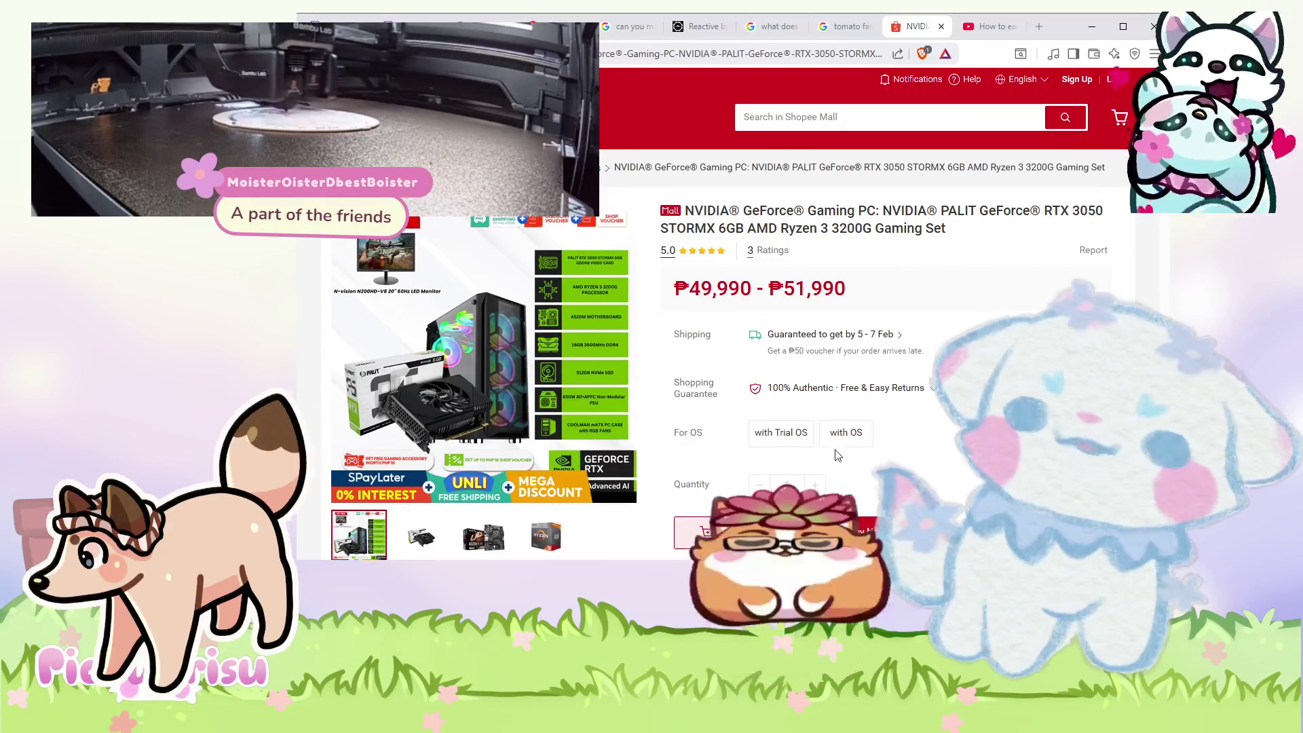
left_click(855, 440)
left_click(790, 440)
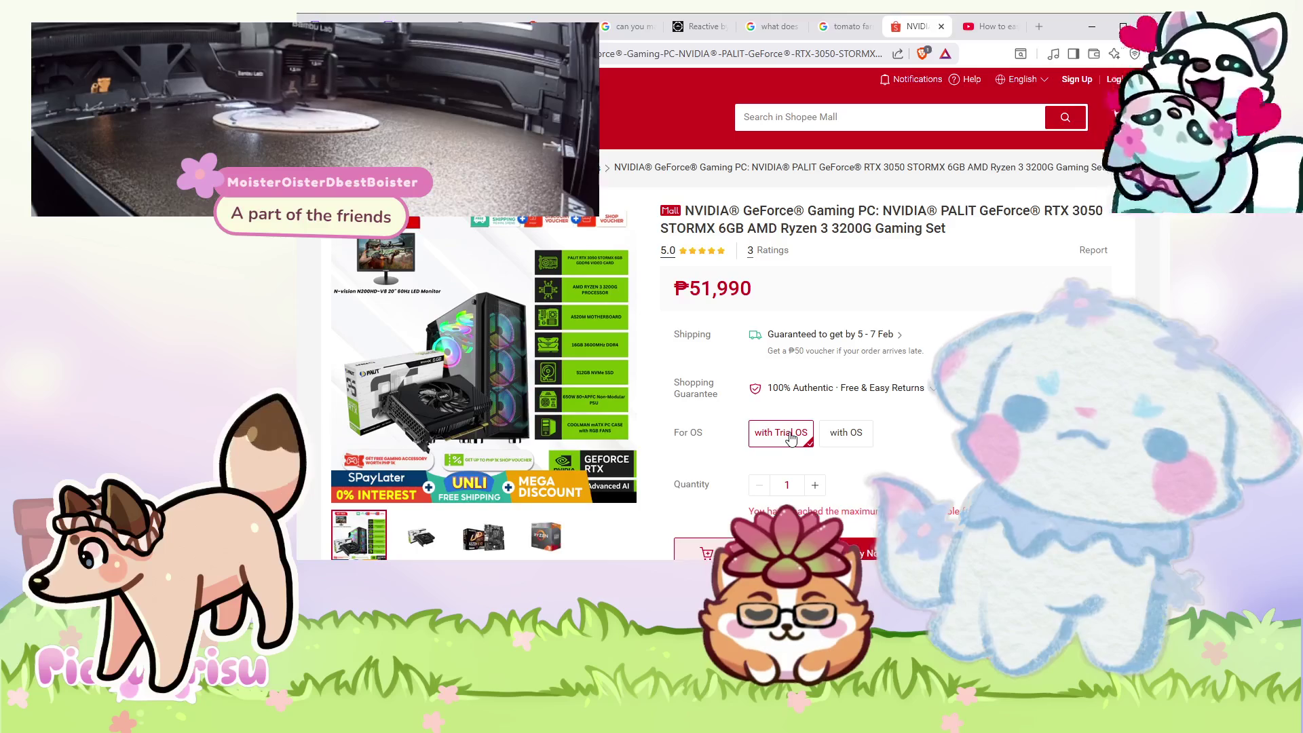
left_click(840, 437)
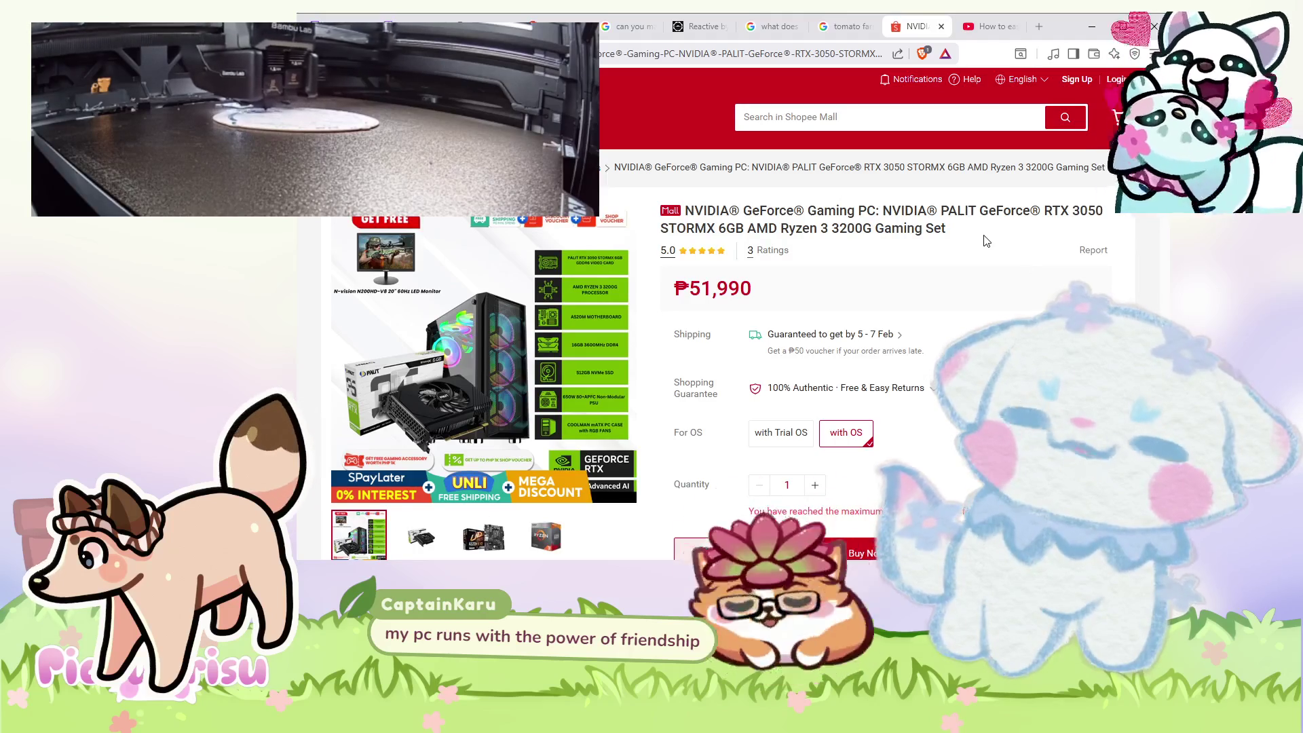
scroll(986, 241, "down", 2)
scroll(984, 242, "up", 2)
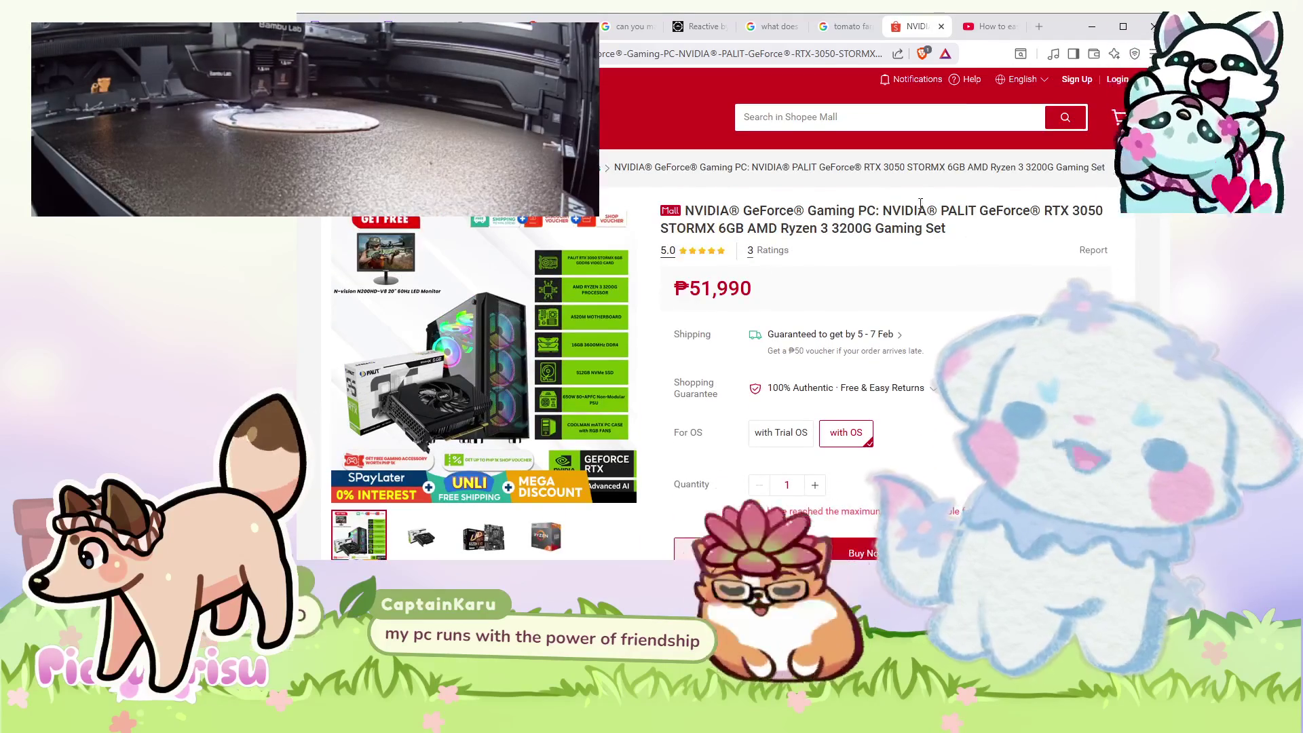
left_click_drag(742, 212, 798, 211)
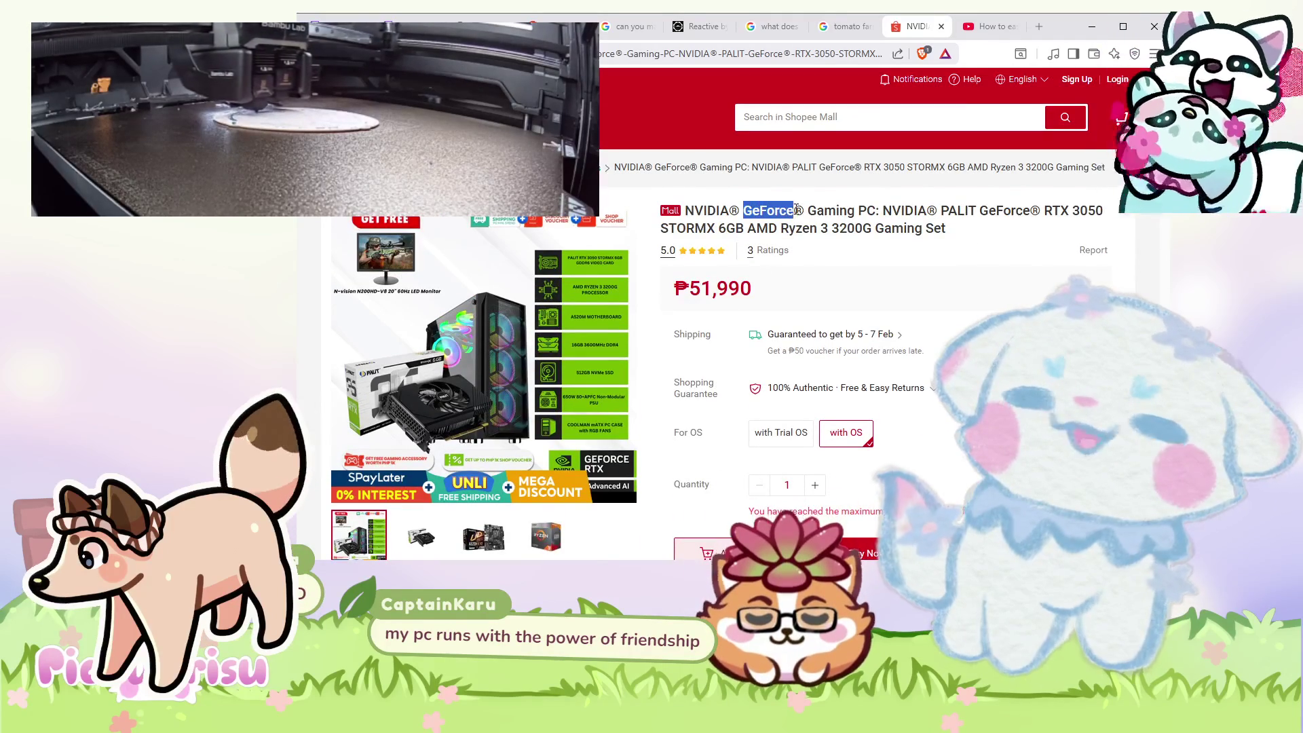
left_click(1015, 255)
mouse_move(987, 229)
left_mouse_down()
mouse_move(710, 228)
mouse_move(662, 212)
left_mouse_up()
left_click(968, 255)
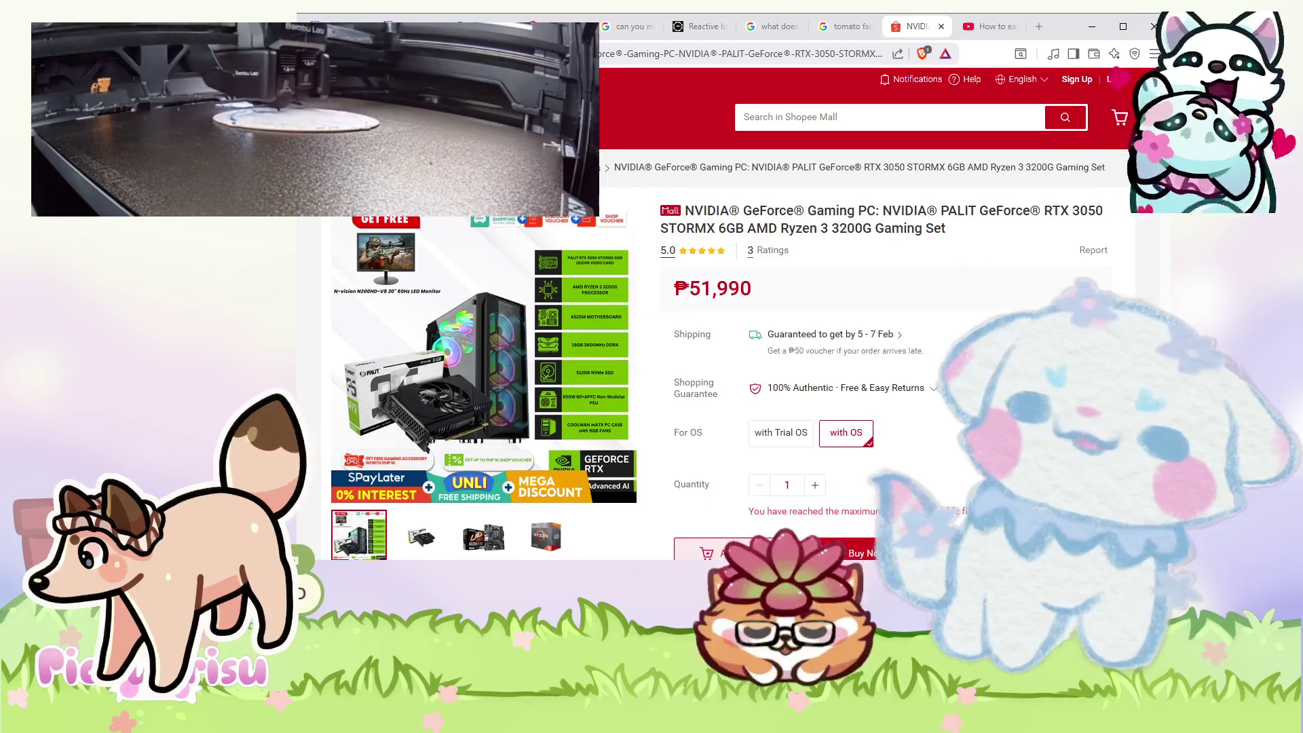
scroll(687, 318, "down", 2)
scroll(686, 317, "up", 2)
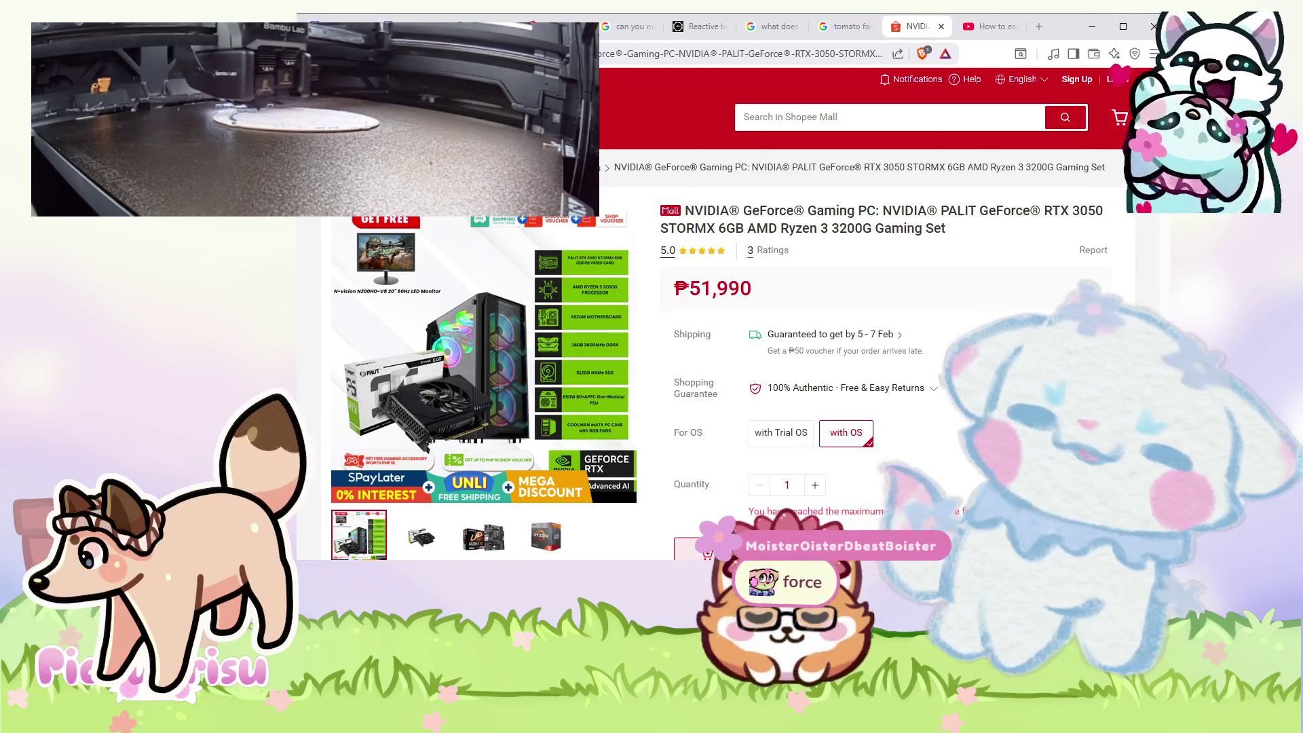
key("alt+Left")
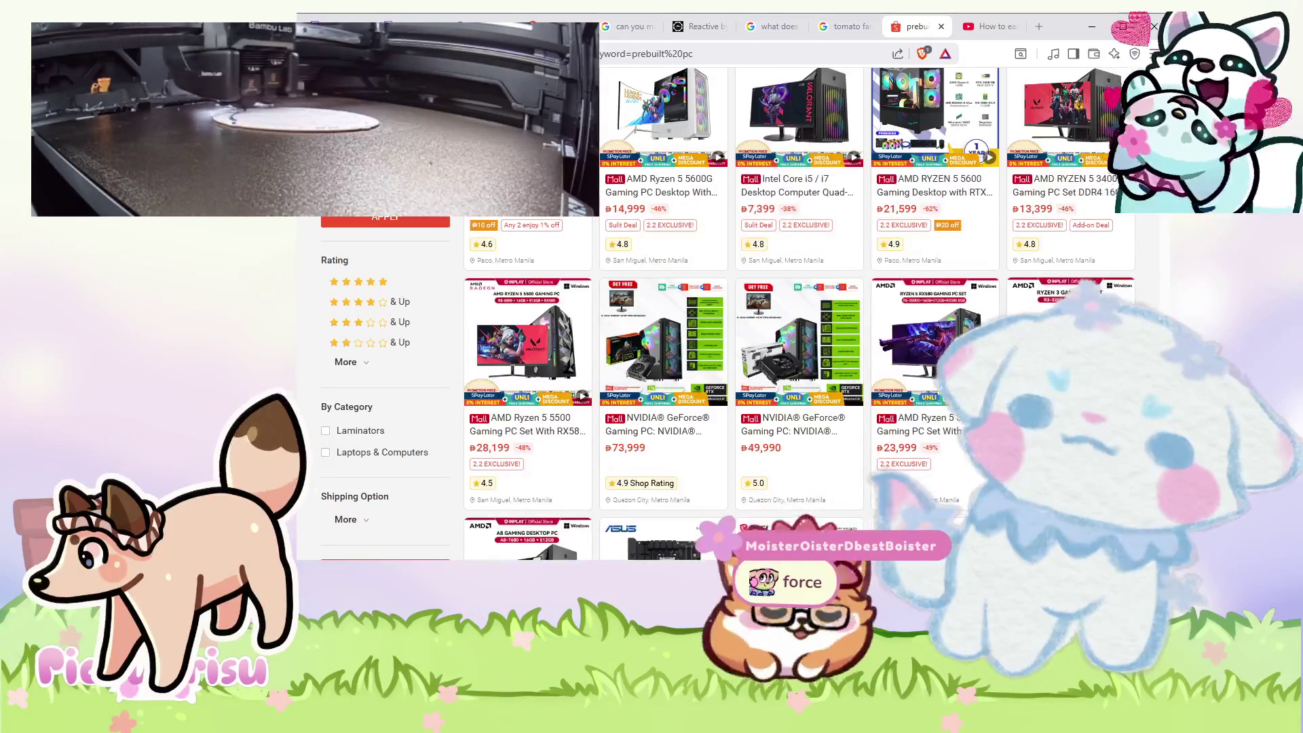
scroll(901, 450, "up", 2)
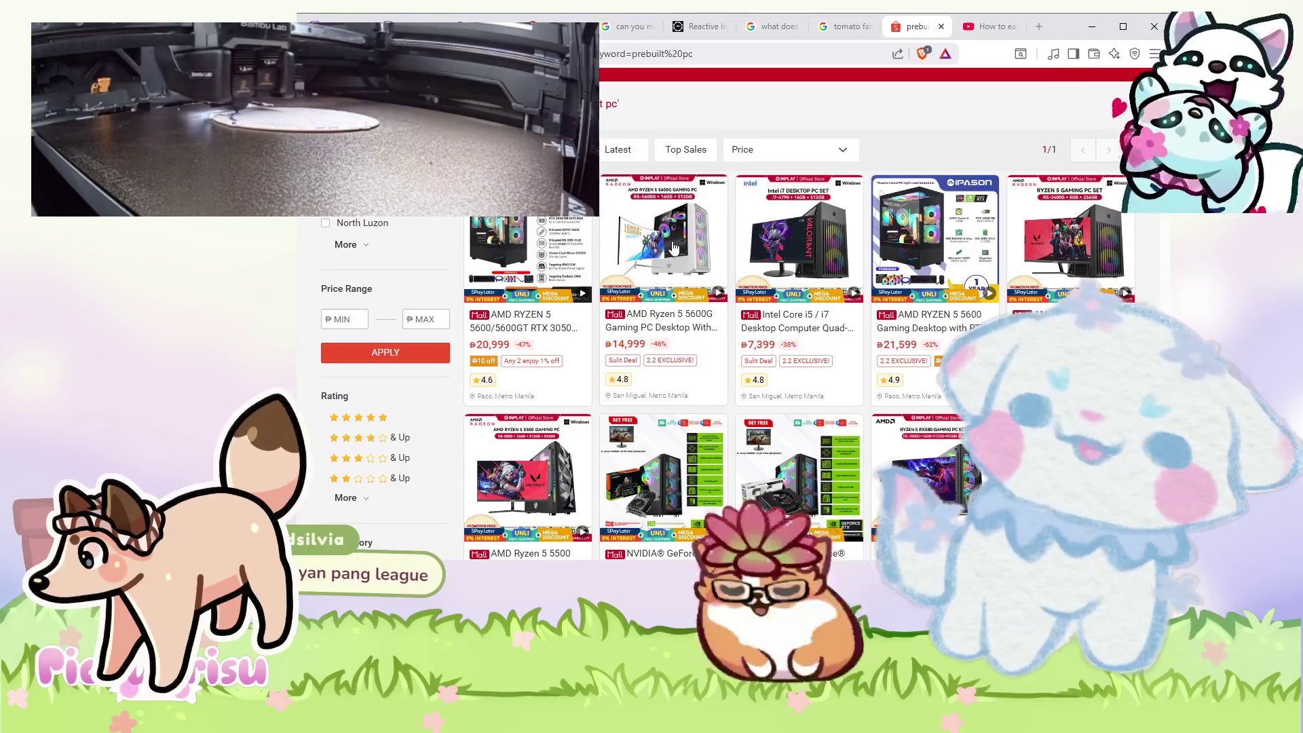
scroll(674, 248, "down", 10)
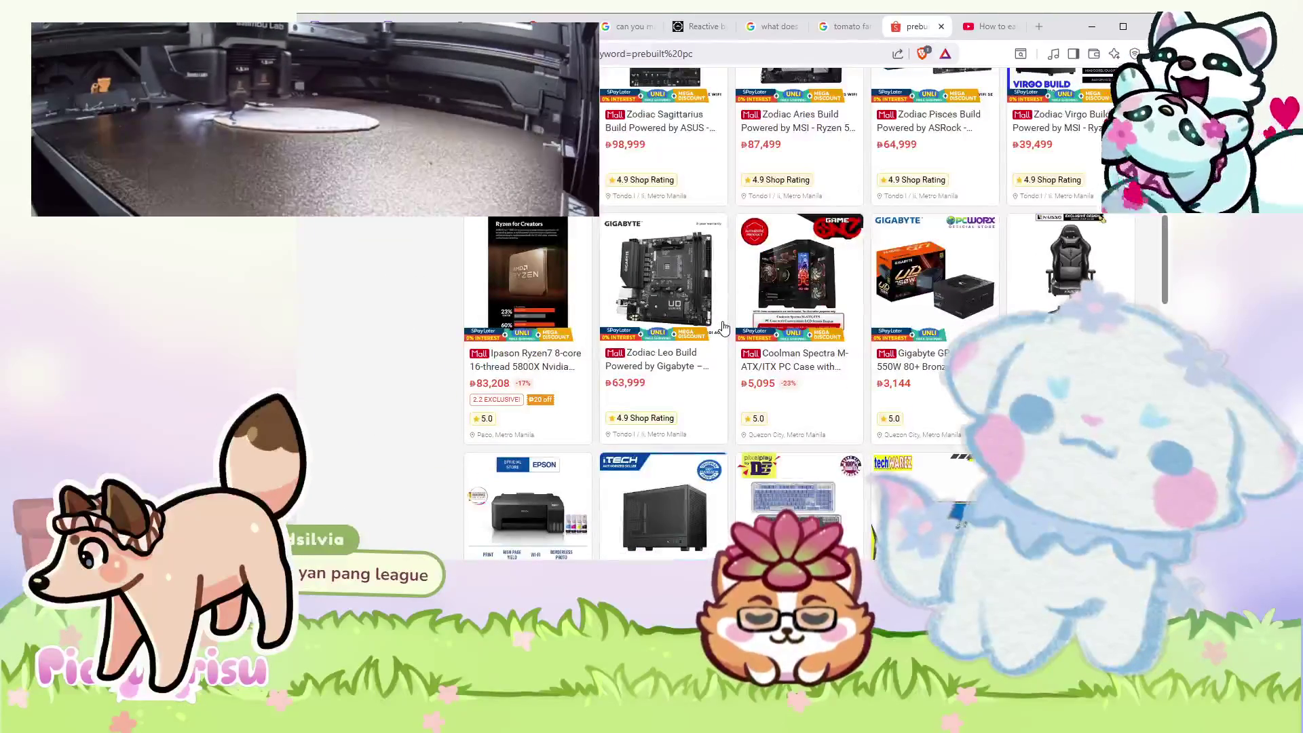
scroll(724, 328, "down", 5)
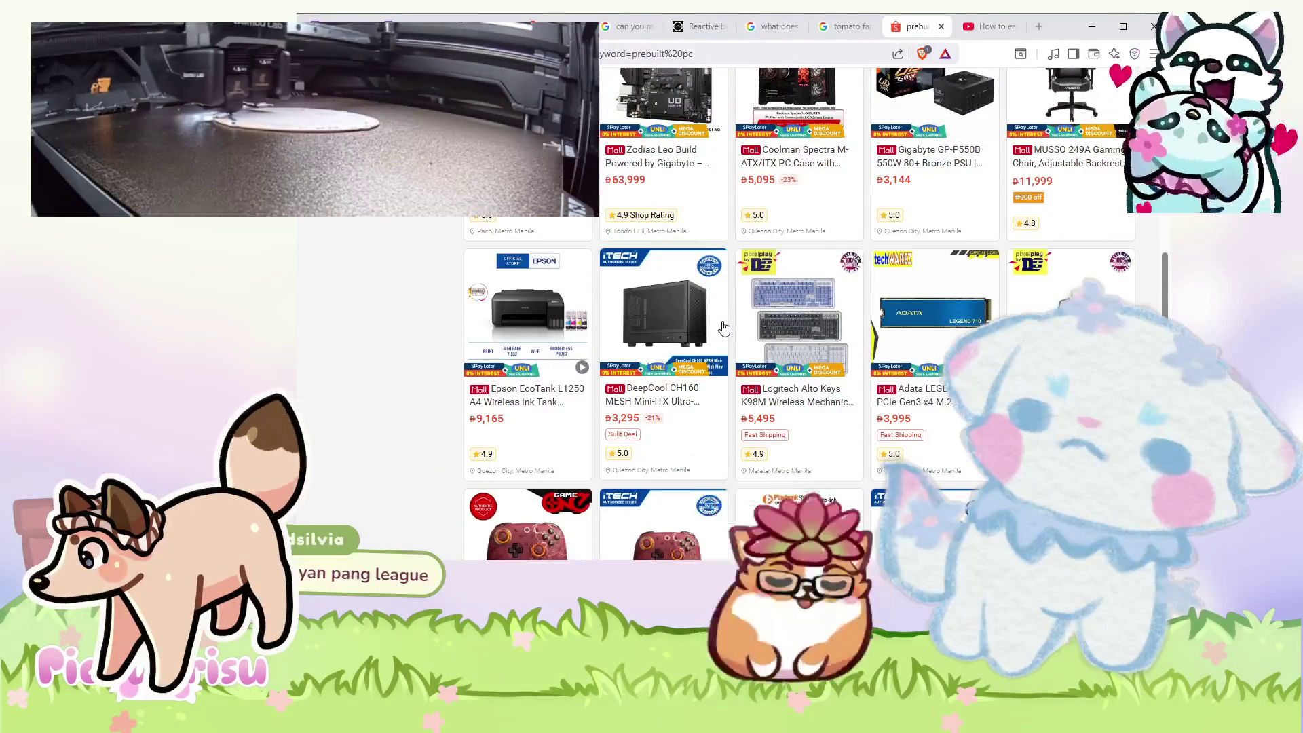
scroll(733, 359, "up", 8)
scroll(738, 378, "up", 3)
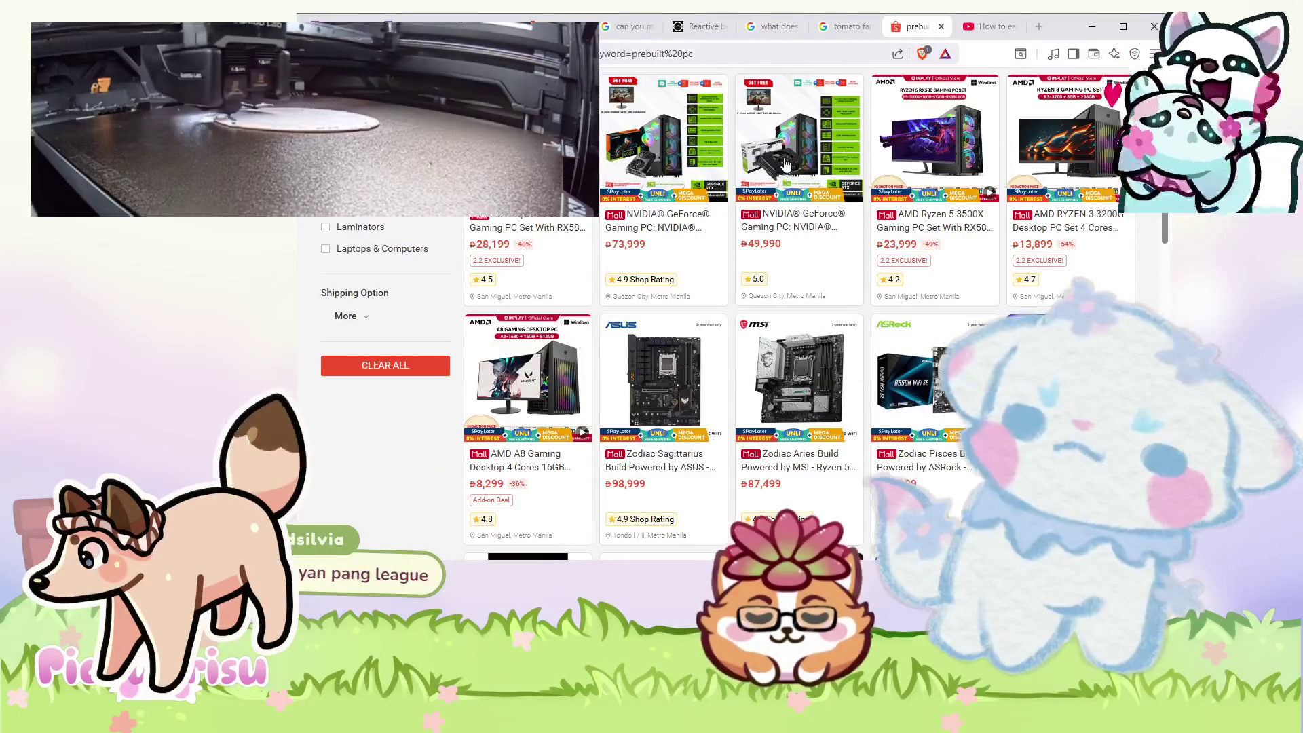
scroll(813, 289, "up", 2)
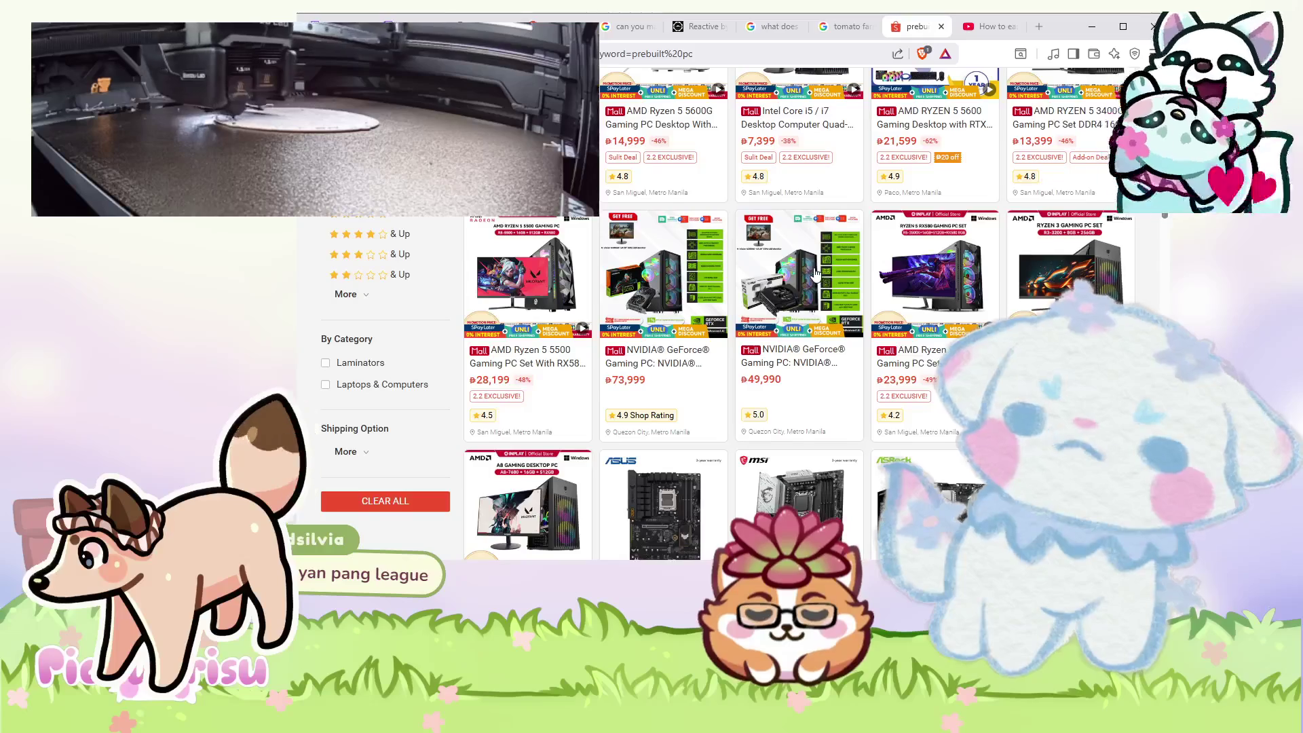
scroll(815, 274, "up", 3)
left_click(801, 365)
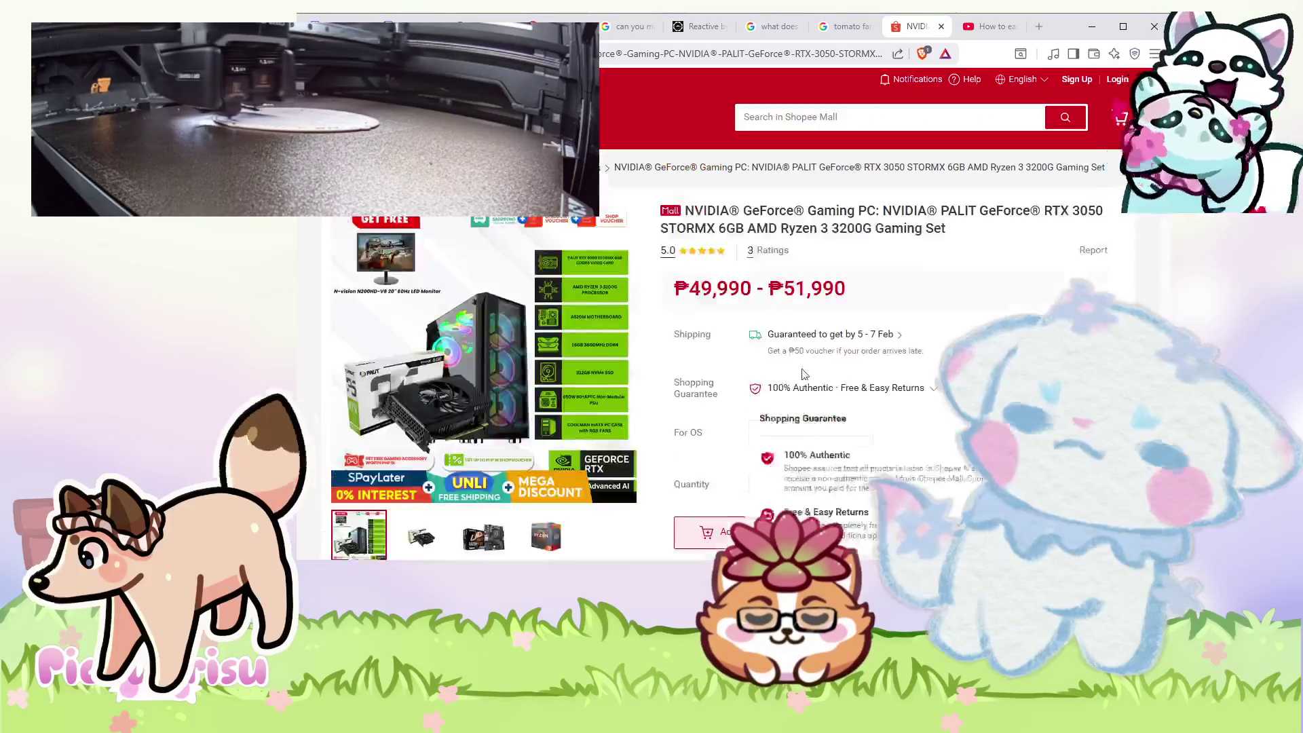
scroll(801, 365, "down", 1)
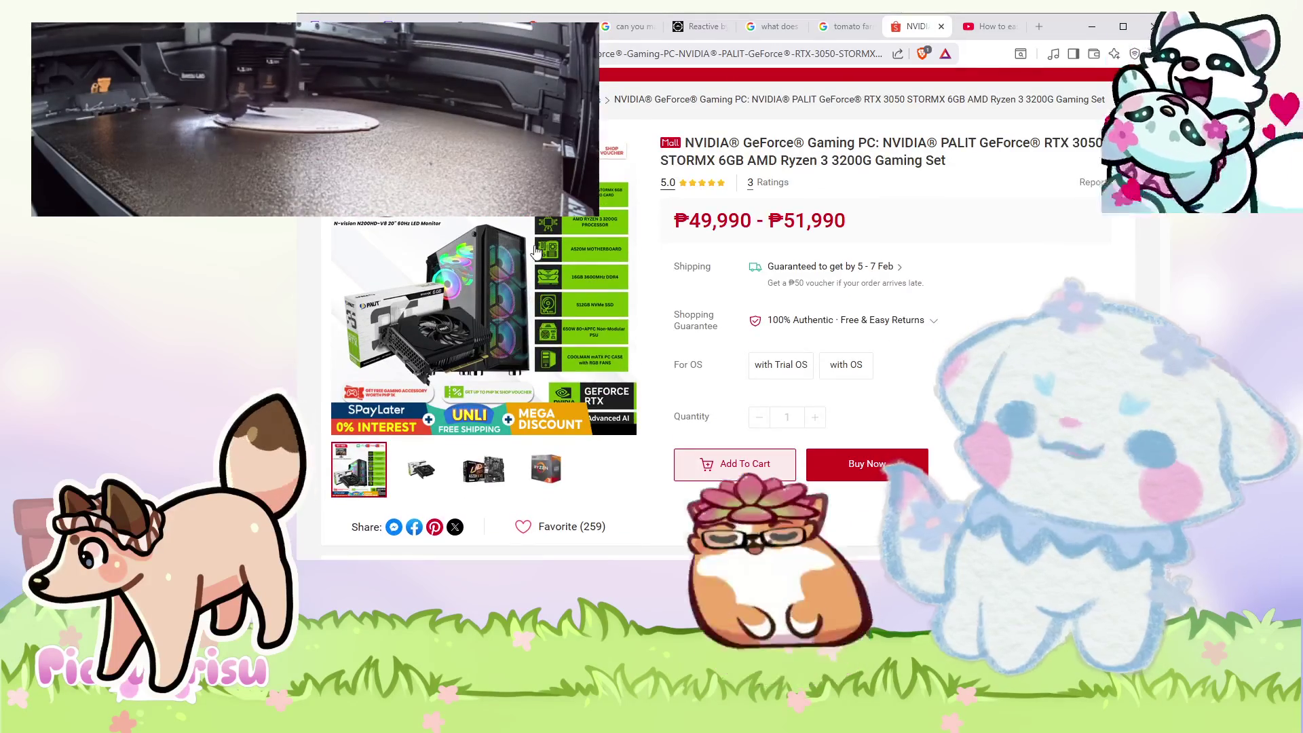
left_click(535, 251)
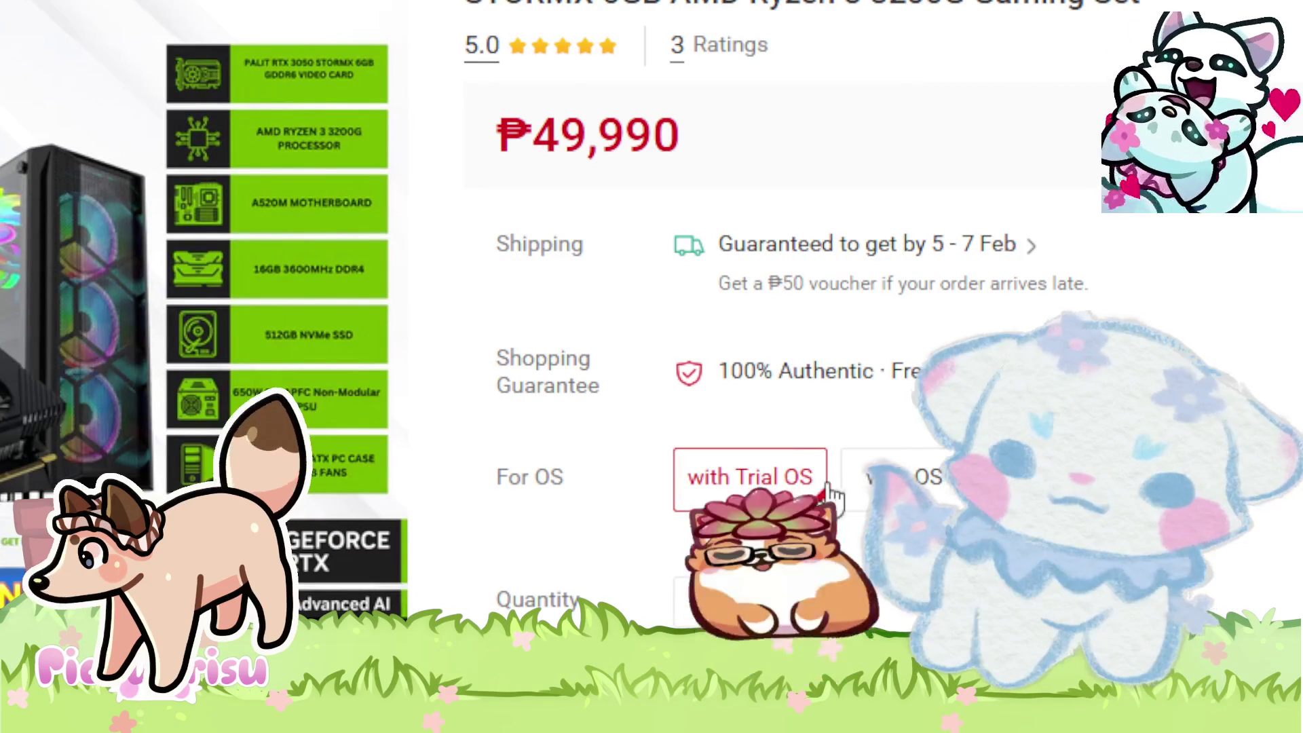
left_click(871, 489)
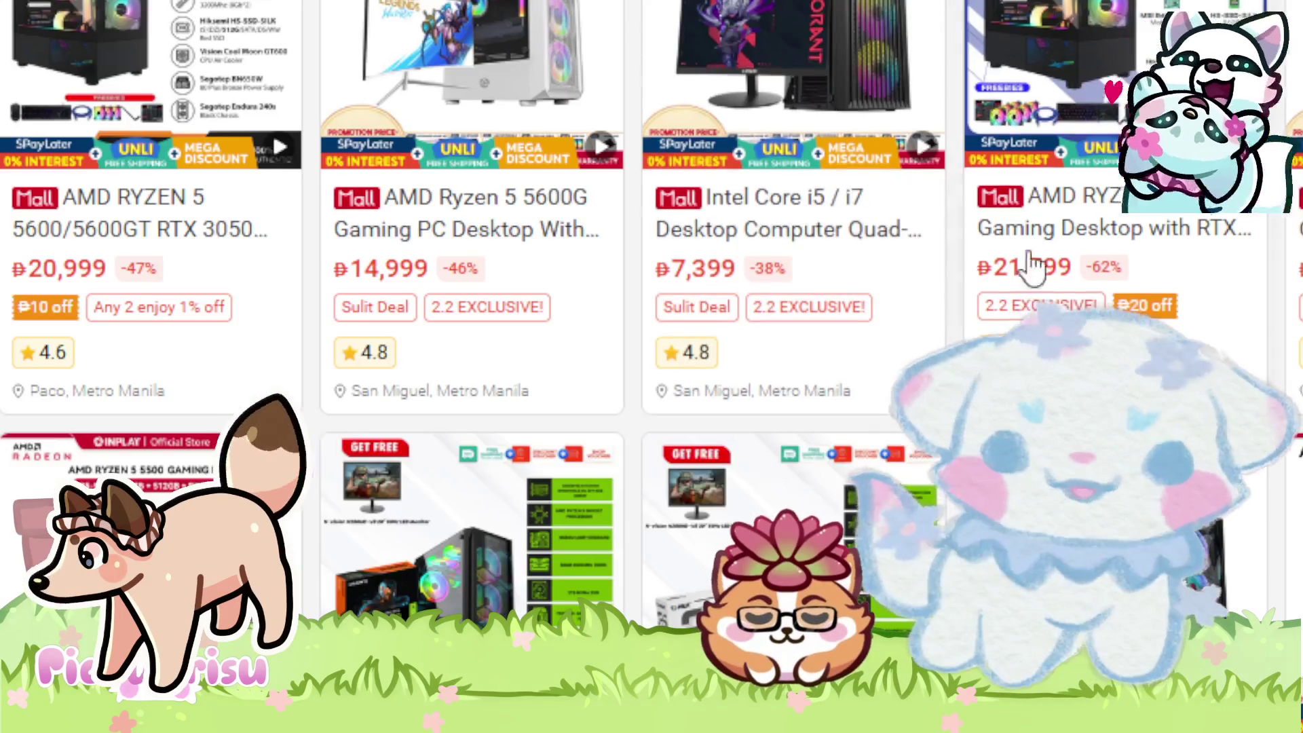
scroll(713, 435, "down", 5)
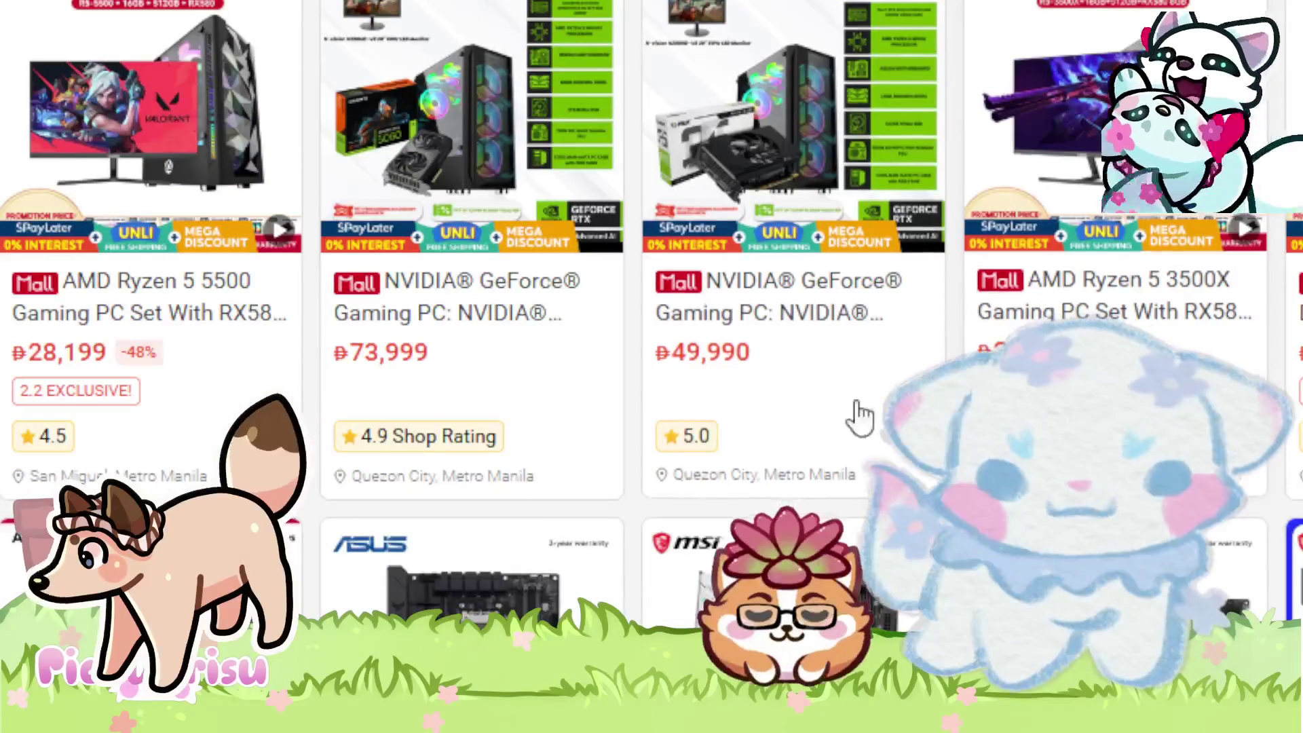
scroll(651, 305, "down", 5)
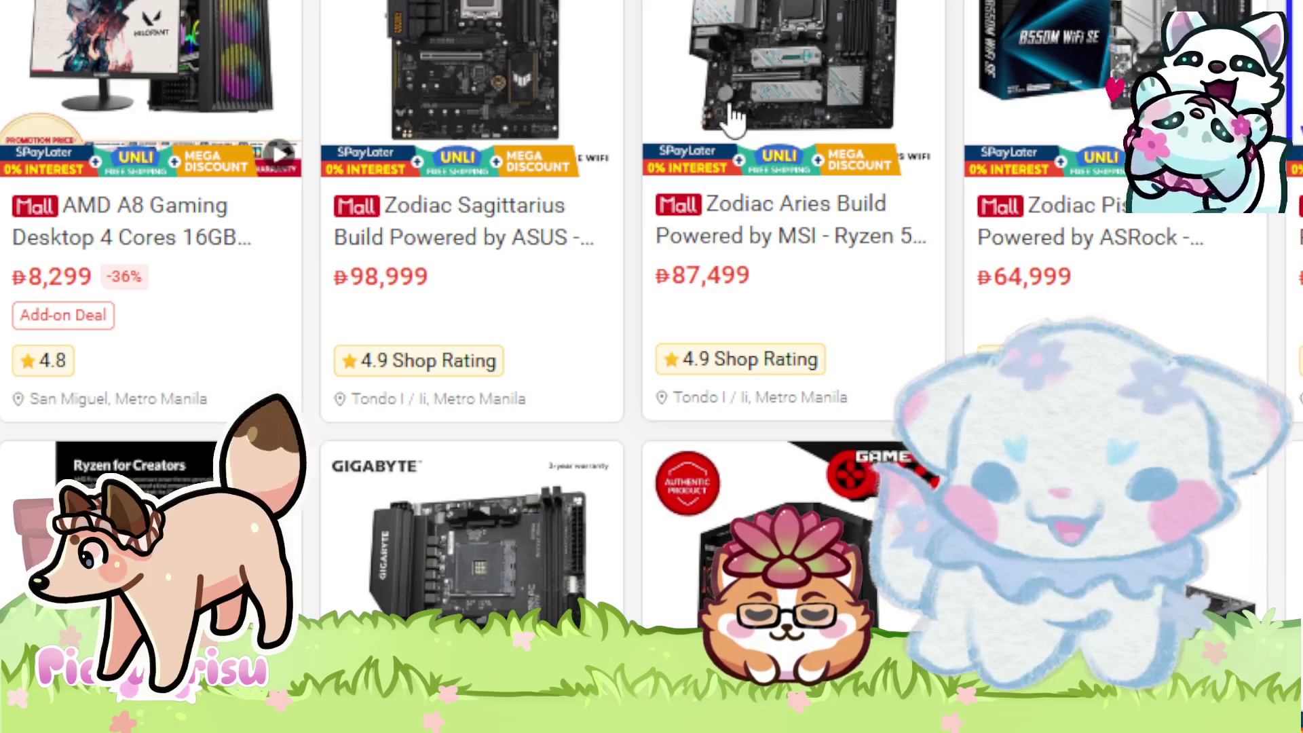
scroll(734, 119, "up", 5)
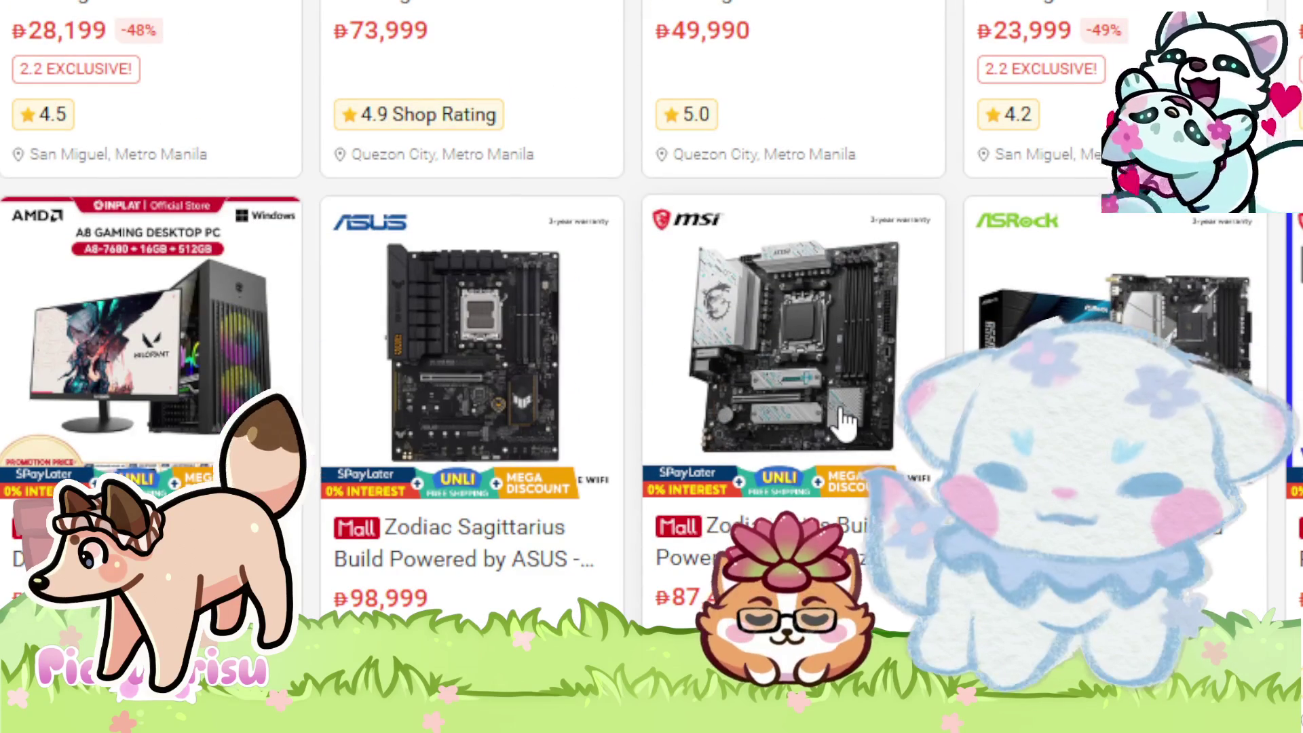
left_click(842, 417)
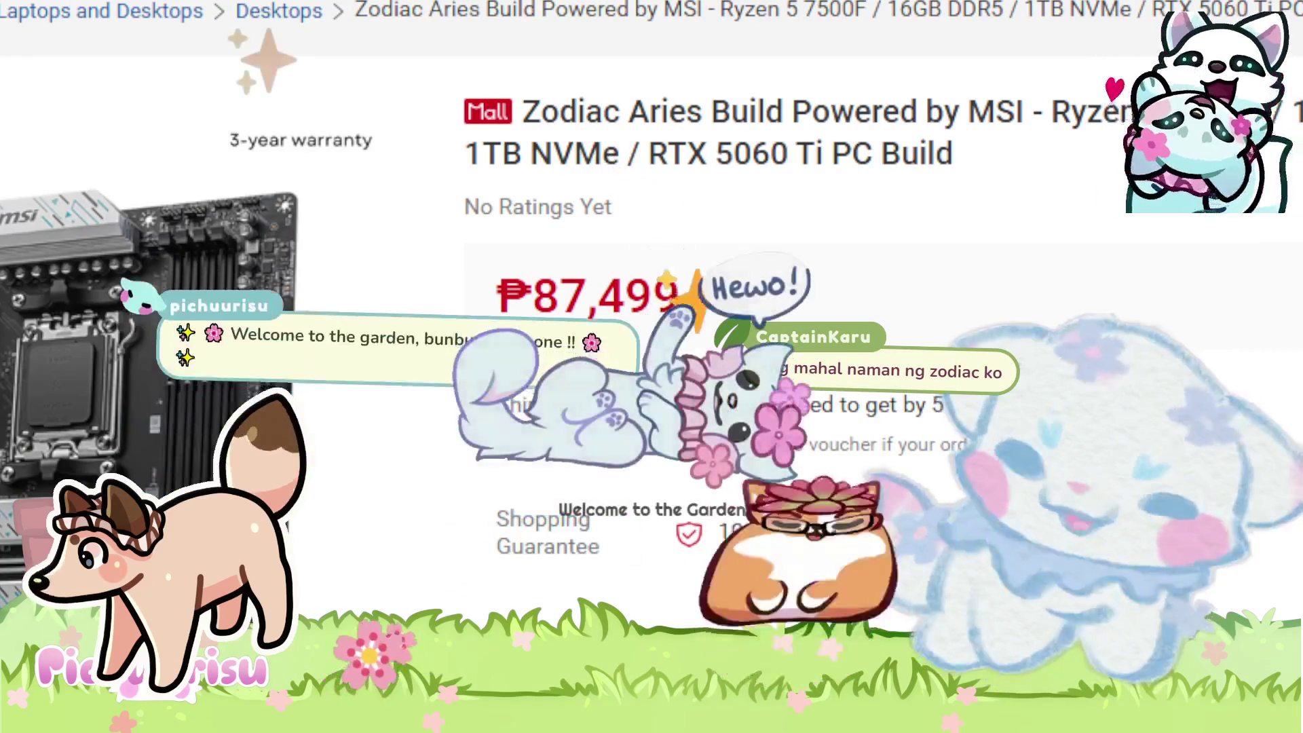
key("alt+Left")
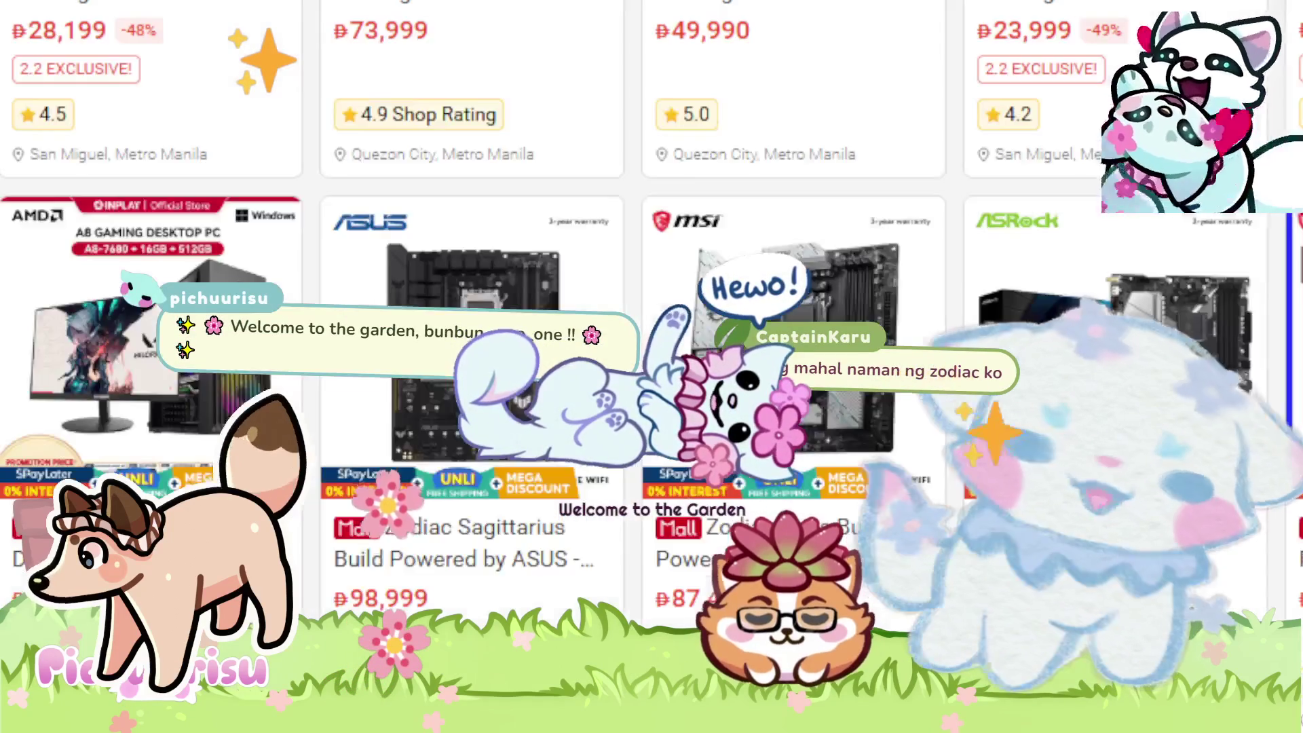
scroll(1290, 173, "up", 5)
scroll(1290, 173, "up", 8)
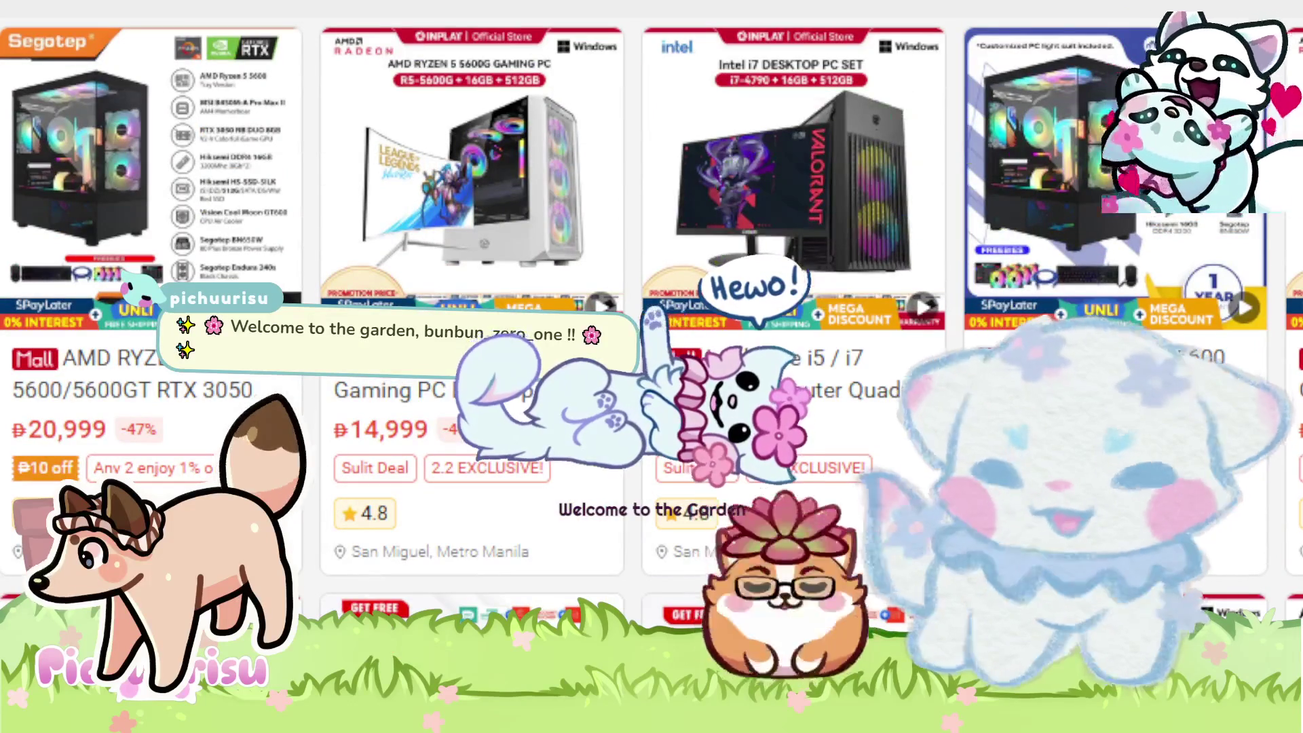
scroll(1290, 173, "down", 3)
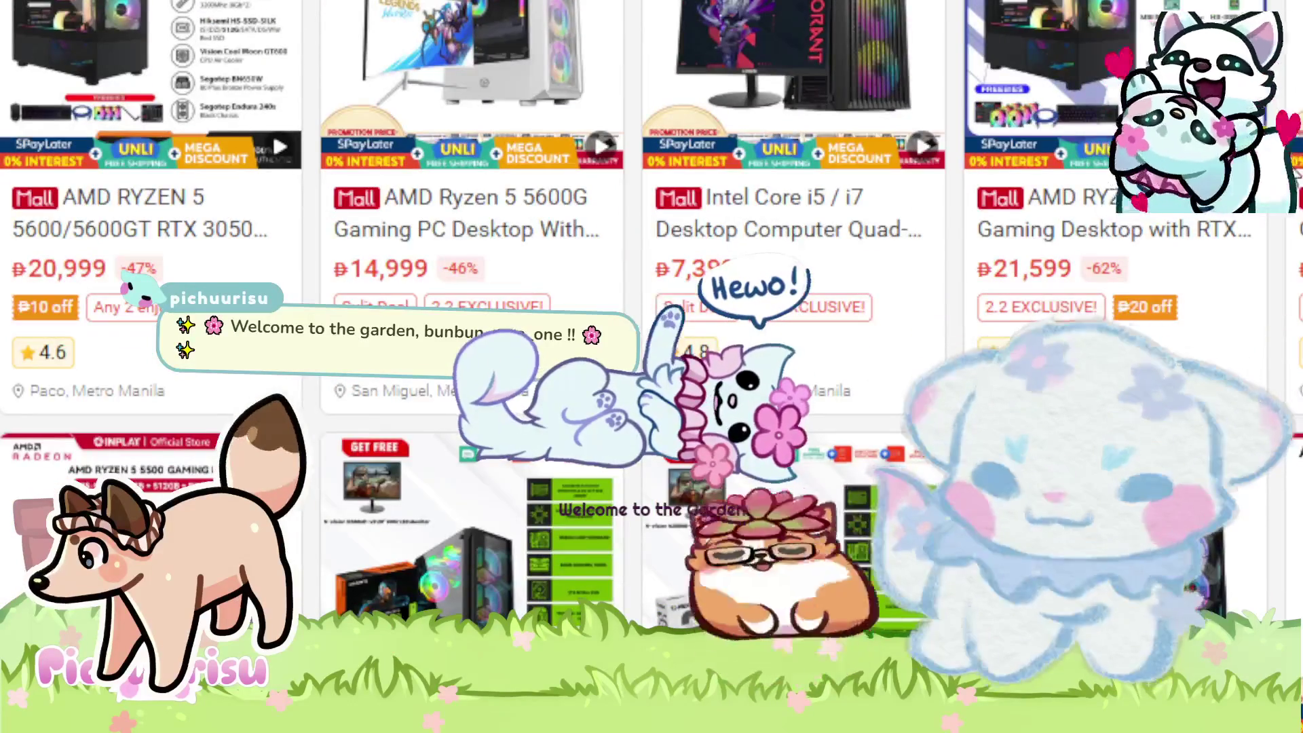
scroll(1290, 173, "down", 2)
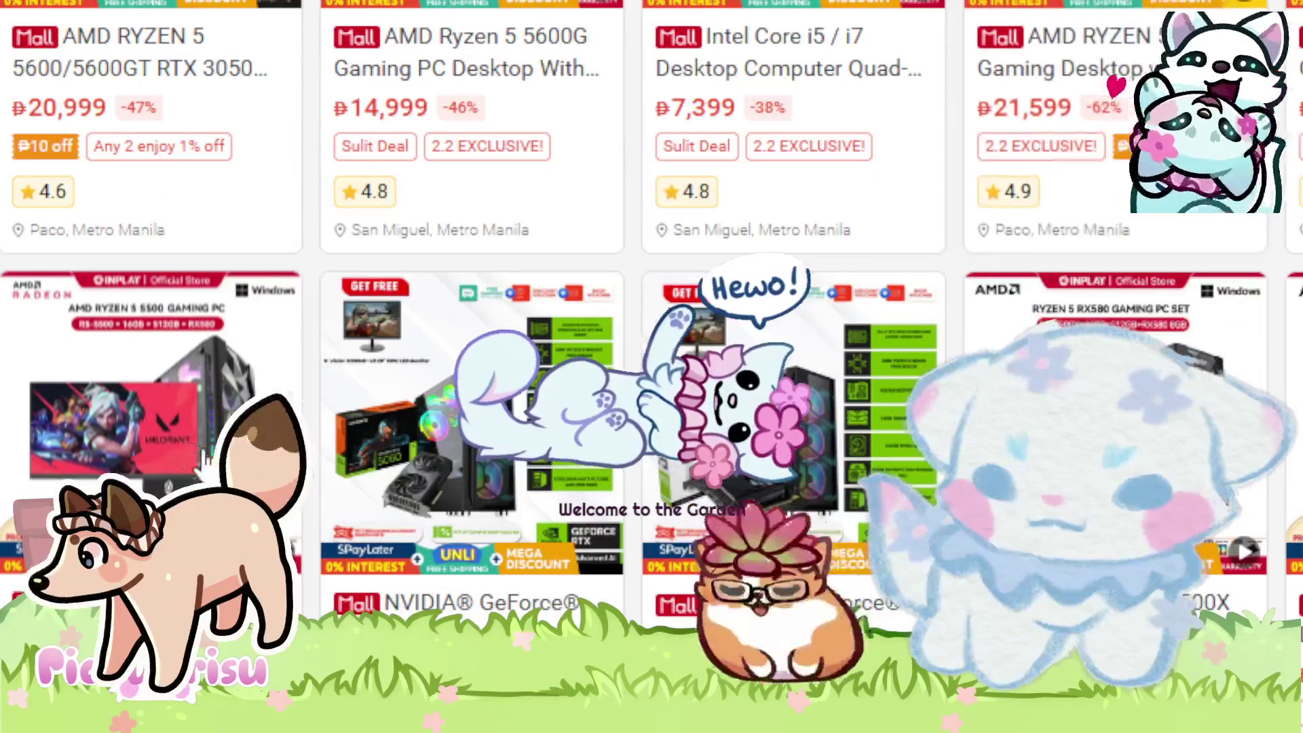
left_click(156, 421)
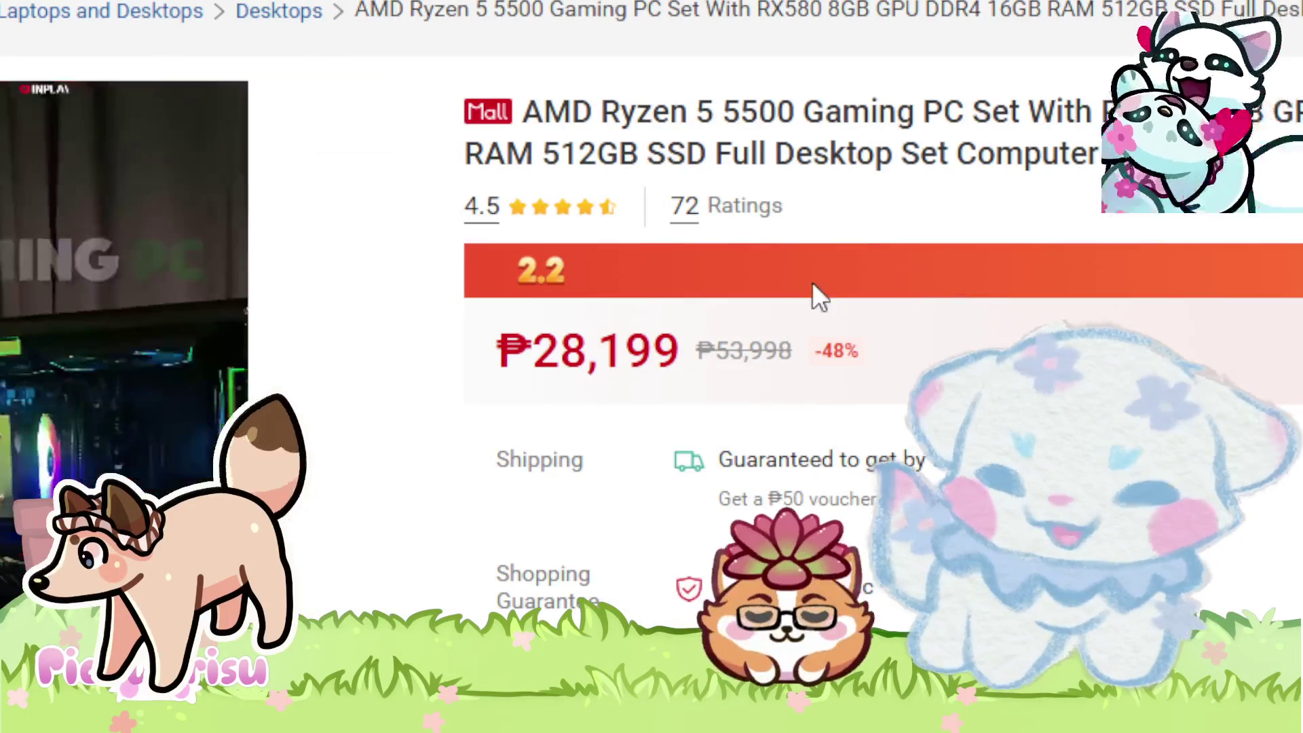
scroll(912, 368, "down", 2)
left_click(889, 602)
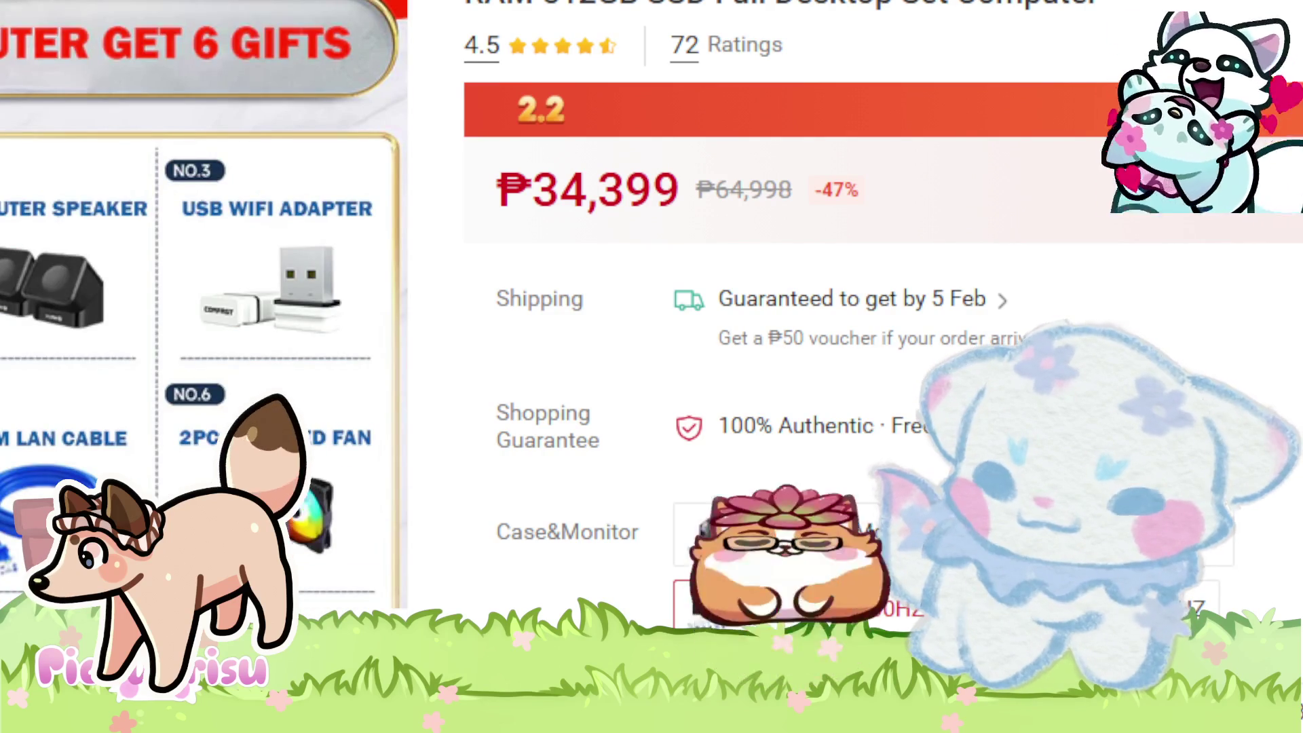
scroll(652, 367, "down", 2)
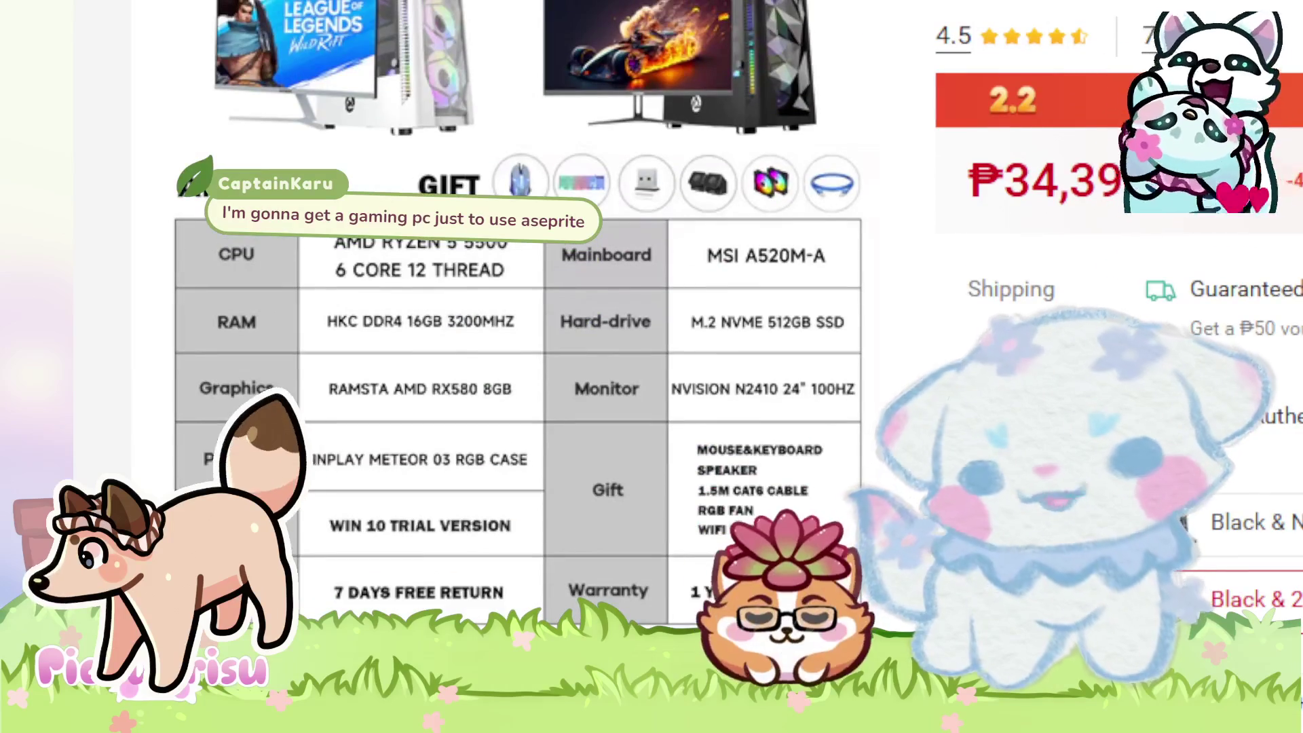
key("alt+Left")
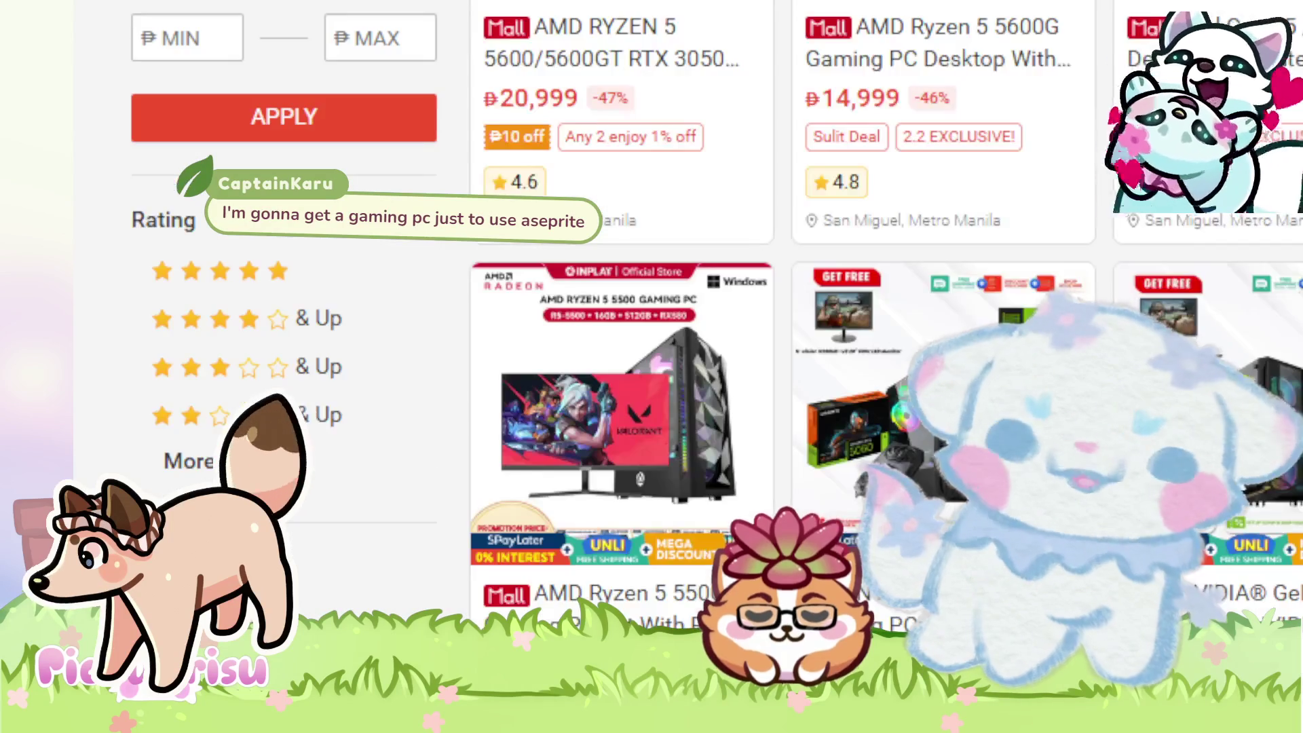
scroll(679, 340, "down", 10)
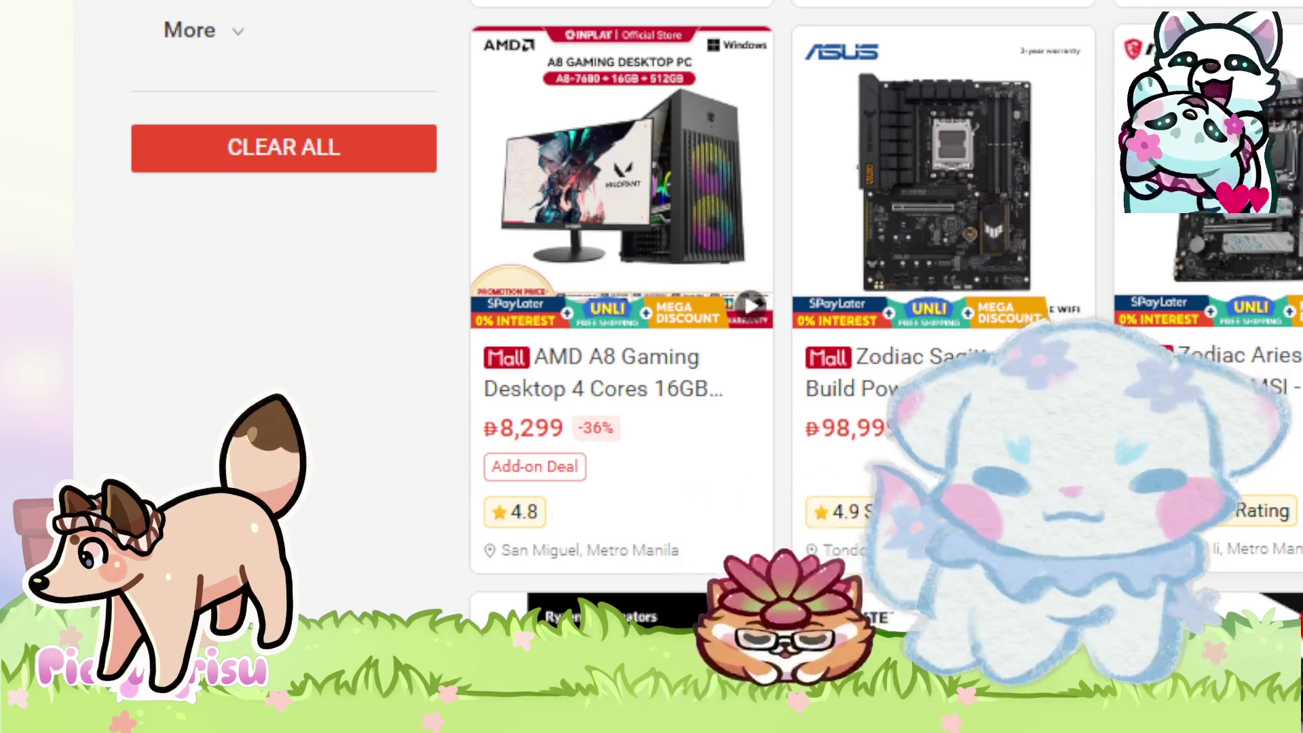
scroll(679, 339, "down", 2)
scroll(679, 339, "down", 8)
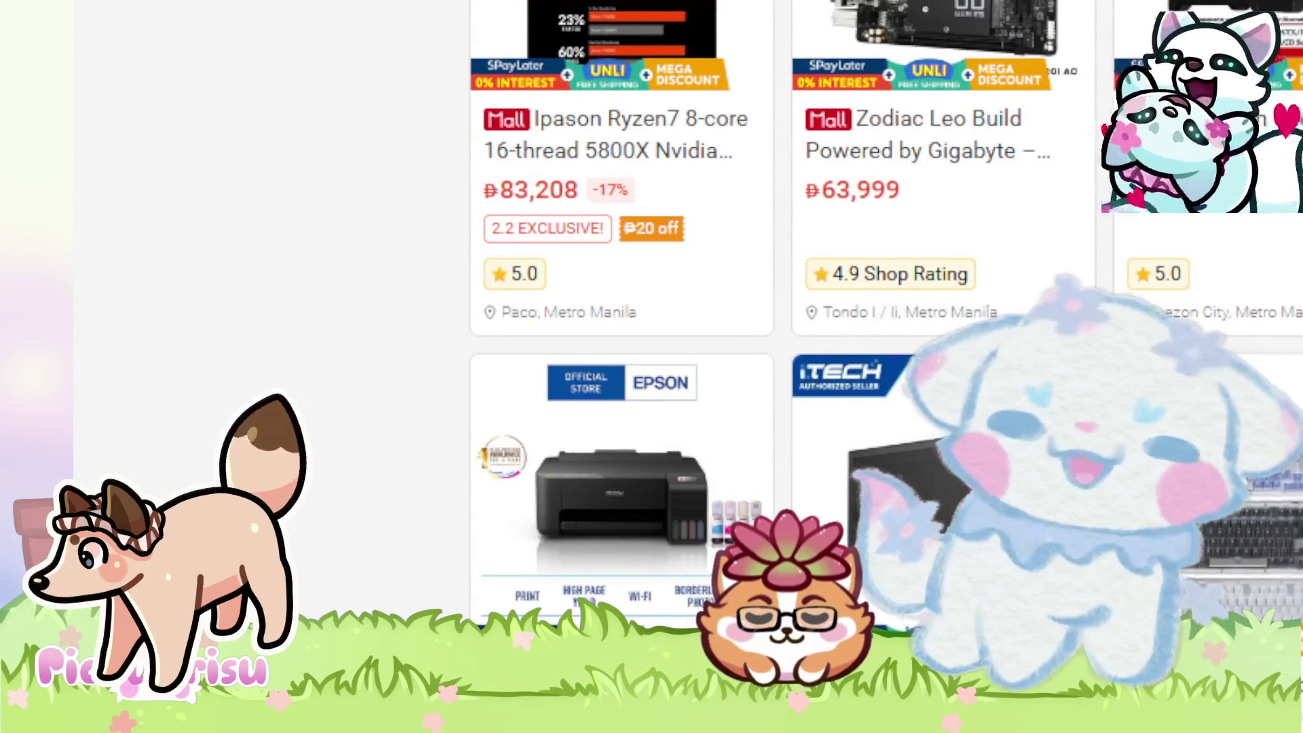
scroll(679, 340, "up", 5)
scroll(679, 339, "up", 2)
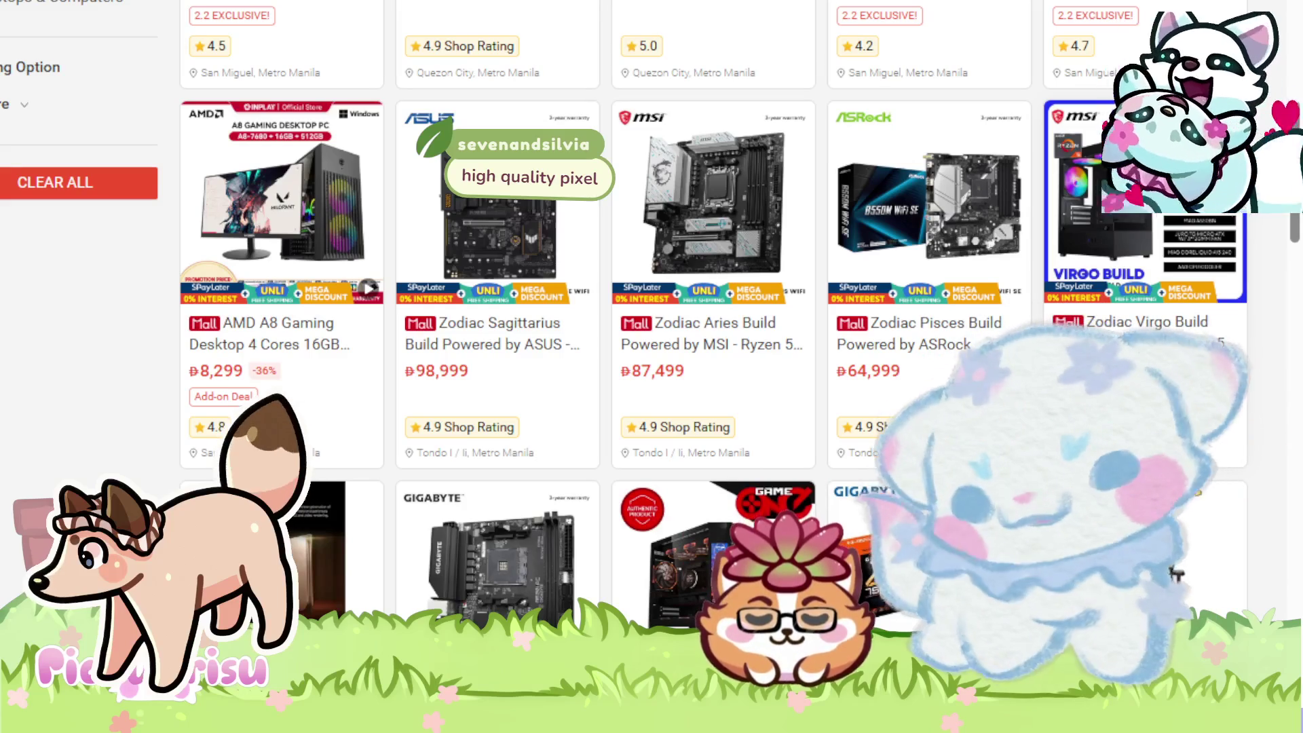
scroll(538, 315, "down", 2)
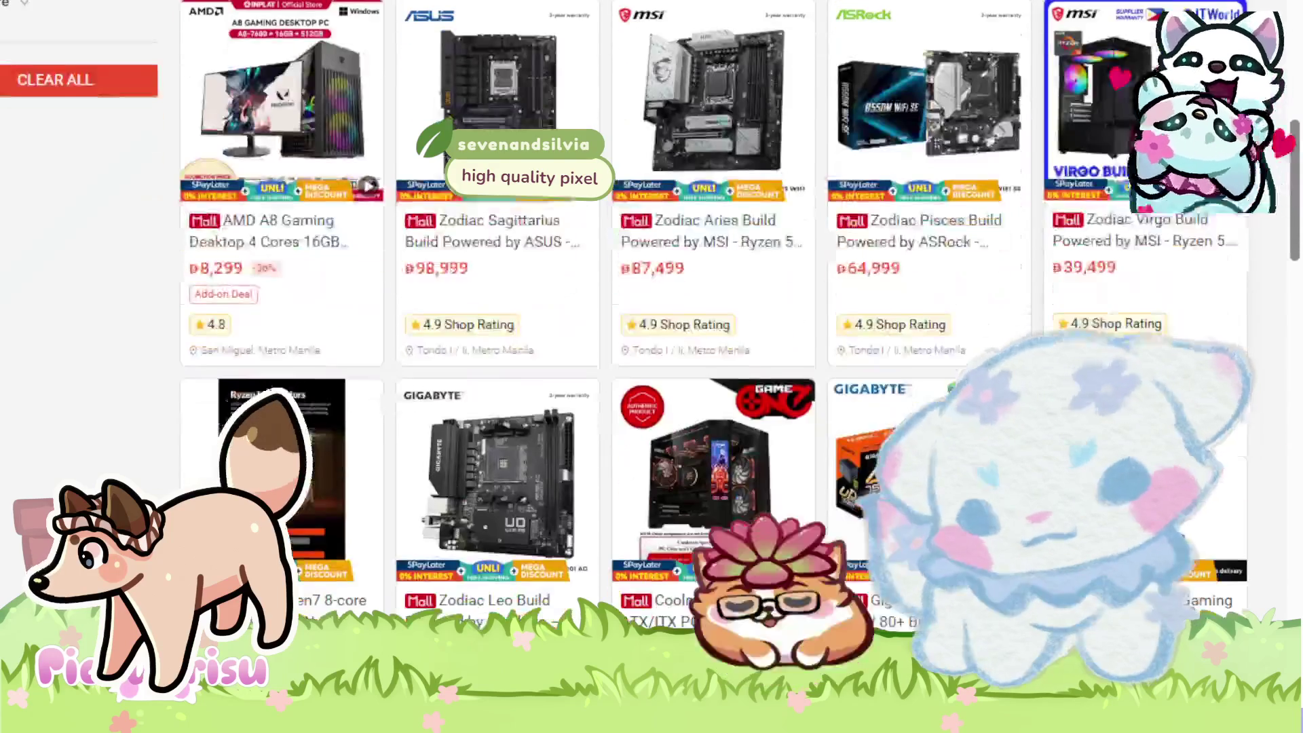
scroll(1124, 244, "down", 2)
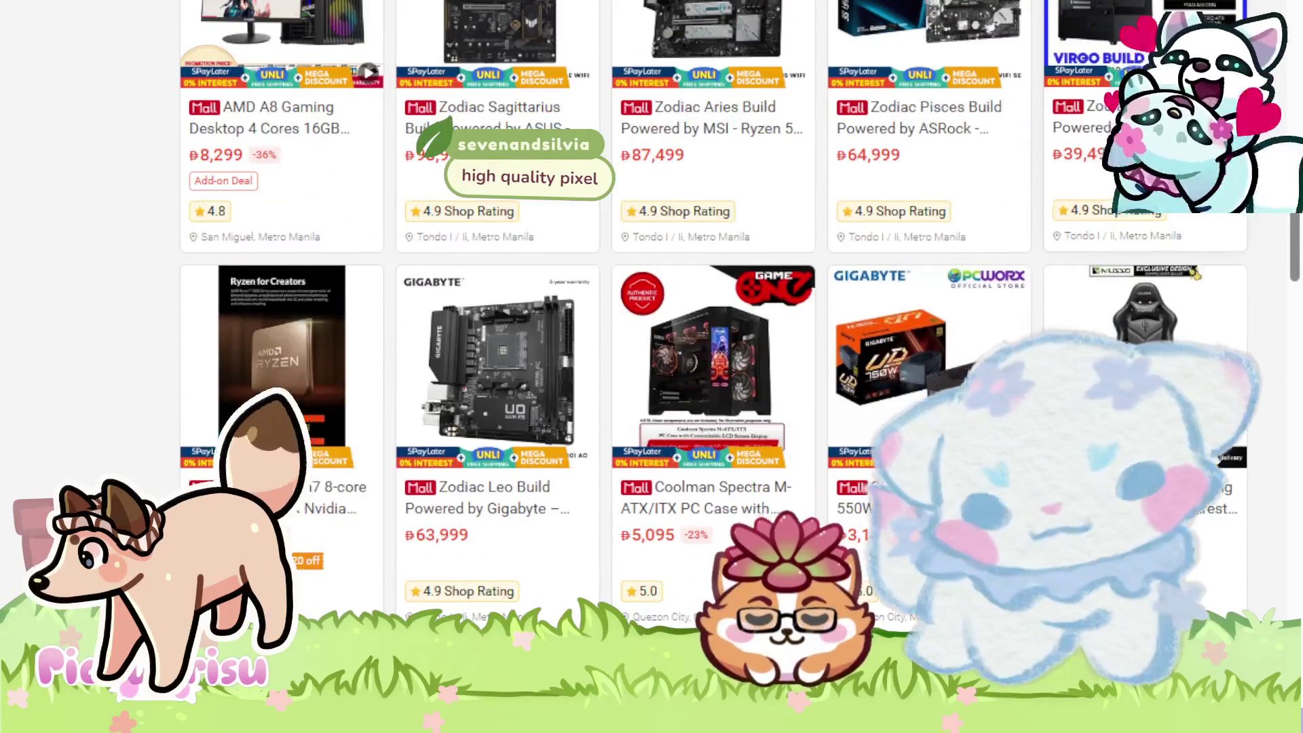
scroll(1123, 244, "up", 4)
- Open the ₱39,499 Zodiac Virgo Build Powered by MSI listing and scroll to its specs
left_click(1124, 244)
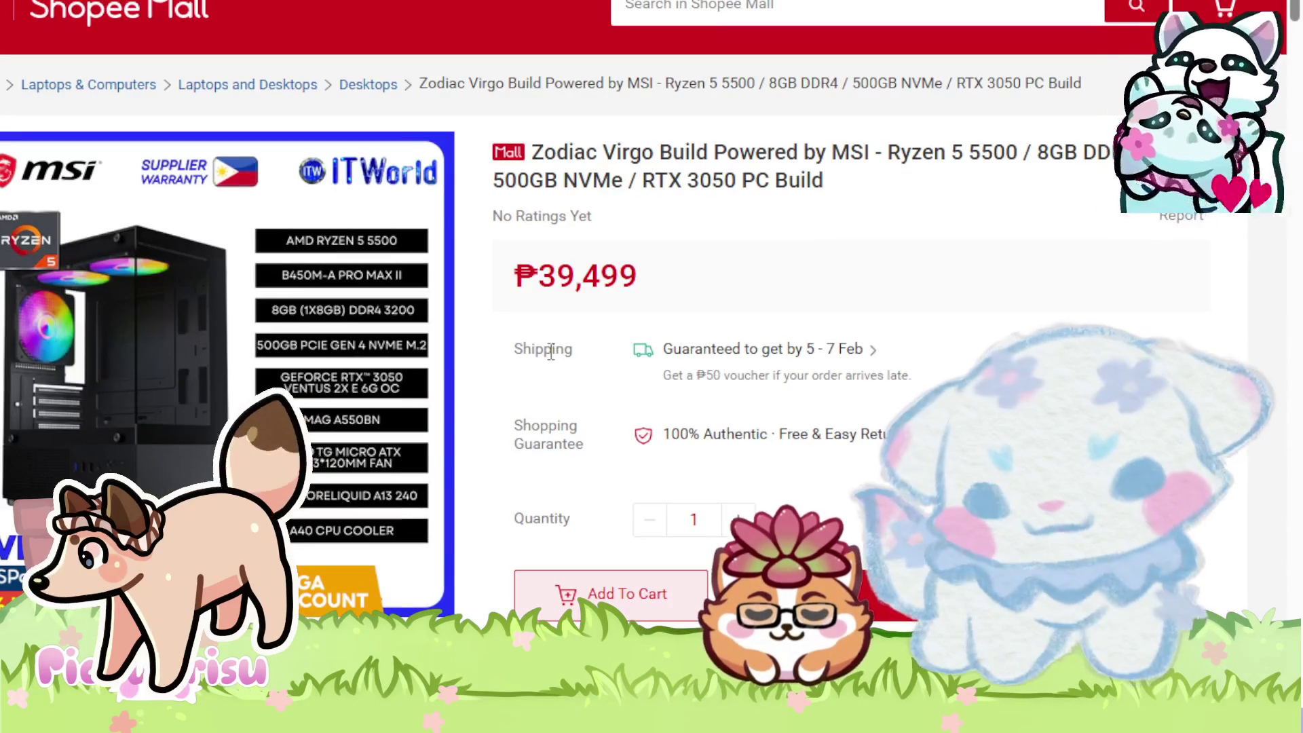
scroll(550, 352, "down", 2)
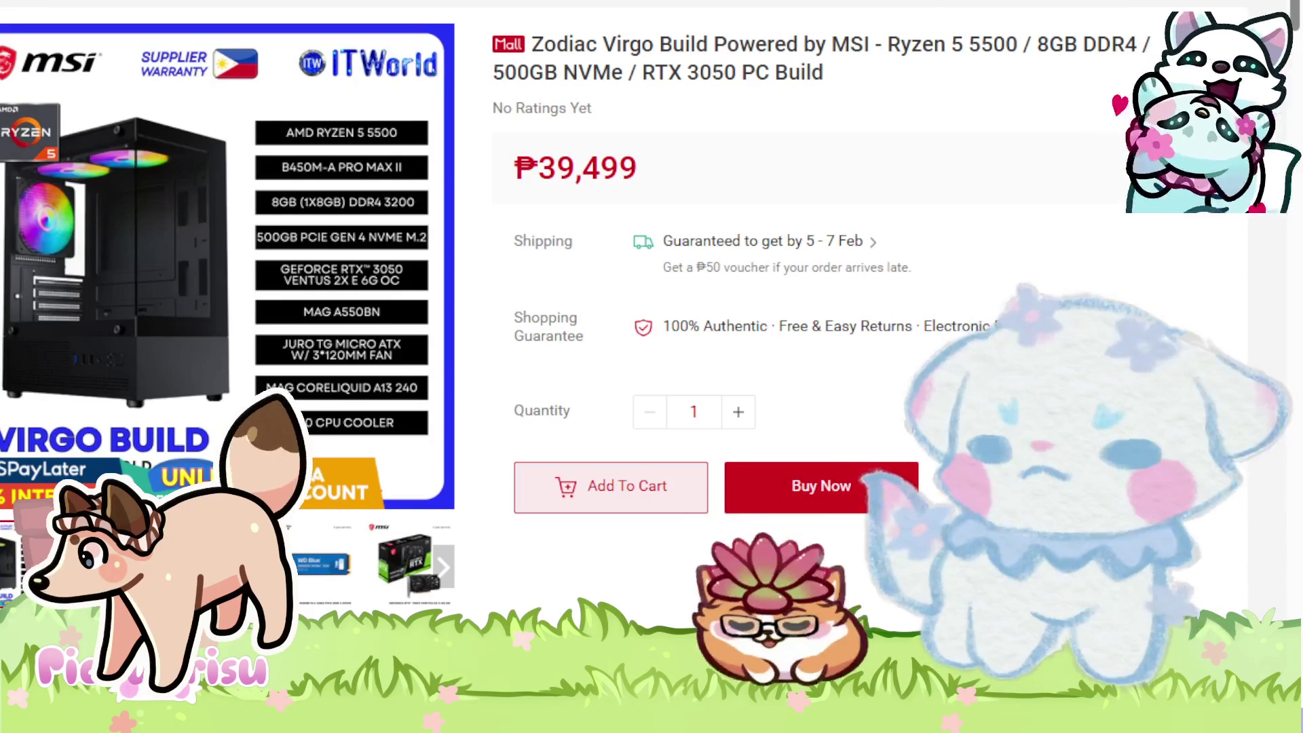
- Return to the results, briefly open the Zodiac Pisces Build listing, then go back
key("alt+Left")
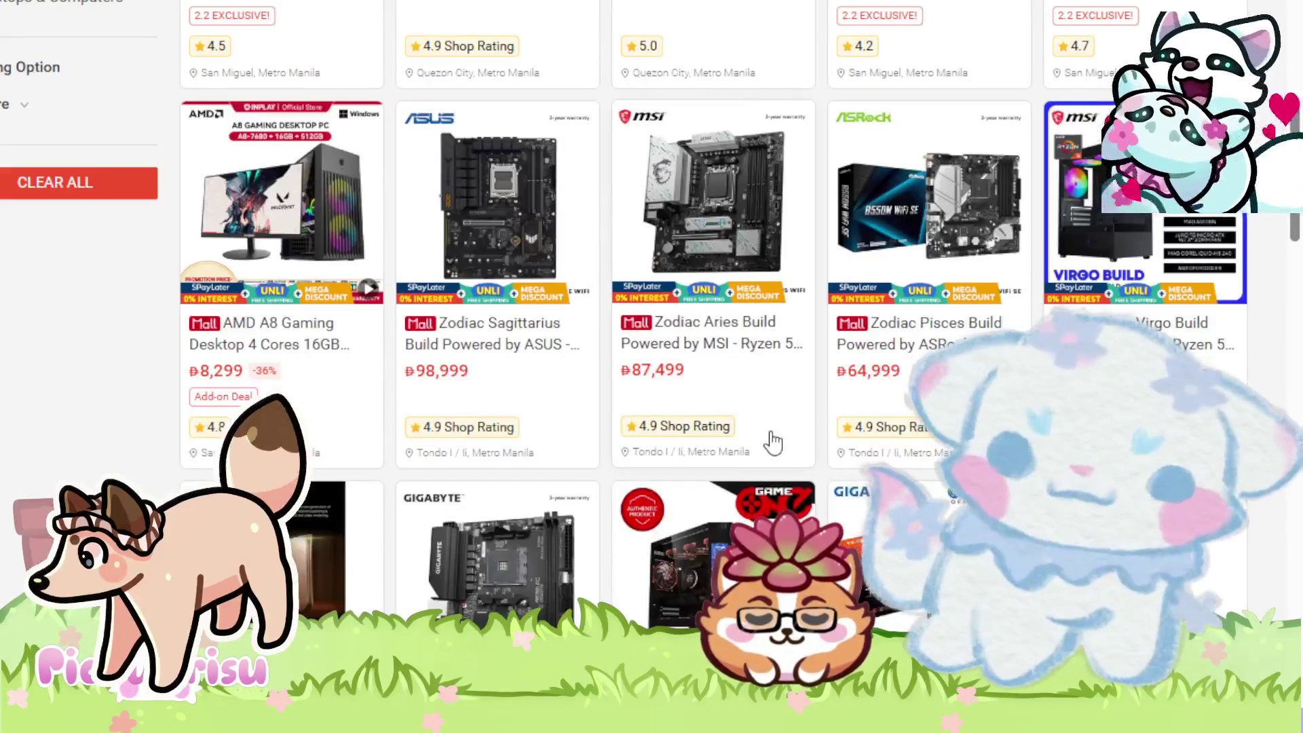
left_click(946, 241)
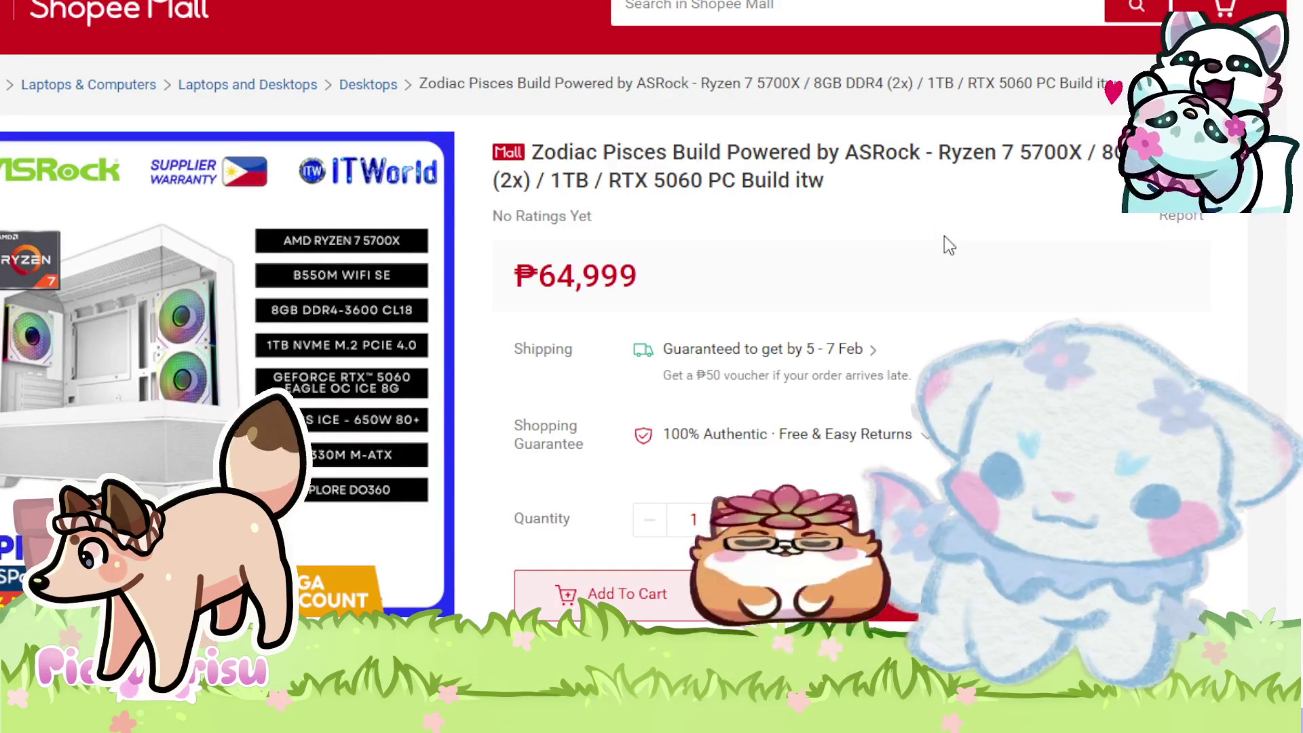
key("alt+Left")
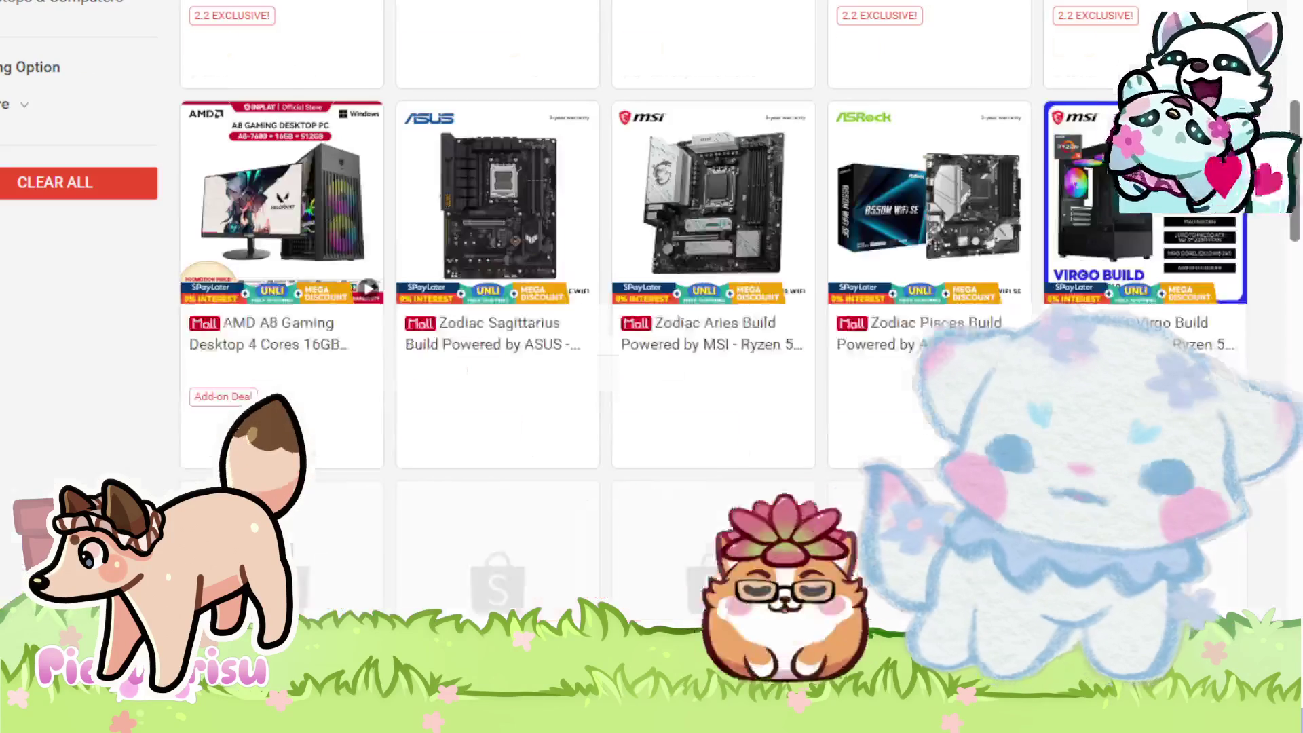
- Scroll the results so the Sort by bar and the ₱20,999 first-row listing show
scroll(652, 339, "up", 5)
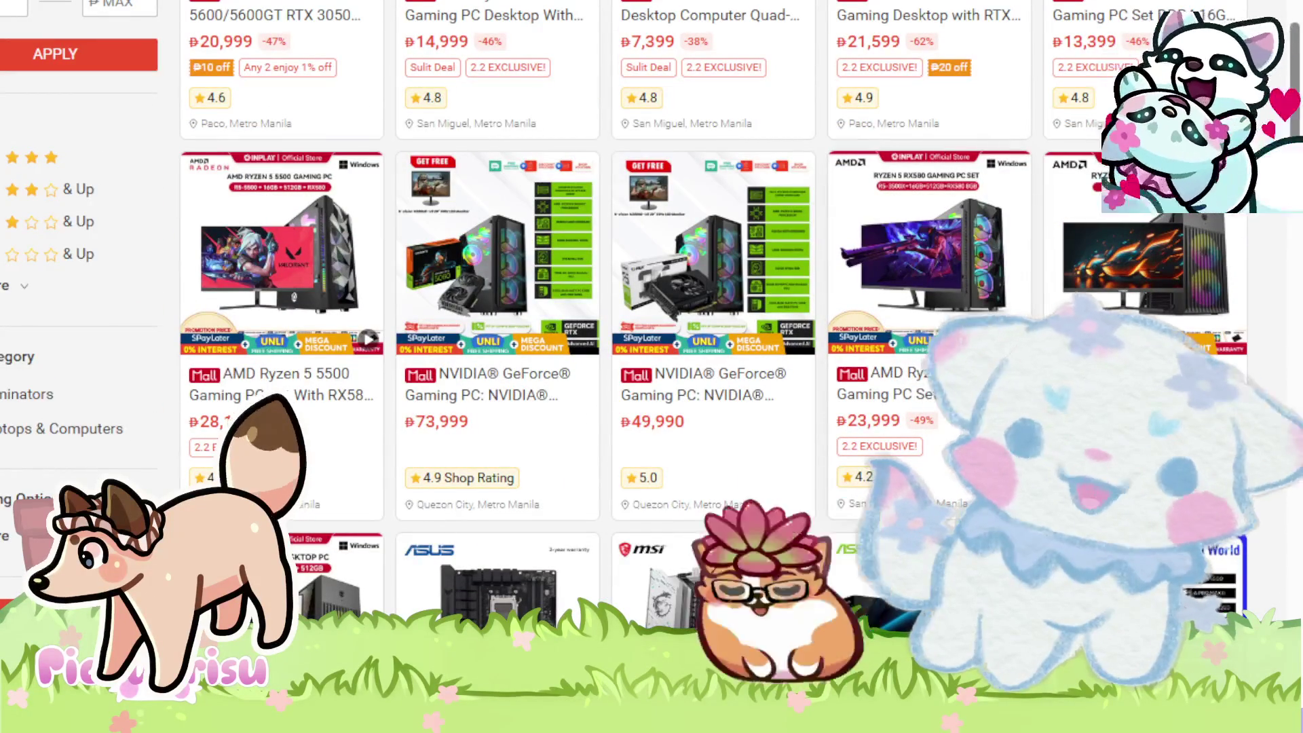
scroll(537, 314, "up", 5)
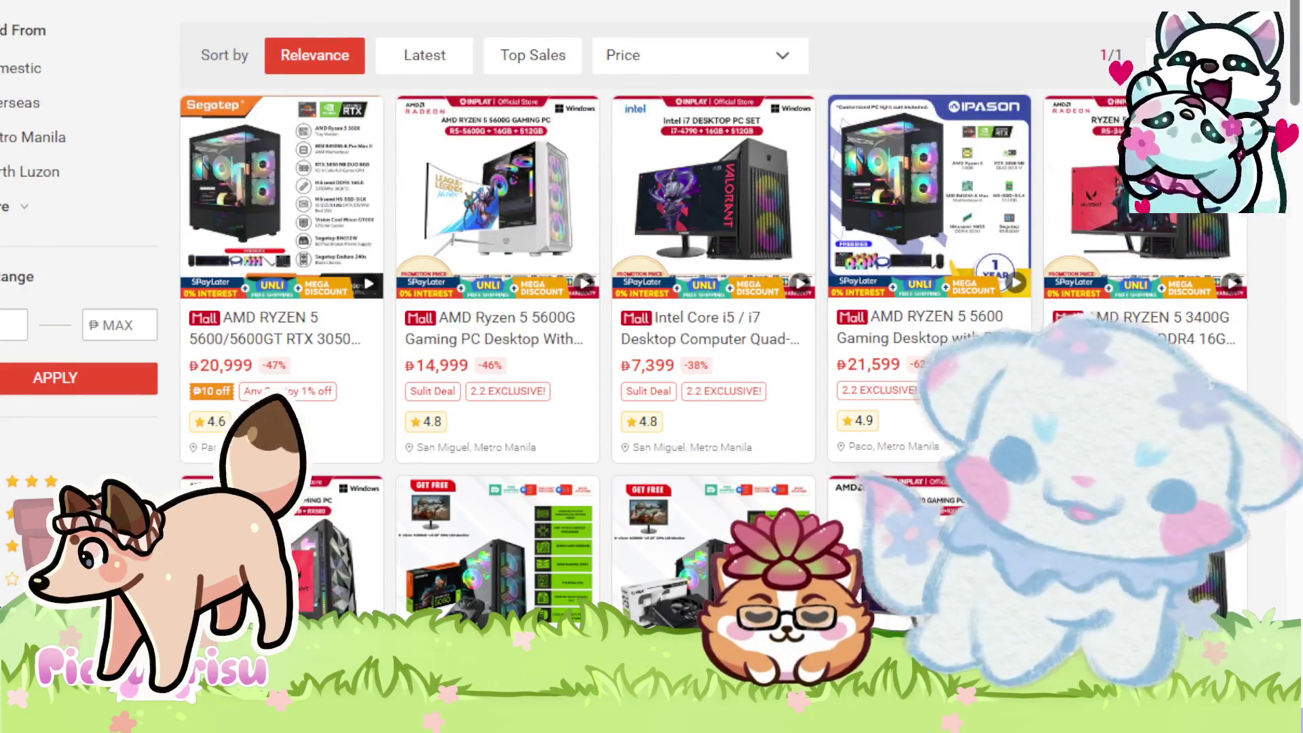
scroll(516, 316, "down", 10)
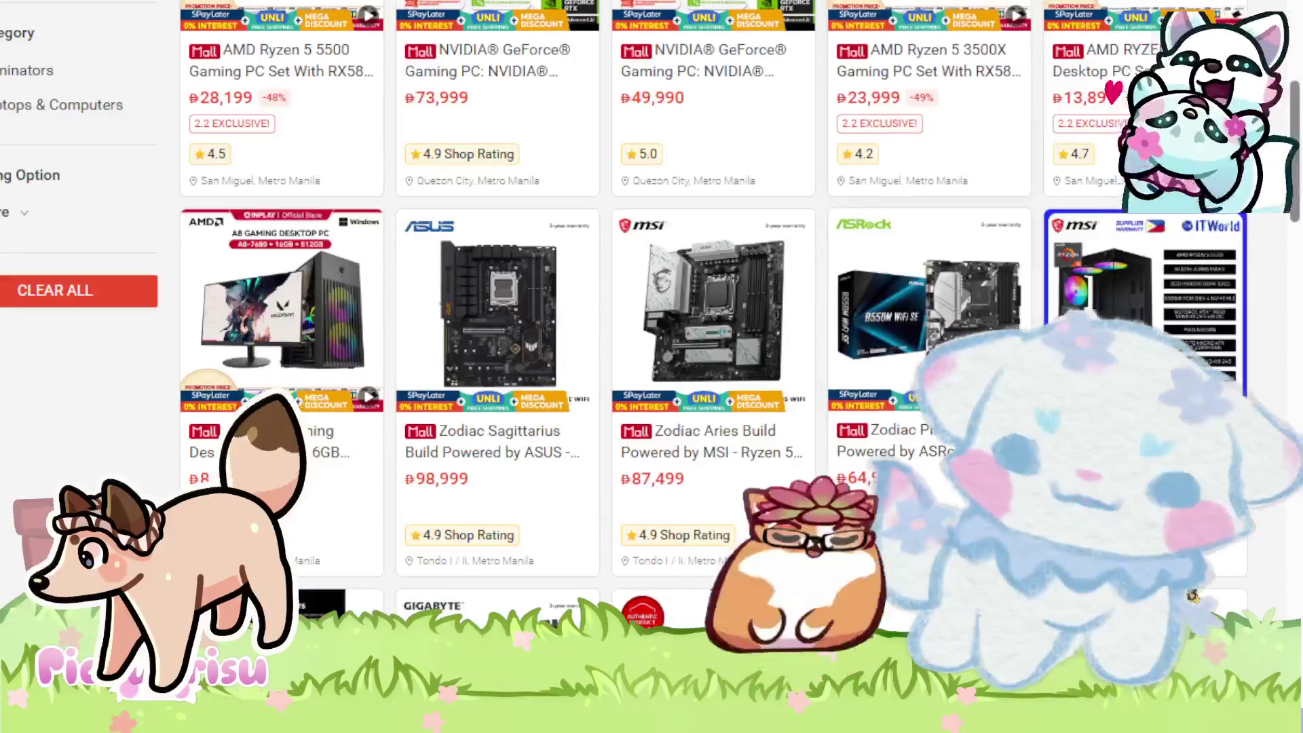
scroll(516, 316, "down", 10)
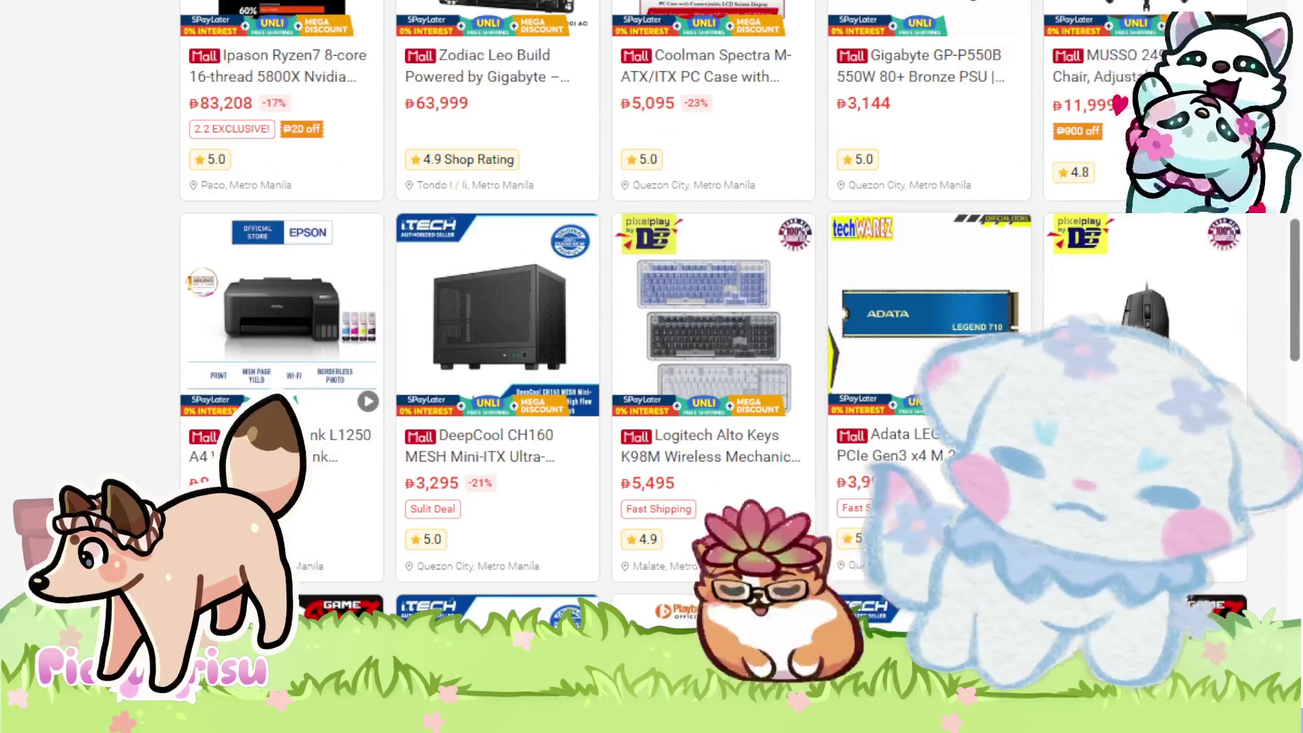
scroll(516, 316, "down", 6)
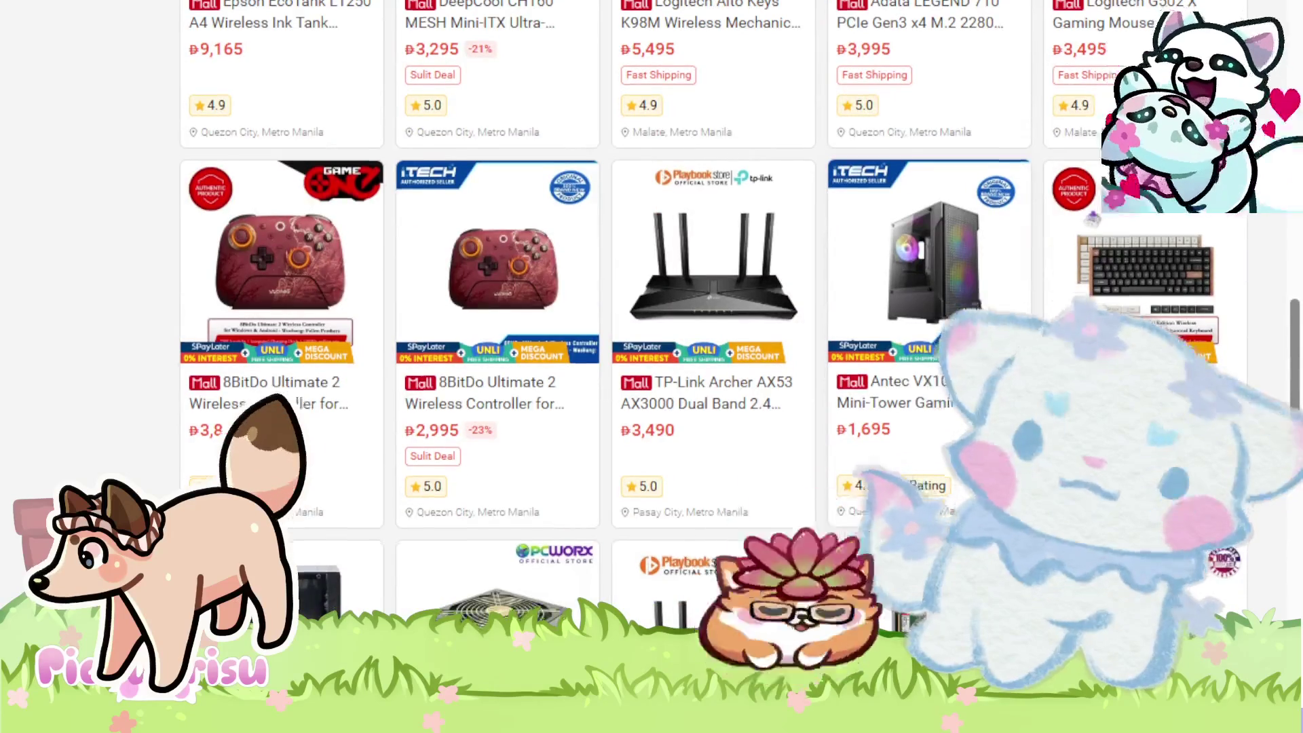
scroll(516, 315, "up", 15)
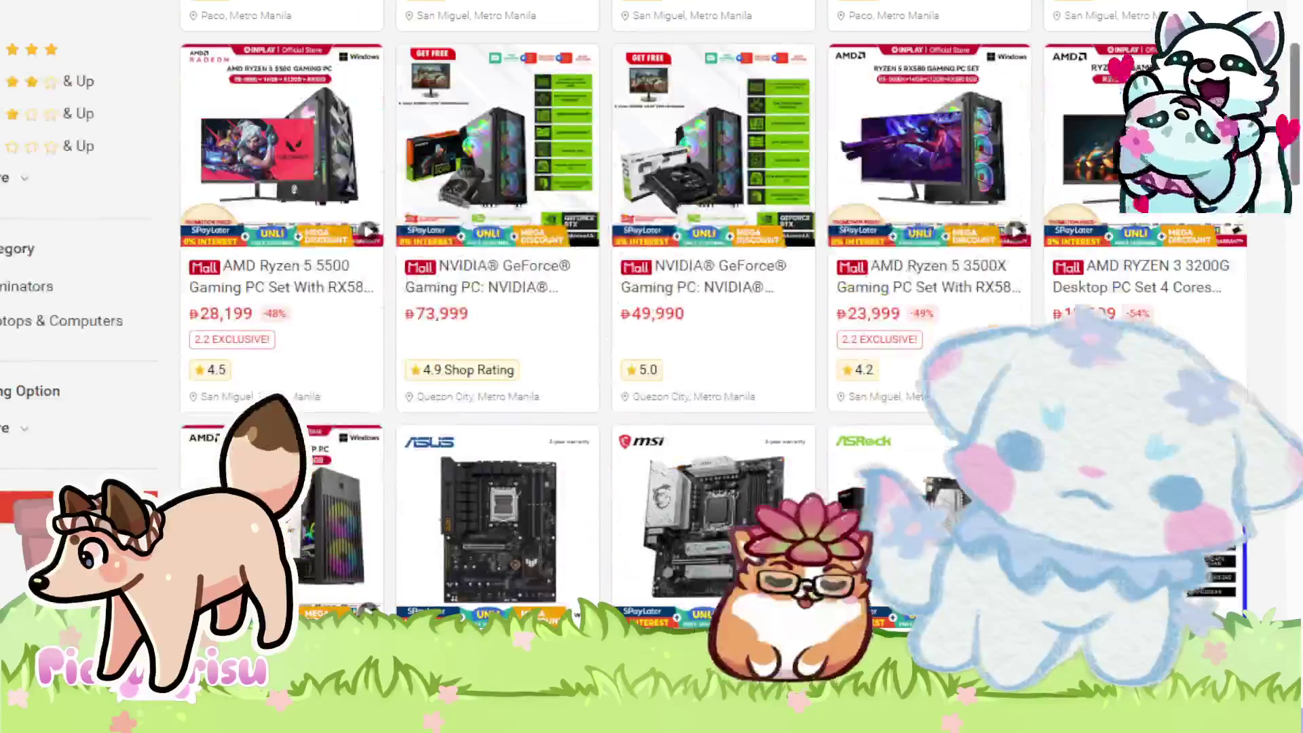
scroll(516, 315, "up", 6)
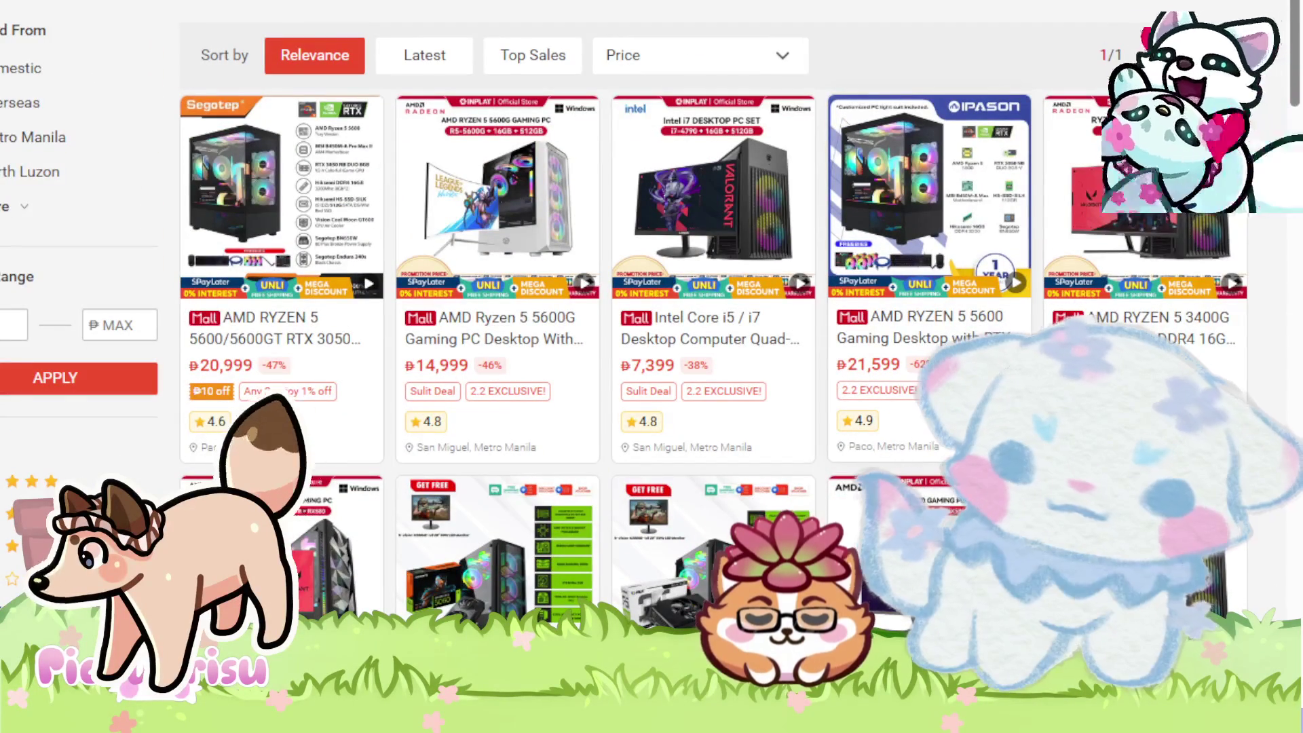
- Open the ₱29,899 Ryzen 5 5600G gaming PC listing, view its spec-table image, then go back
left_click(459, 198)
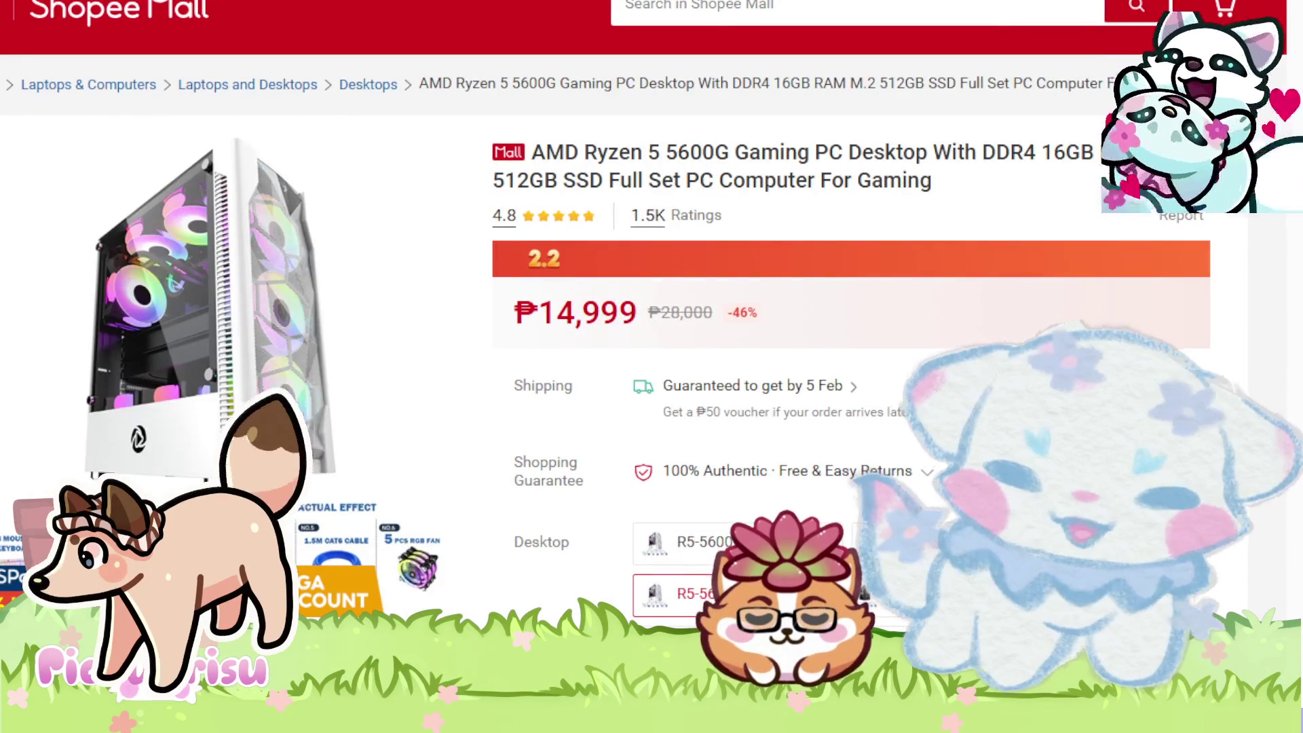
scroll(536, 310, "down", 2)
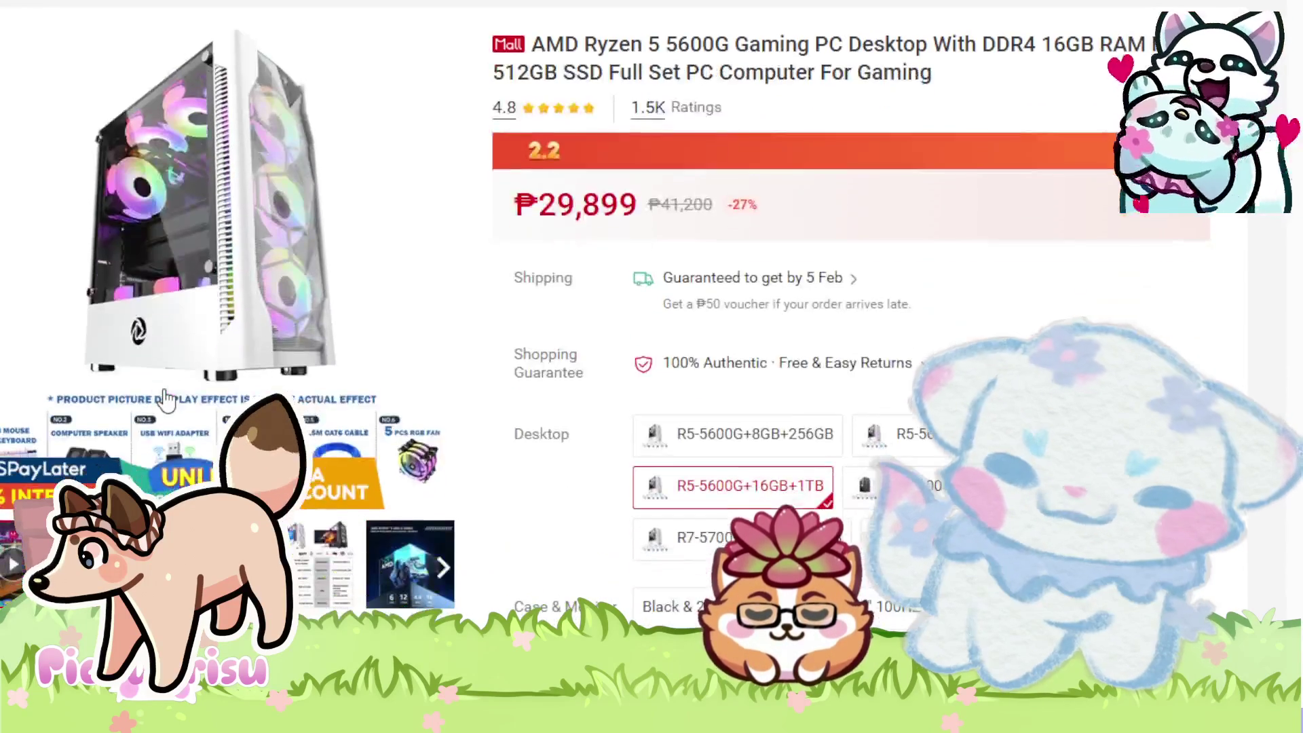
left_click(321, 564)
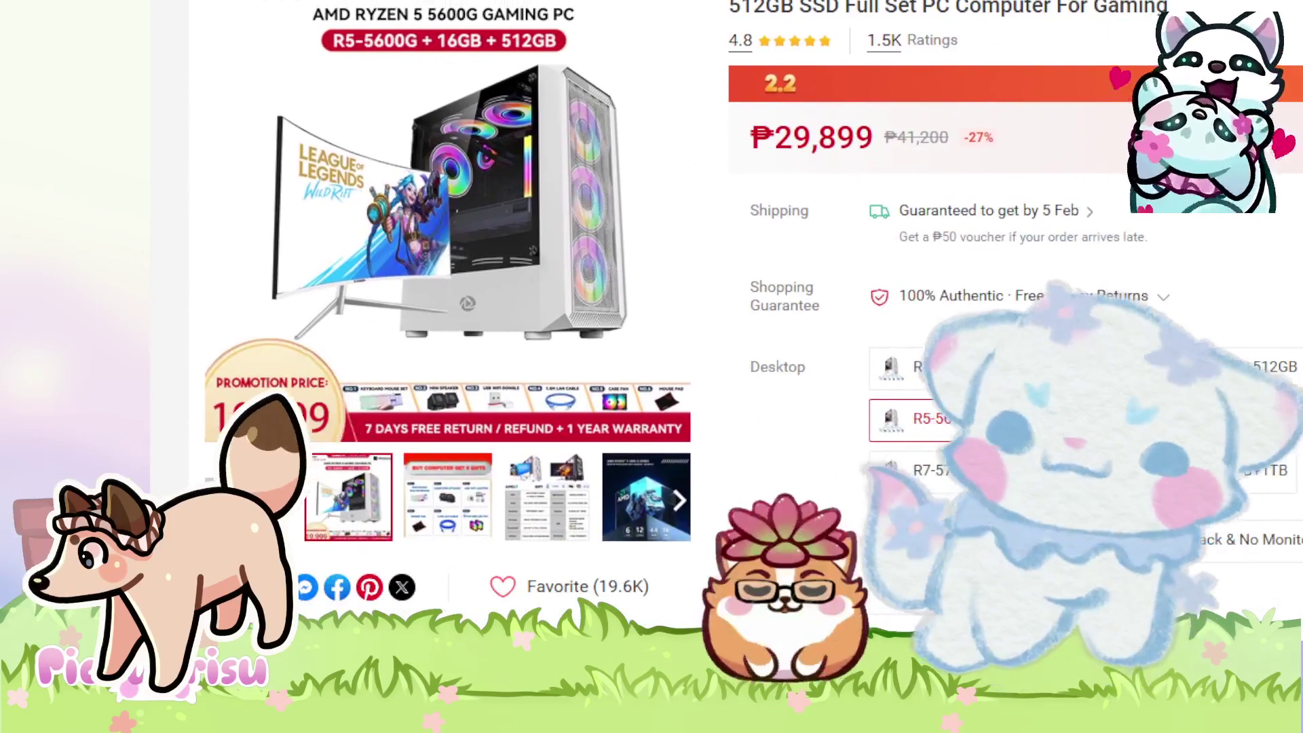
left_click(547, 497)
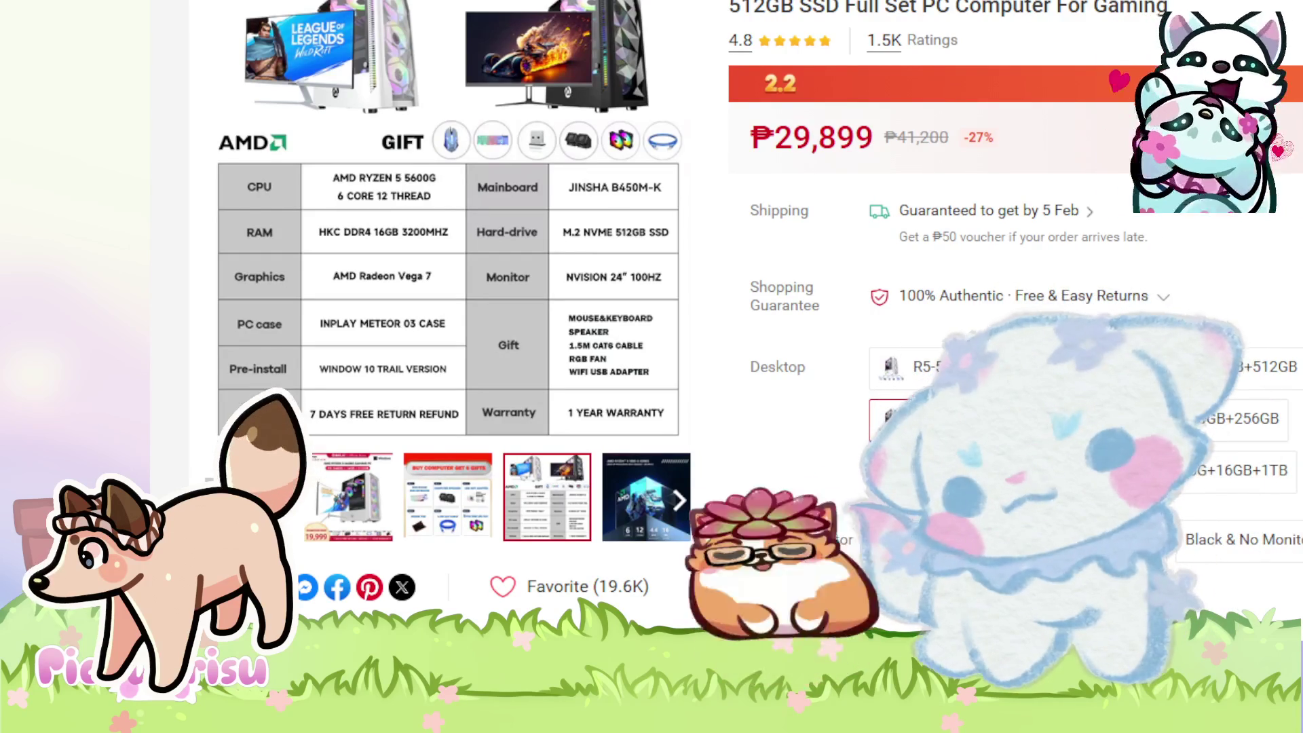
key("alt+Left")
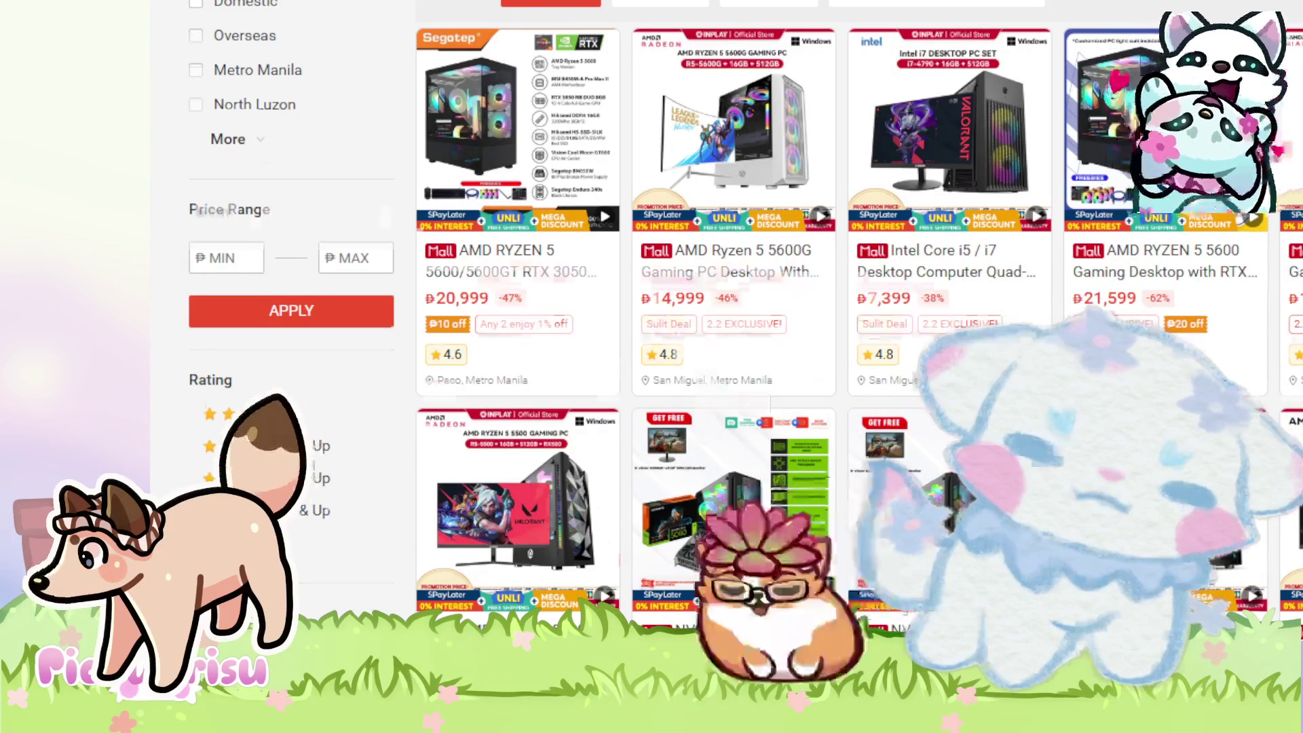
- Scroll down through the prebuilt PC listings and back up toward the top
scroll(747, 339, "down", 8)
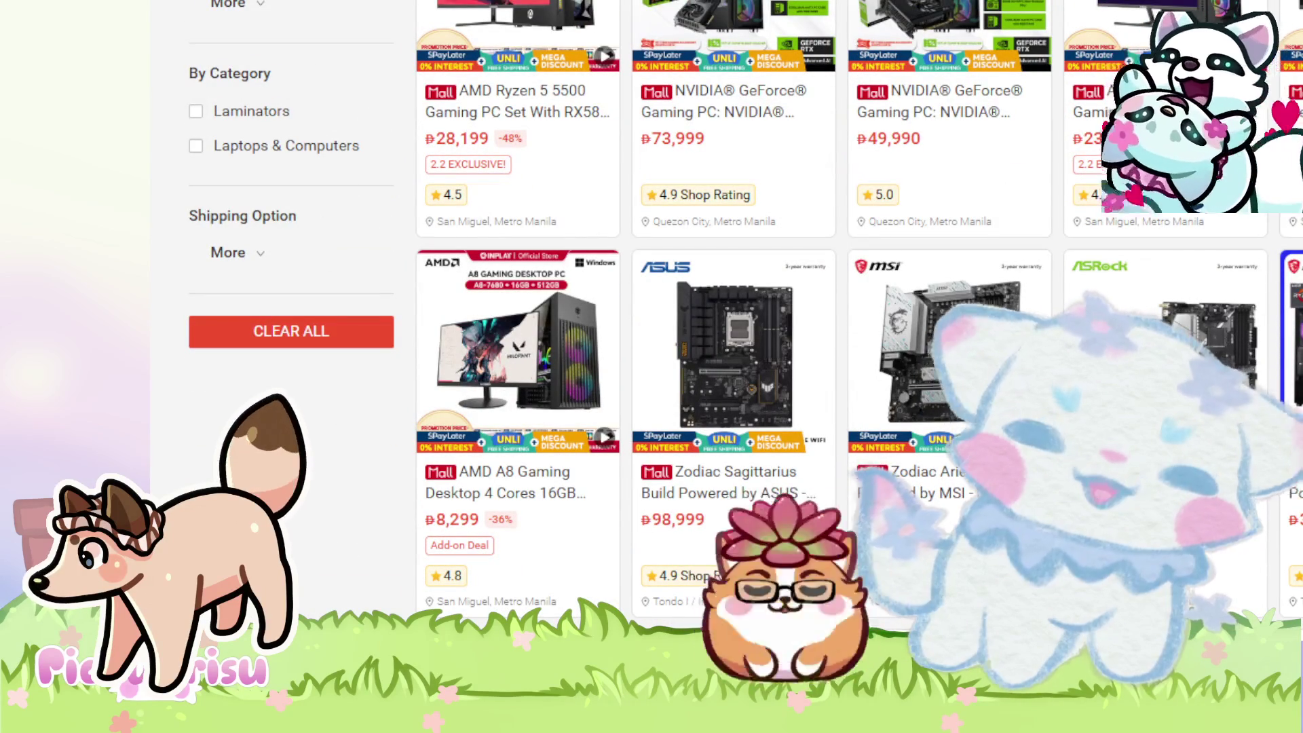
scroll(1139, 313, "up", 3)
scroll(1141, 312, "down", 5)
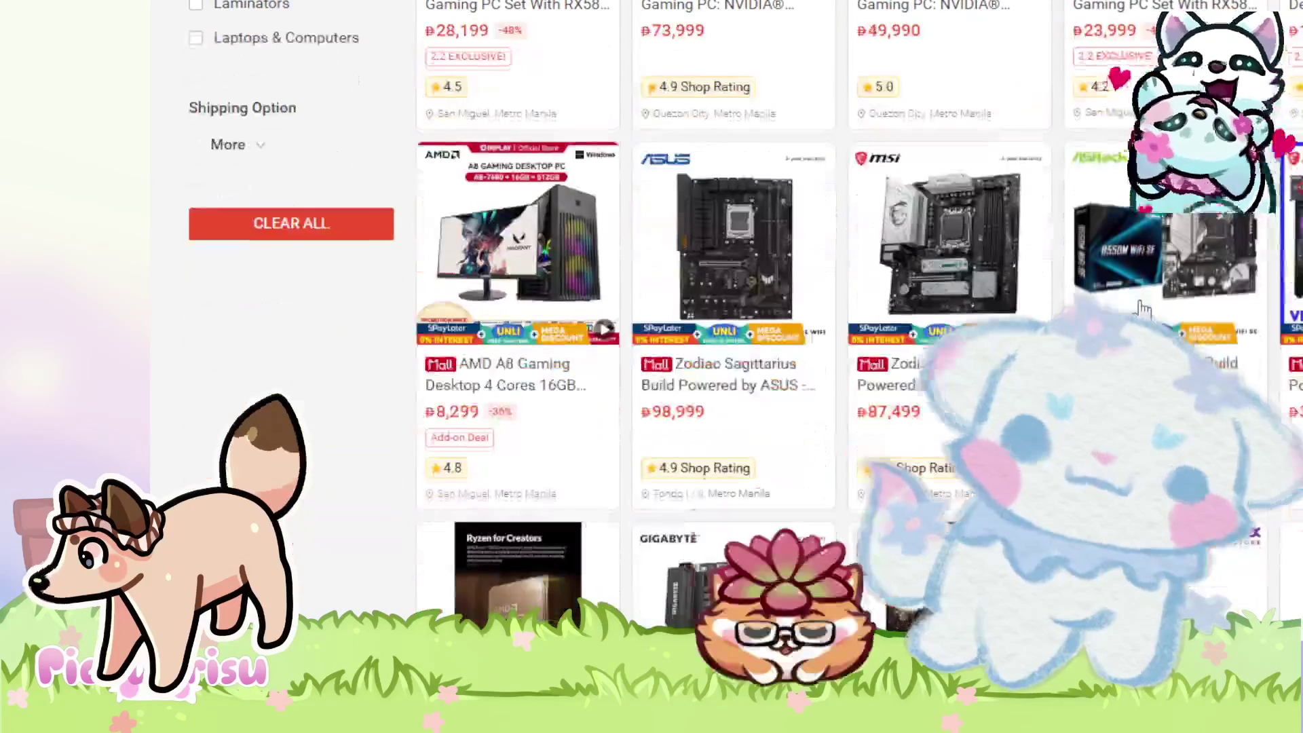
scroll(1142, 310, "down", 3)
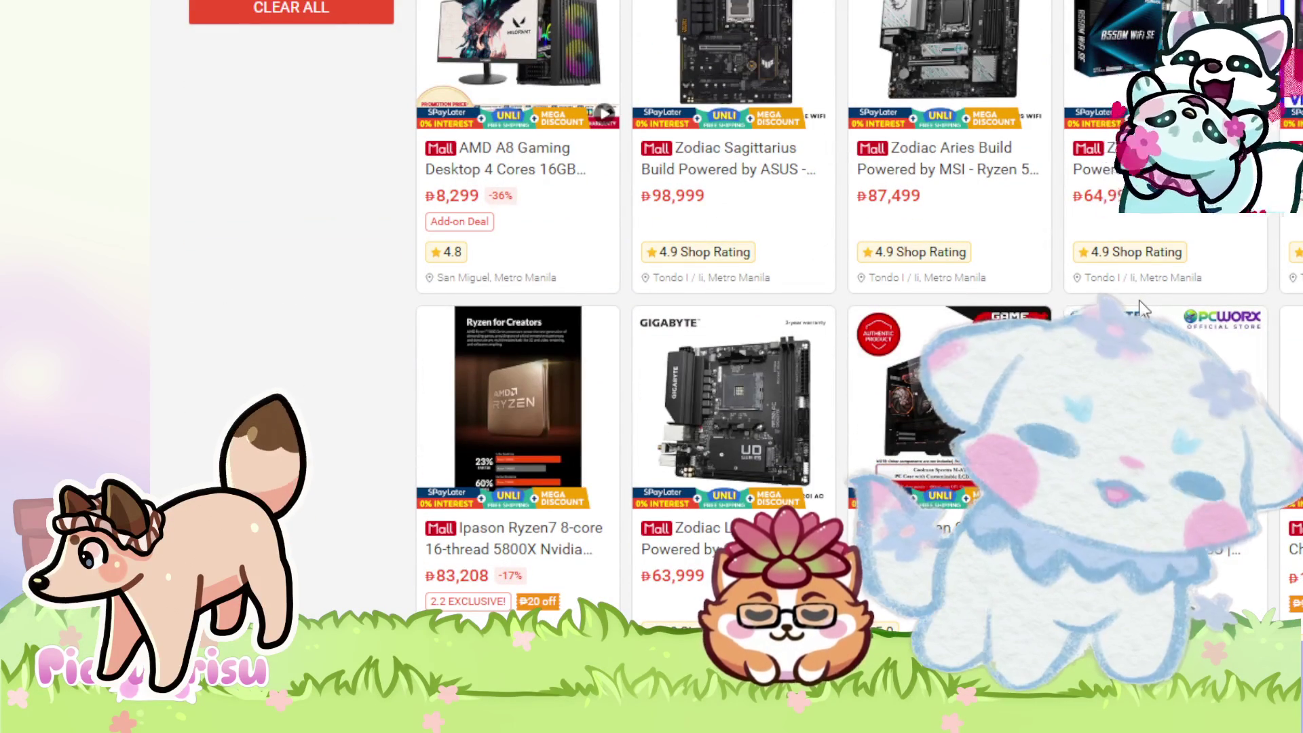
scroll(1140, 309, "down", 2)
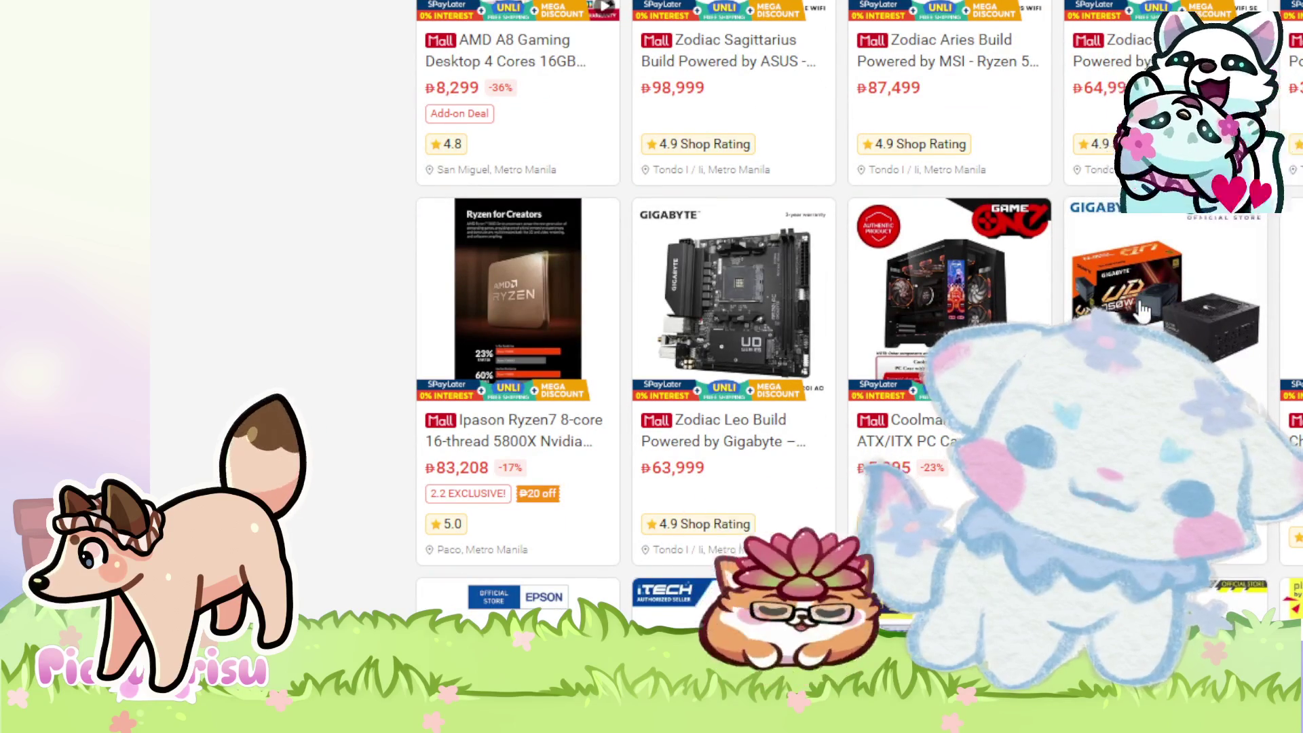
scroll(1145, 312, "down", 2)
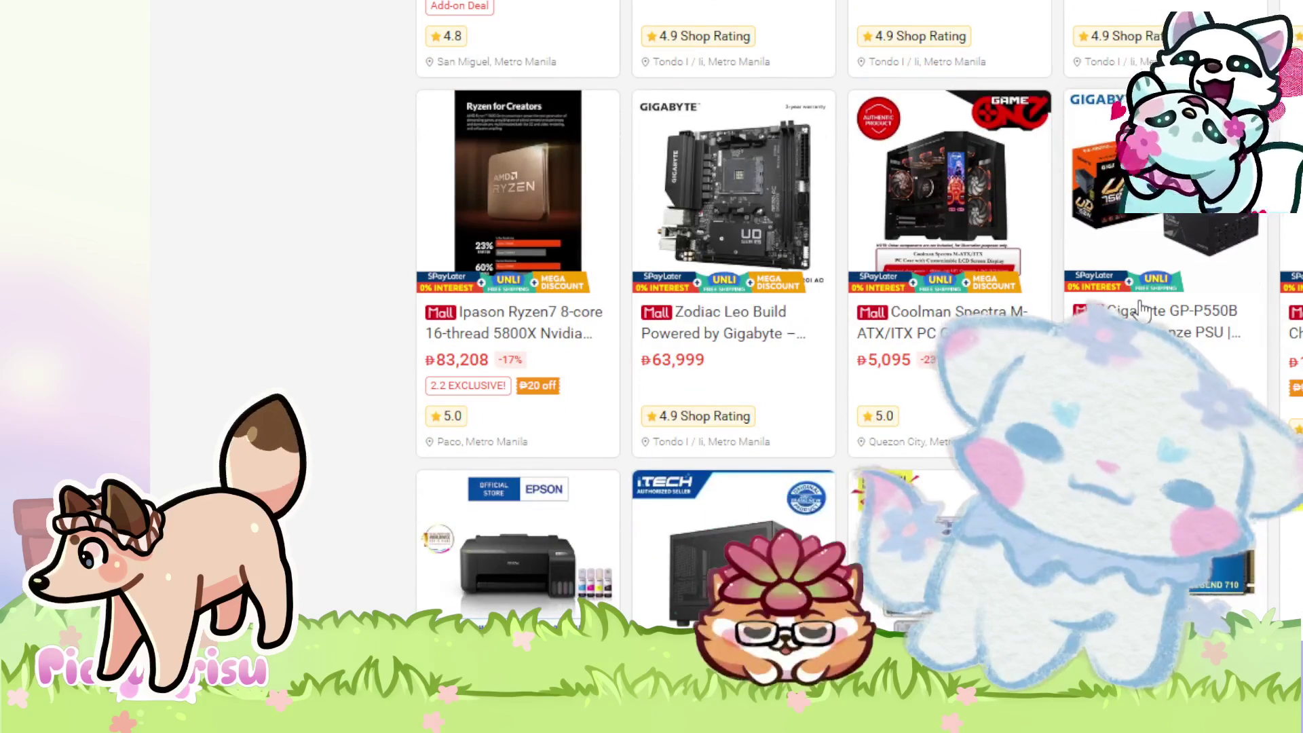
scroll(1144, 312, "down", 6)
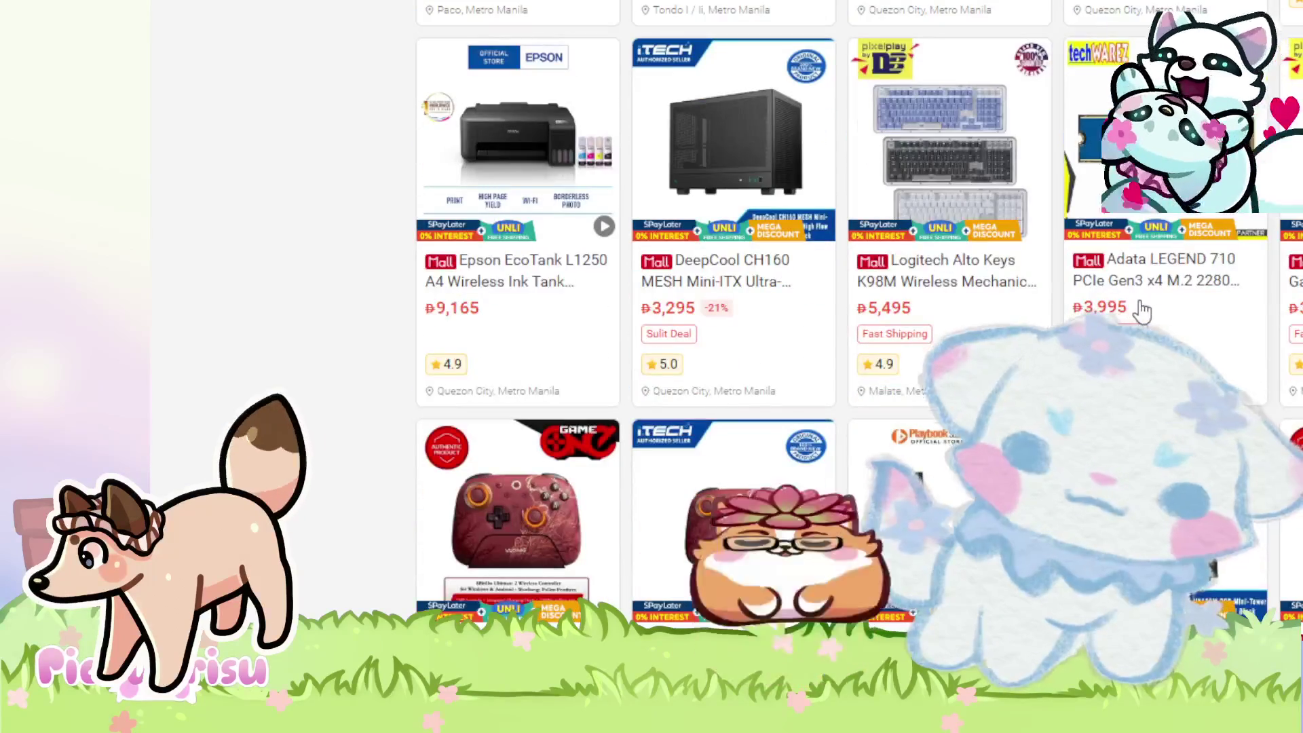
scroll(1145, 311, "down", 3)
scroll(1144, 311, "down", 14)
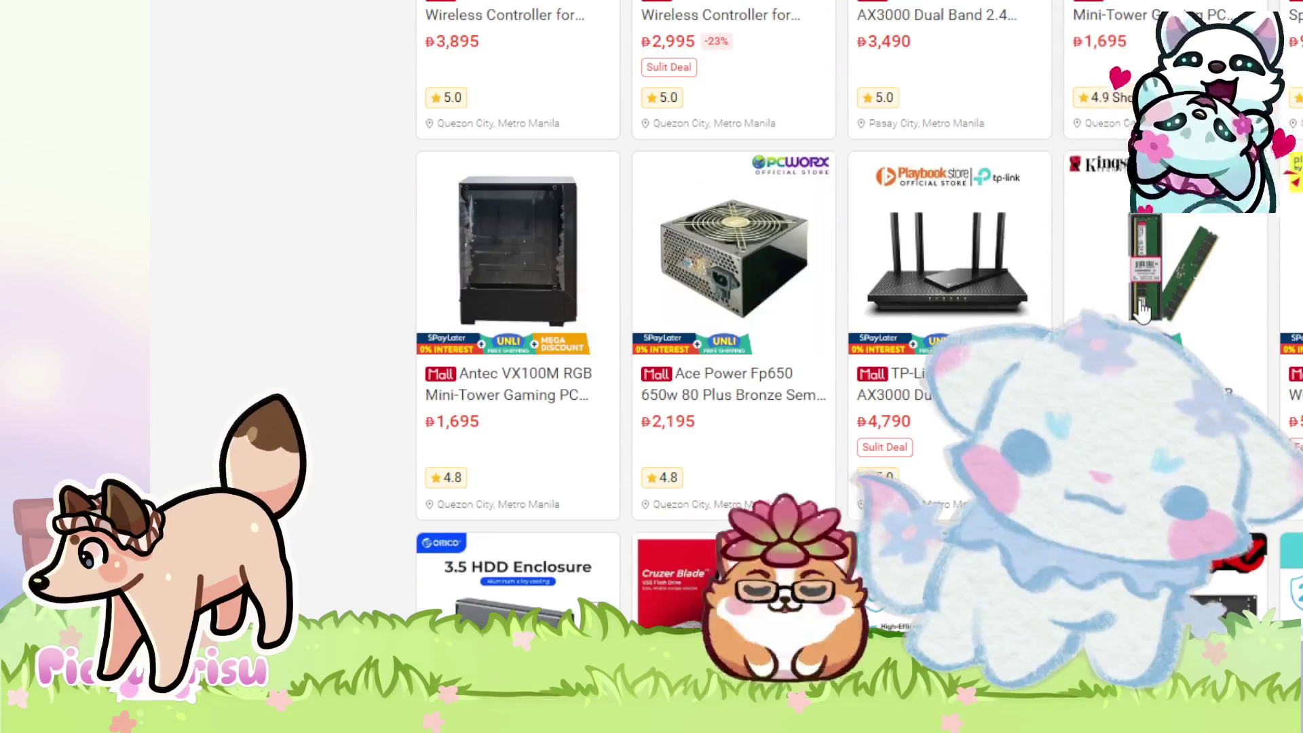
scroll(1145, 312, "up", 8)
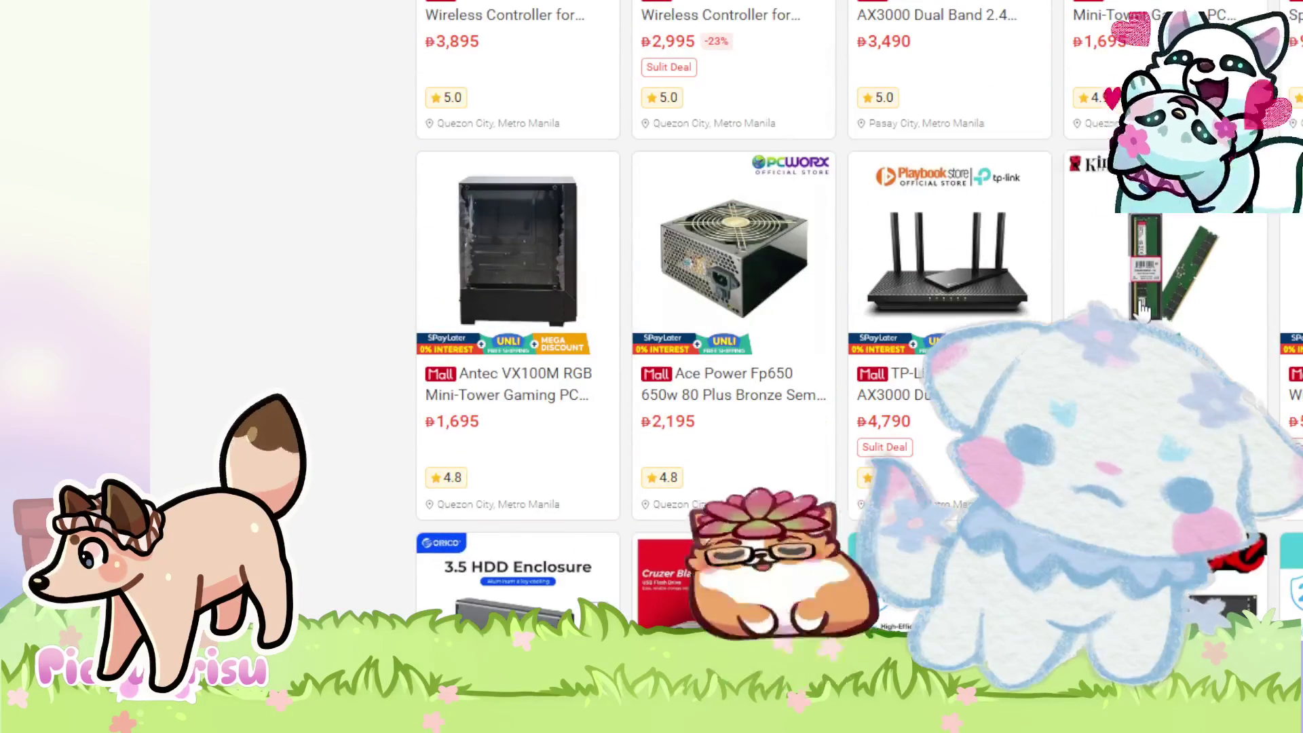
scroll(1145, 311, "up", 17)
scroll(1145, 311, "up", 10)
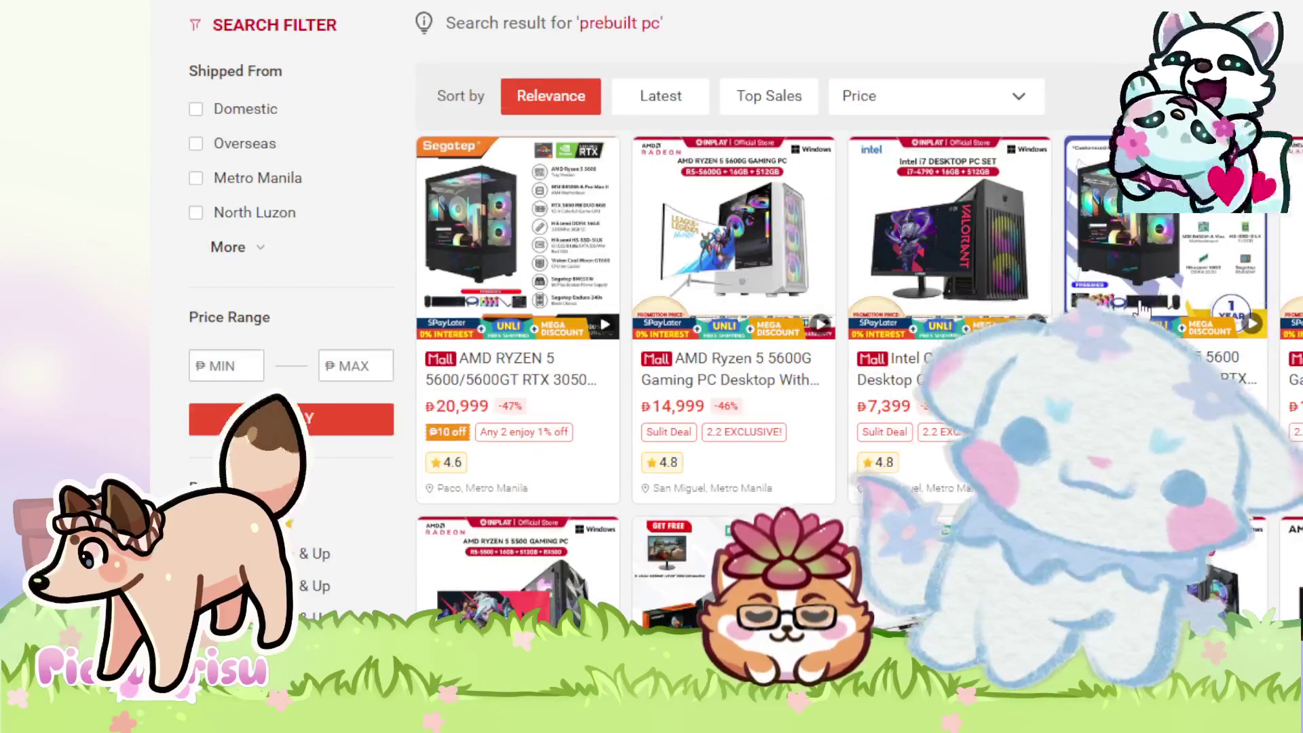
scroll(1145, 309, "down", 3)
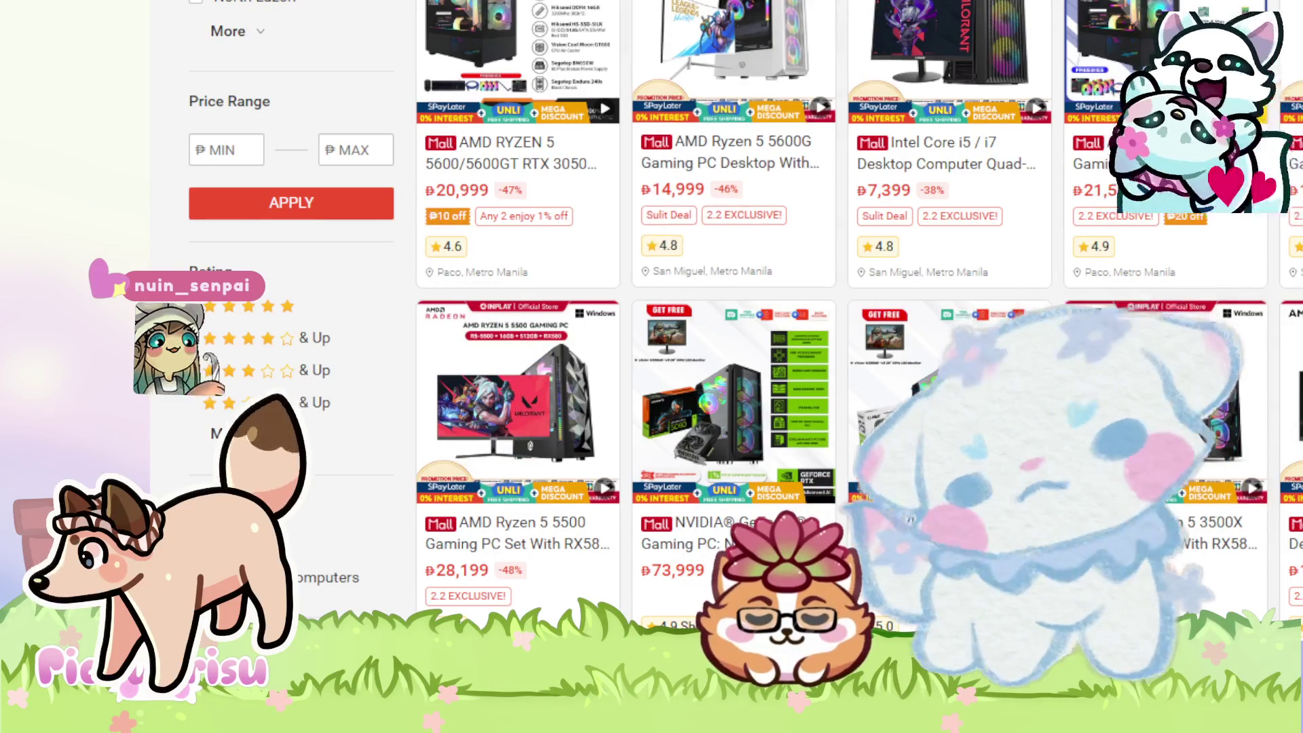
scroll(835, 360, "up", 3)
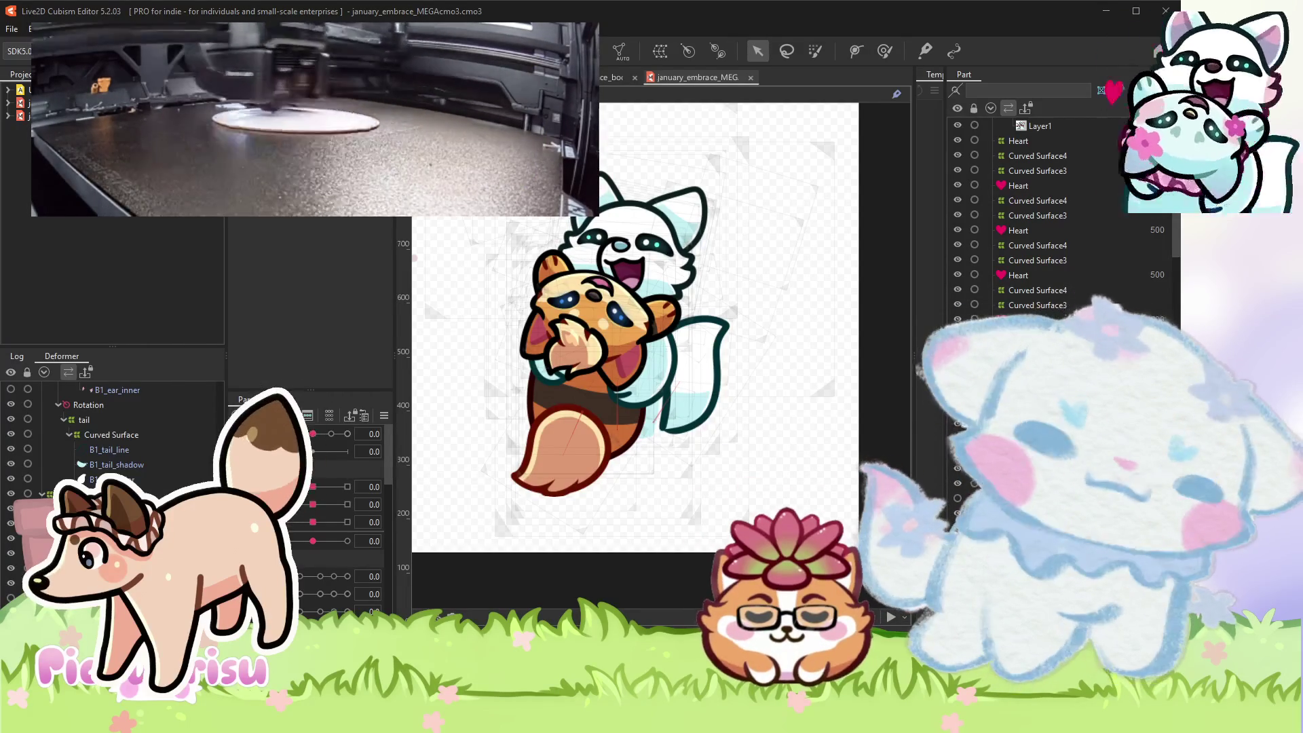
- Hide the mesh wireframe and show the model image, then select and deselect the tail mesh
scroll(691, 322, "down", 2)
scroll(691, 322, "up", 3)
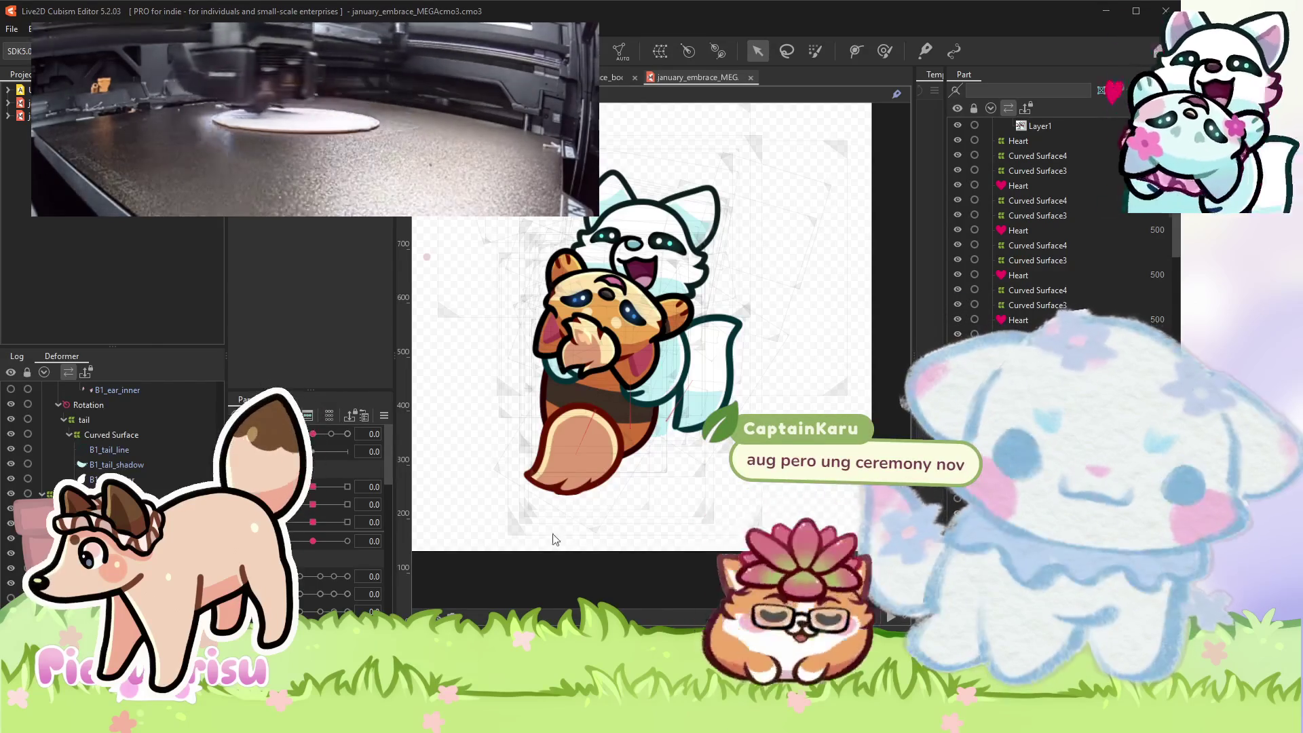
left_click(609, 528)
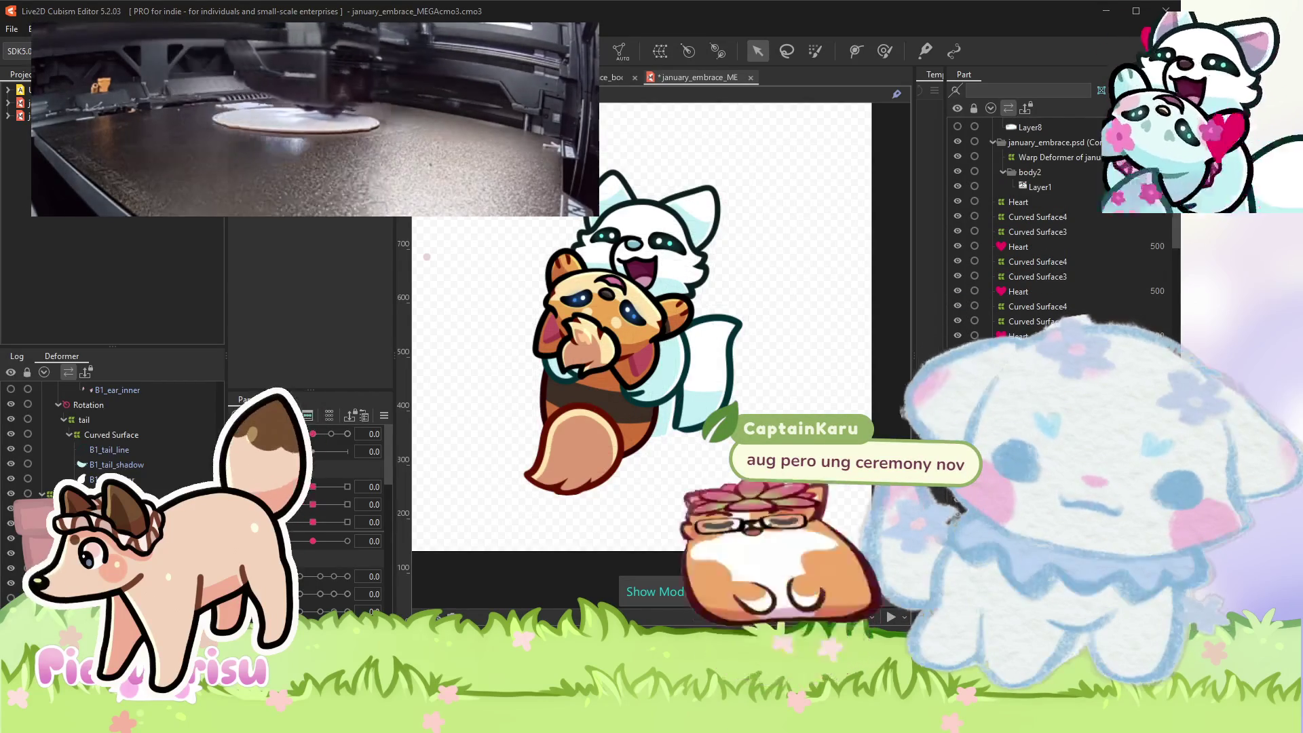
left_click(731, 363)
left_click(731, 363)
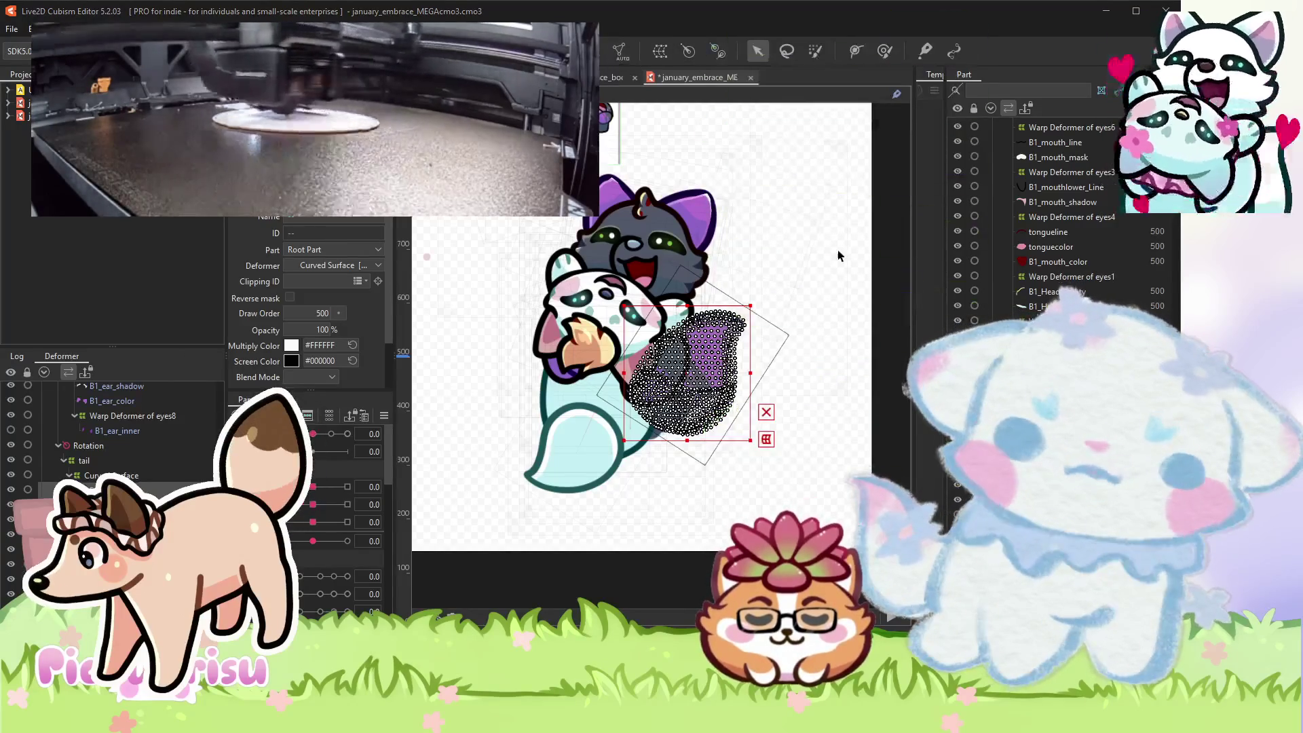
left_click(805, 249)
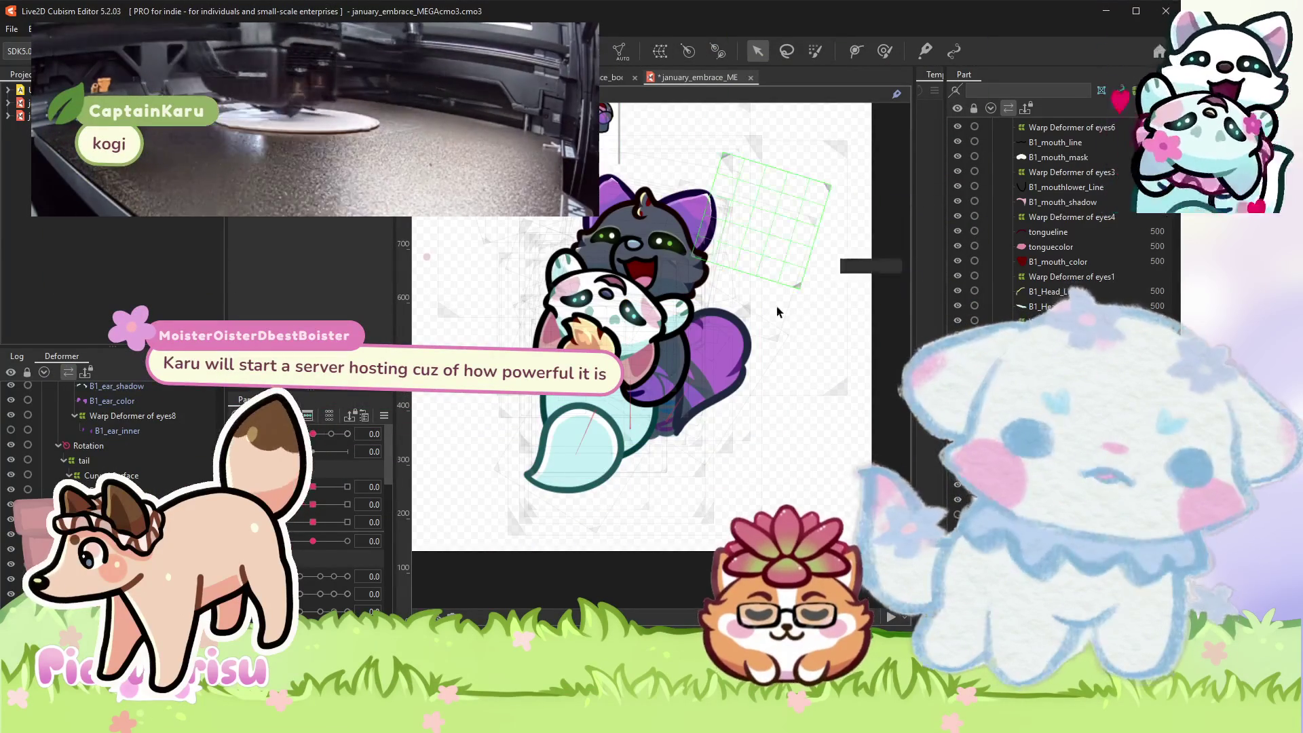
scroll(767, 306, "down", 2)
scroll(759, 305, "up", 2)
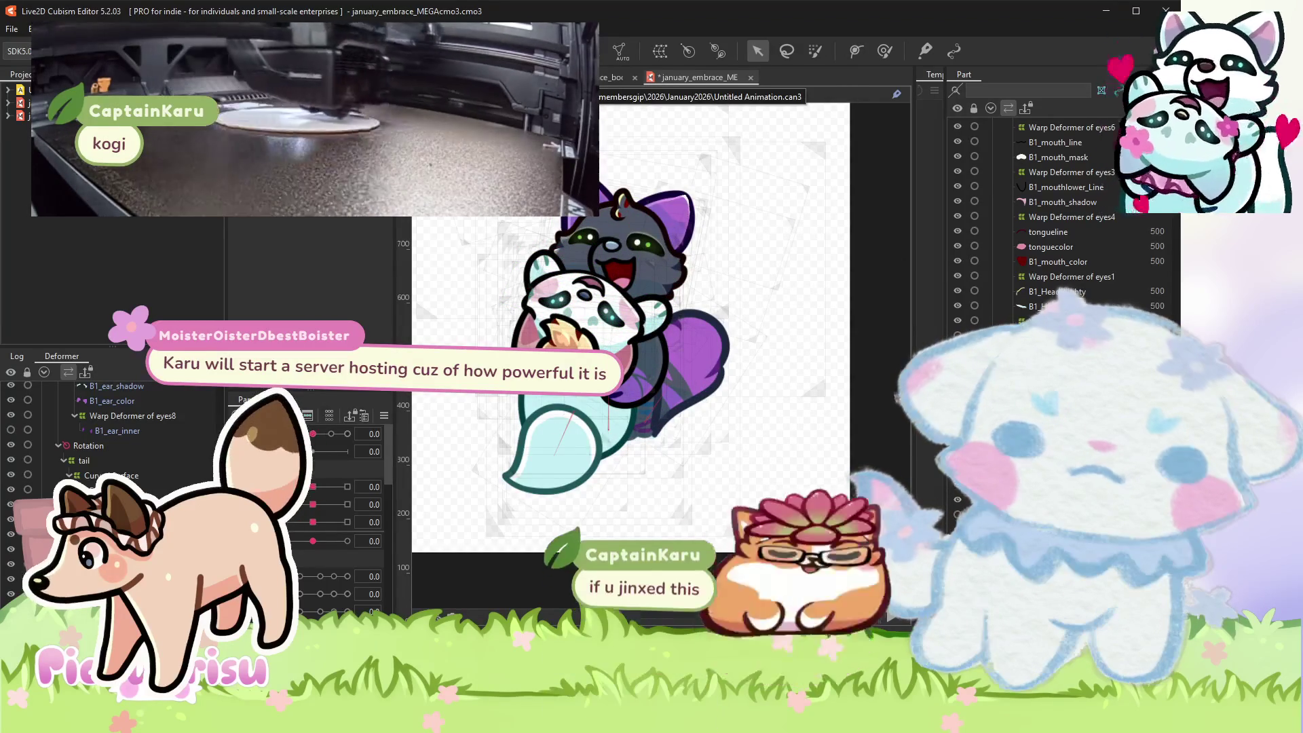
- Preview the Untitled Animation scene, then return to the january_embrace model
left_click(584, 76)
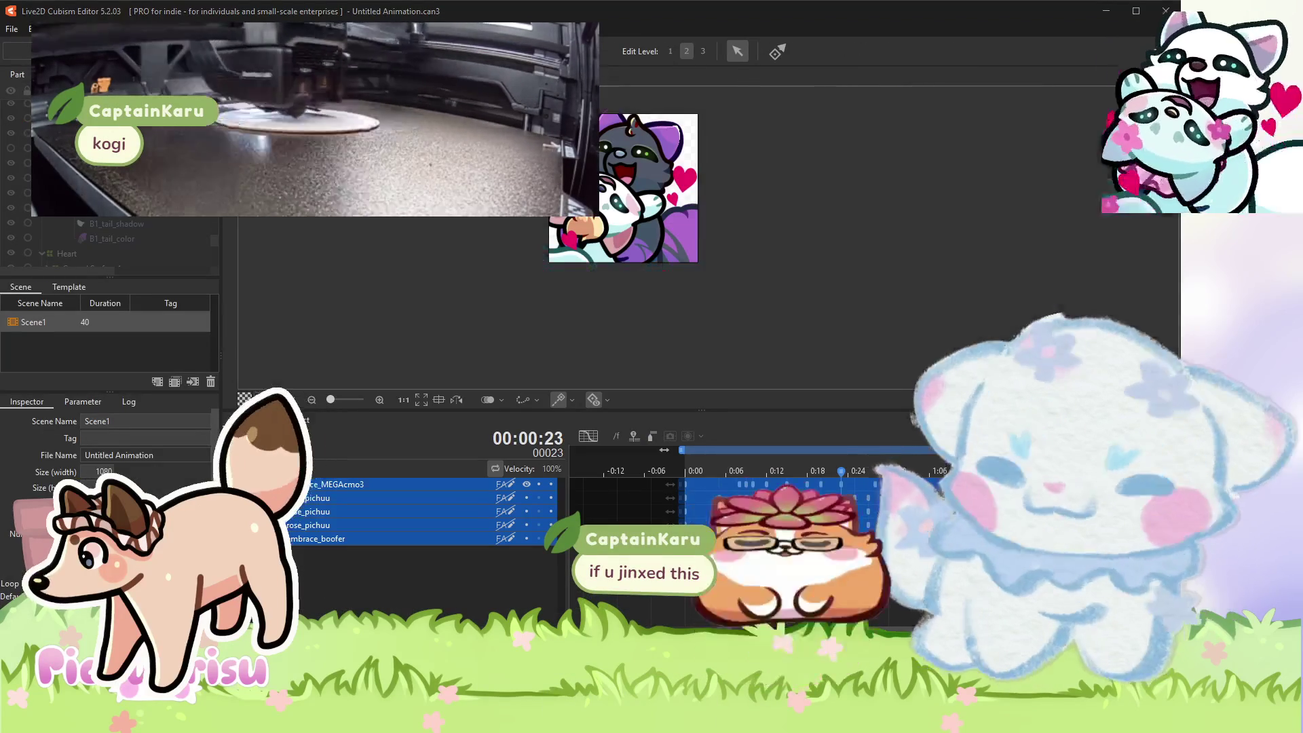
key("space")
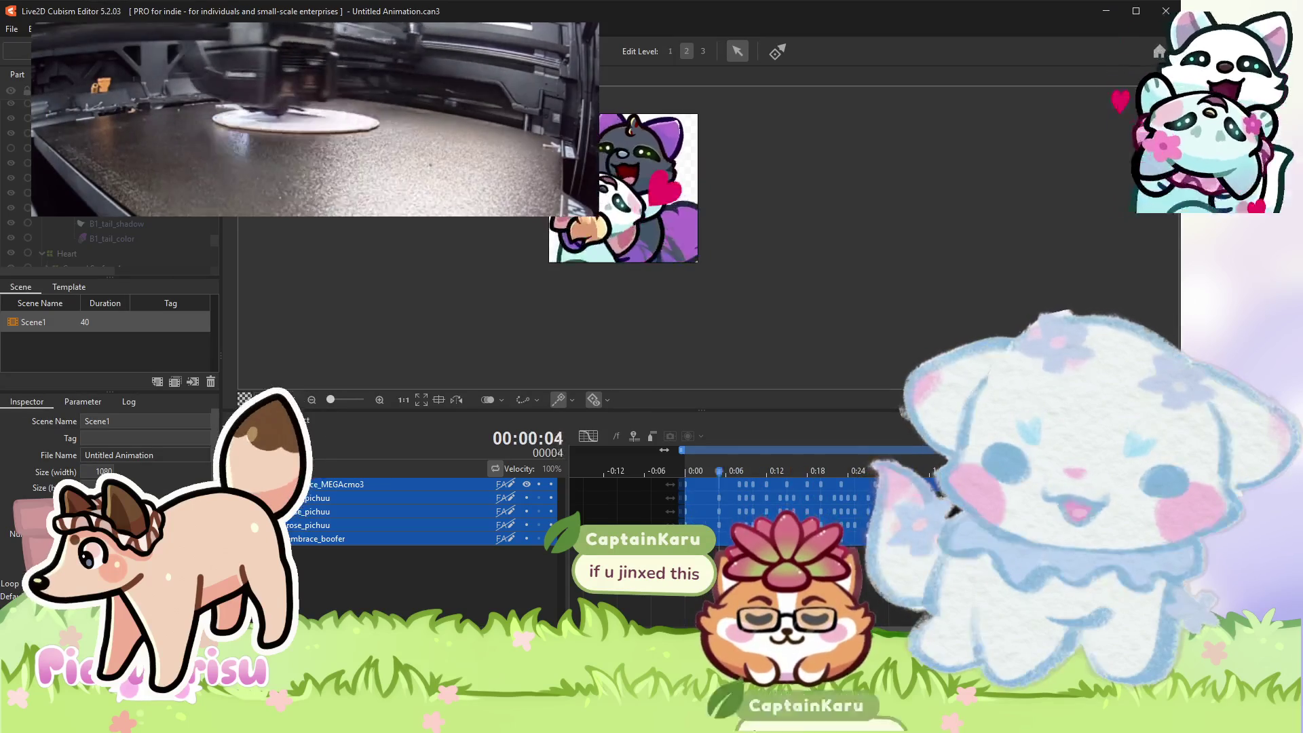
left_click(842, 77)
scroll(701, 374, "up", 3)
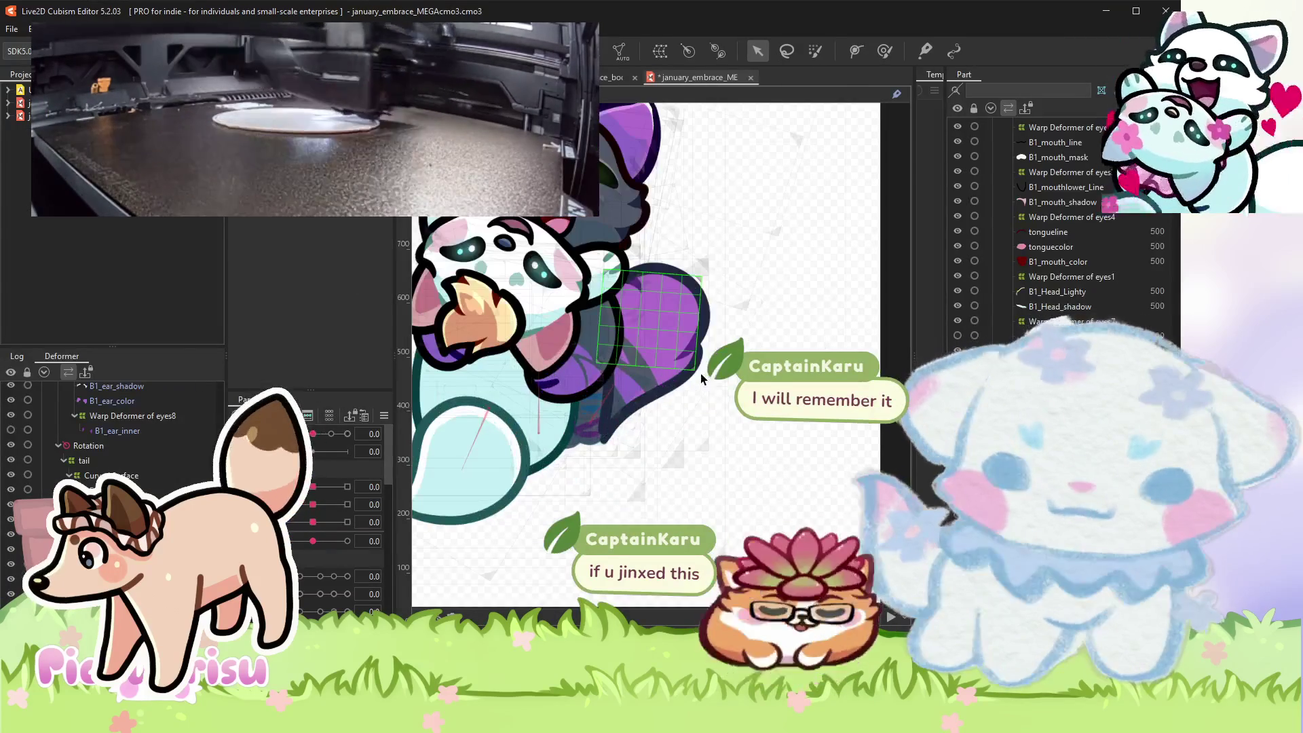
- Rotate the tail's Rotation deformer to 54.5 degrees
left_click(678, 376)
left_click(117, 446)
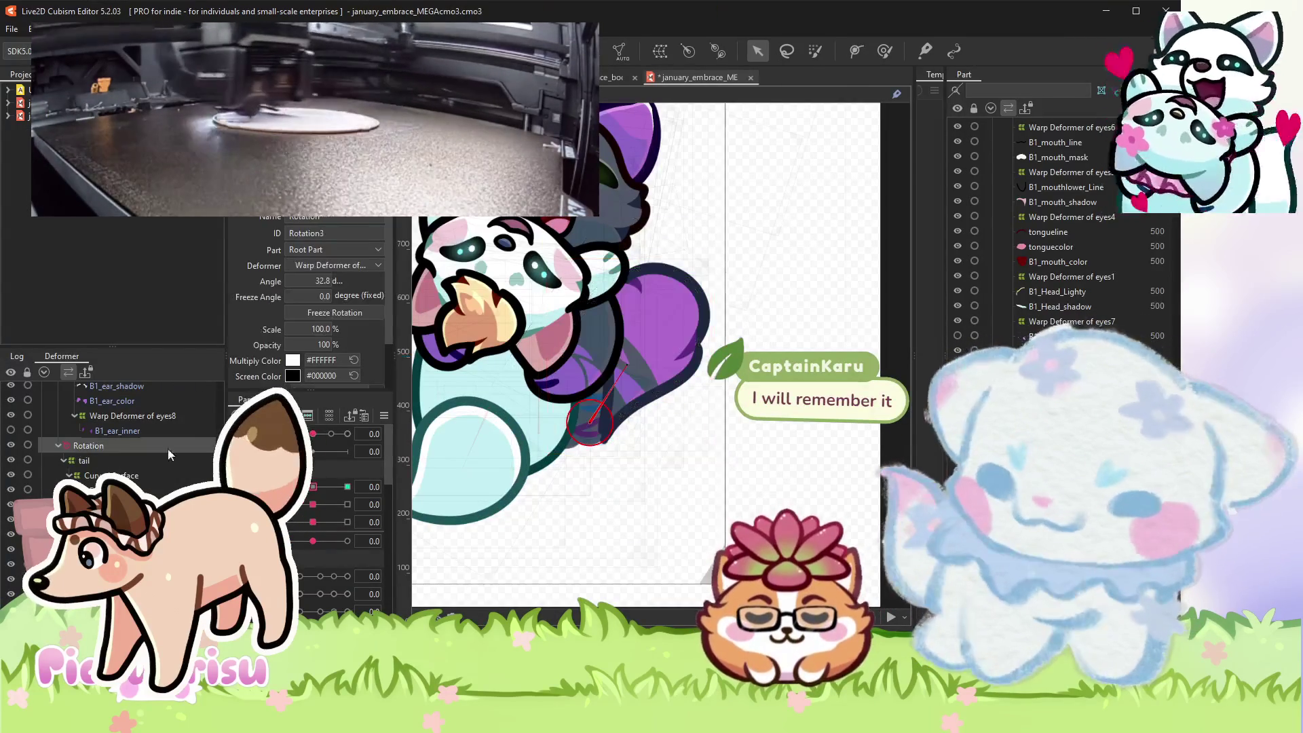
mouse_move(625, 367)
left_mouse_down()
mouse_move(652, 353)
mouse_move(668, 380)
mouse_move(647, 375)
mouse_move(653, 385)
left_mouse_up()
left_click(669, 353)
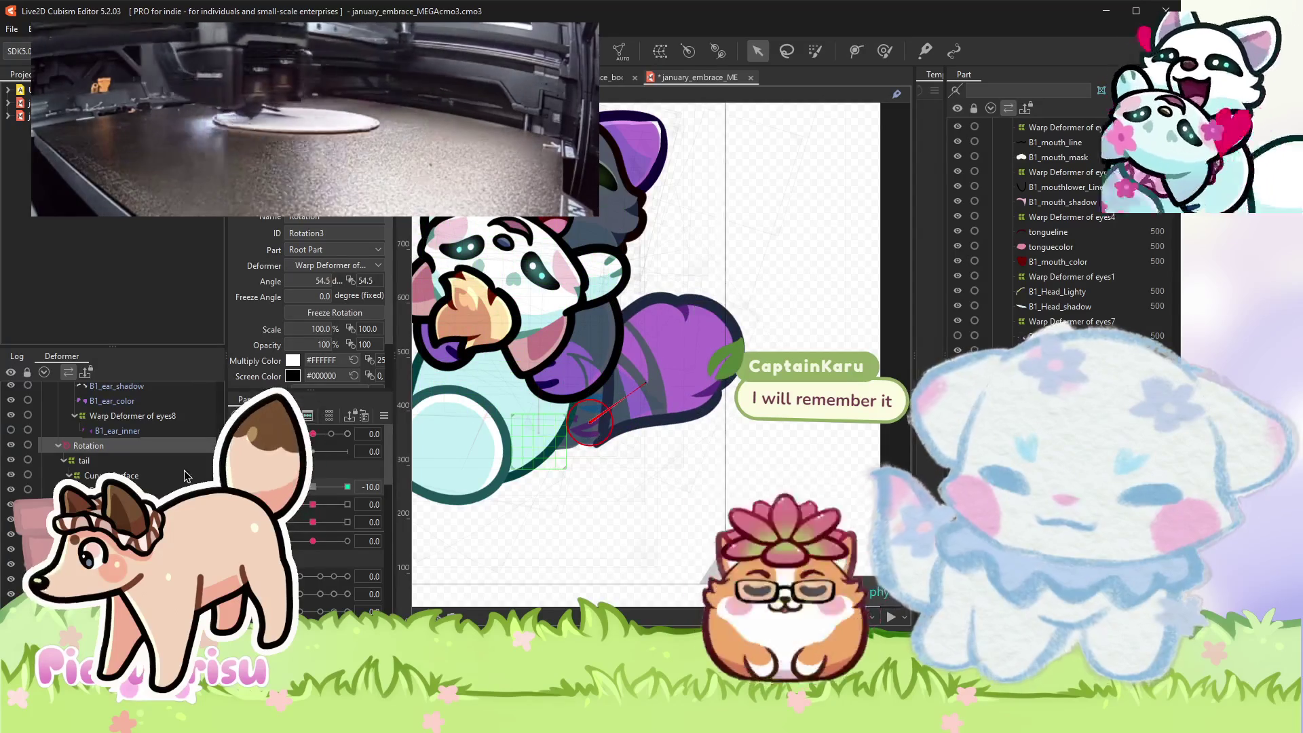
- Test the tail parameter at 10 and -10, then set the second tail parameter to -10
left_click(348, 487)
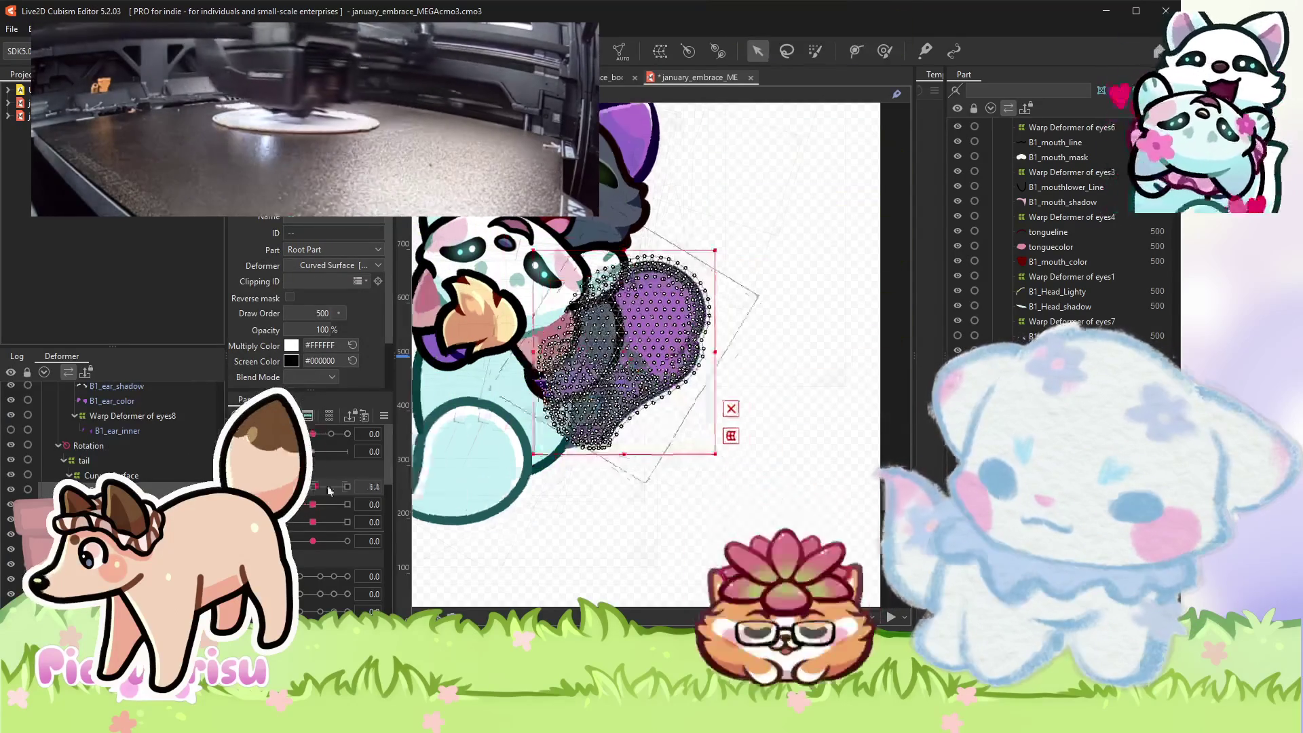
left_click(313, 486)
left_click(109, 476)
left_click_drag(313, 504, 314, 503)
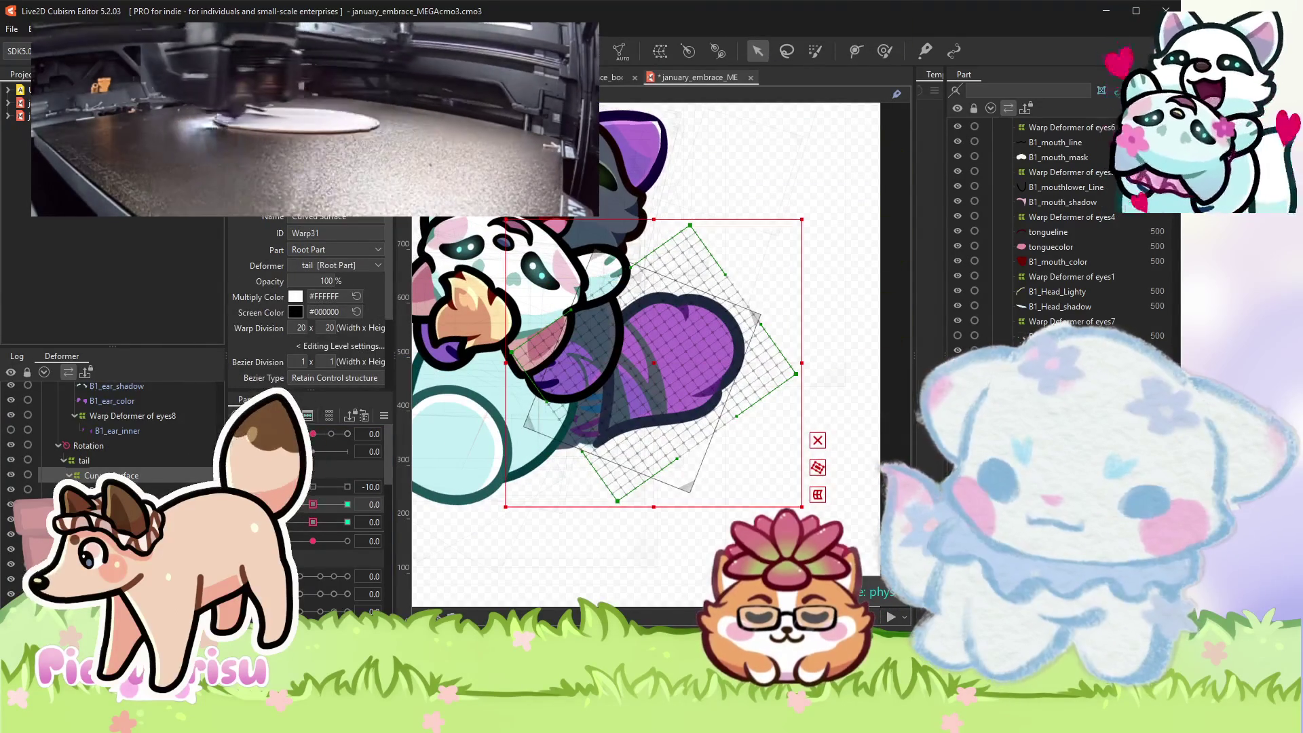
left_click(679, 346)
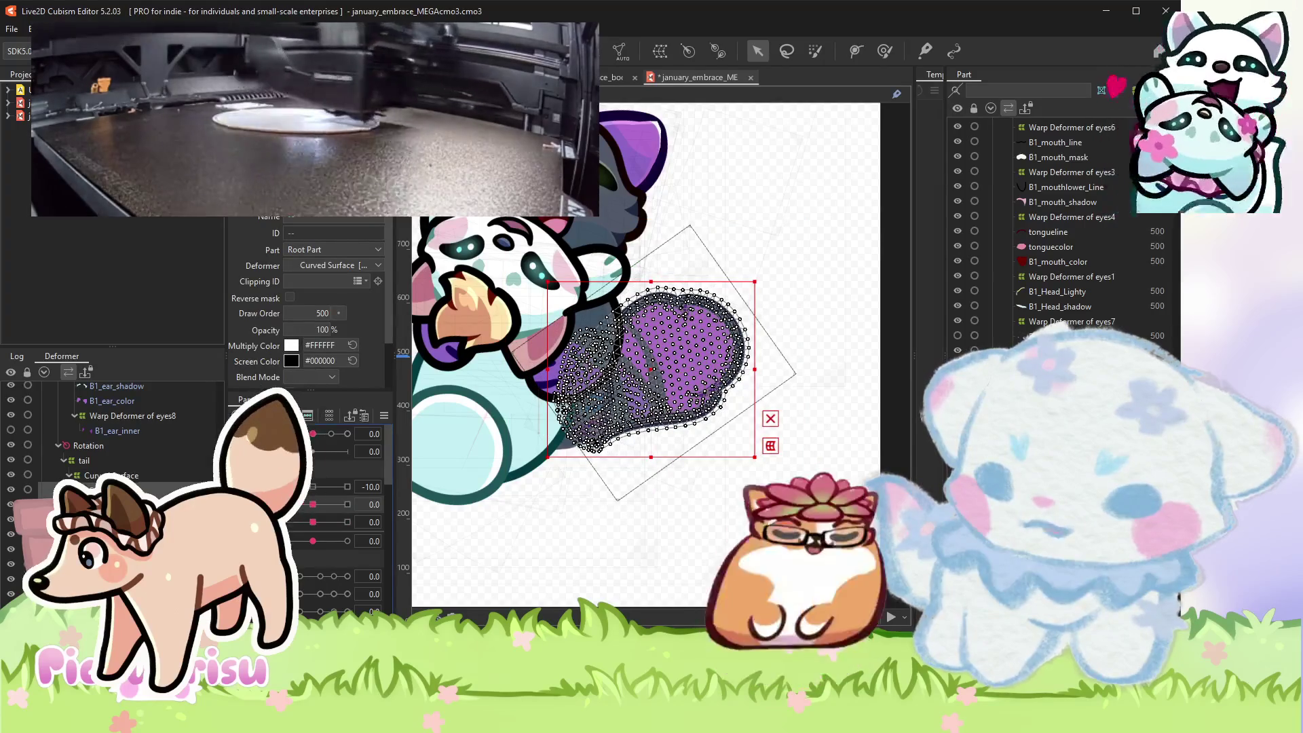
left_click_drag(313, 504, 296, 504)
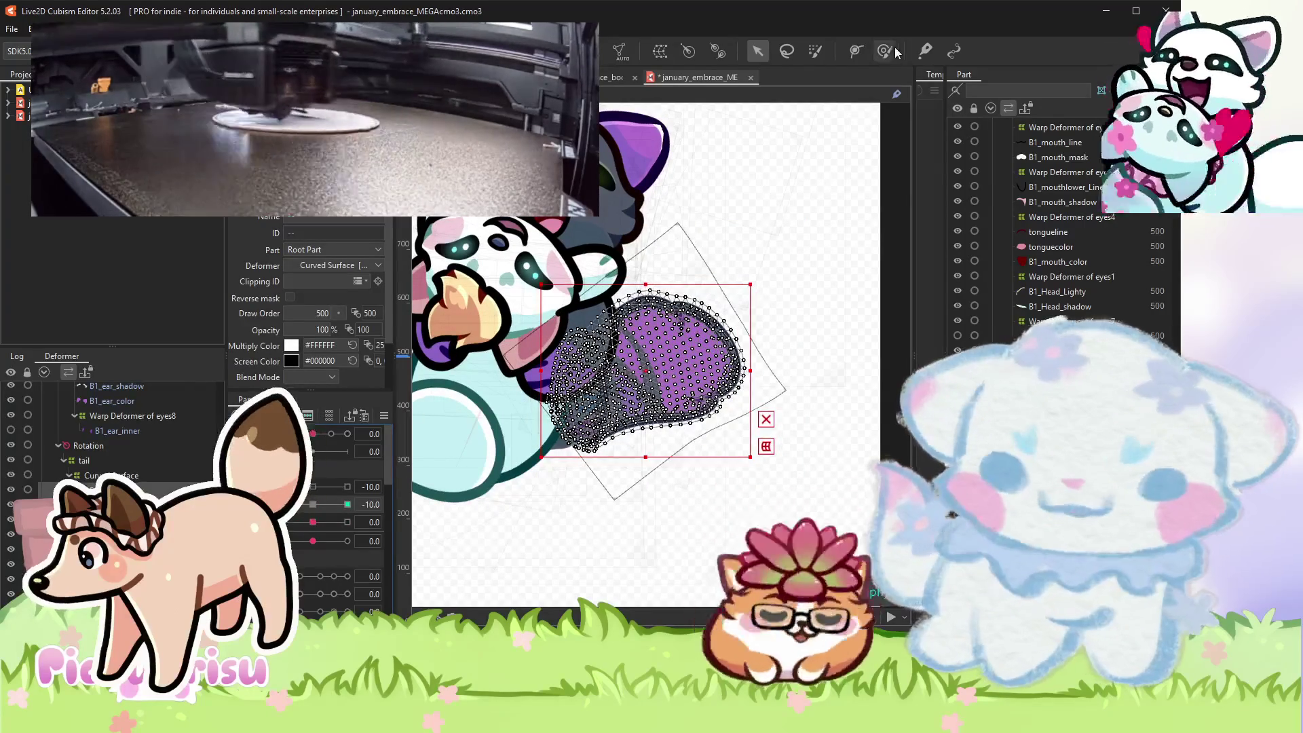
- Bend the tail mesh's upper edge with the Deform Brush at the -10 pose
left_click(884, 50)
scroll(747, 437, "up", 3)
left_click_drag(677, 406, 663, 363)
mouse_move(631, 224)
left_mouse_down()
mouse_move(606, 182)
mouse_move(651, 204)
left_mouse_up()
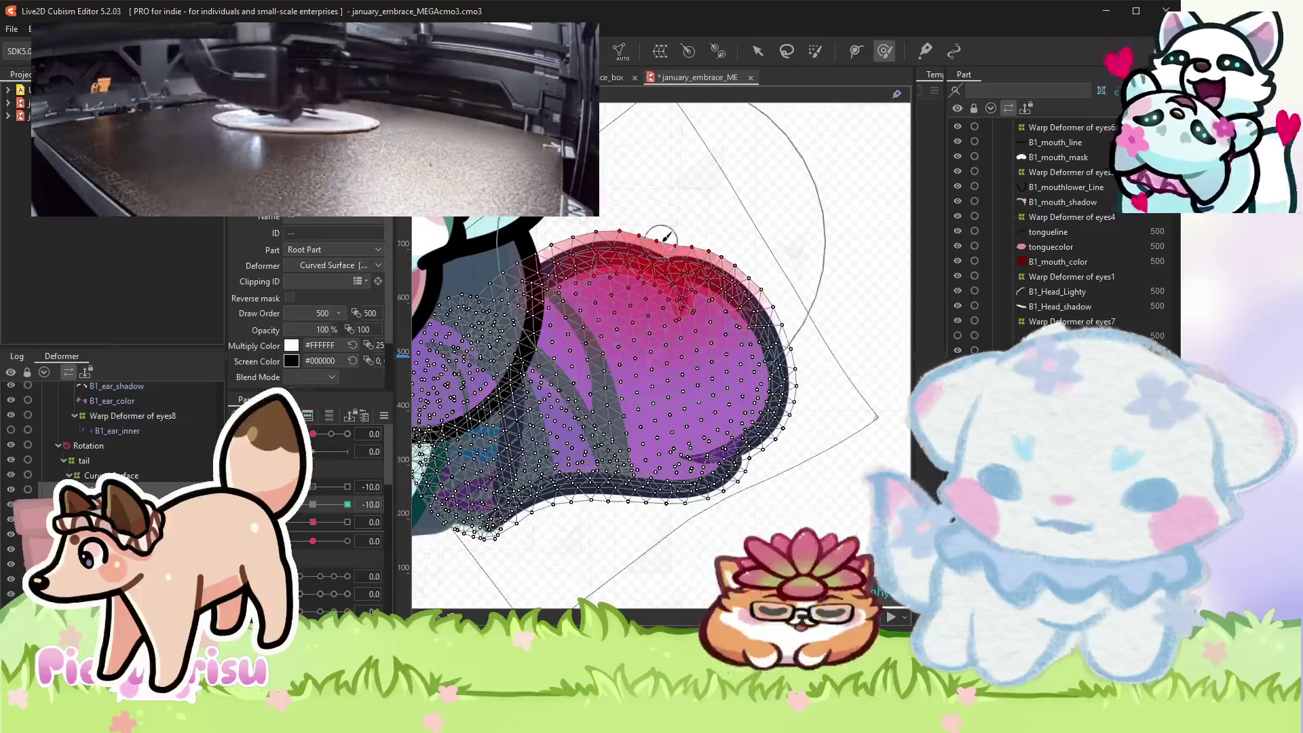
- Undo the stray tail bend, recentre the view, and set the tail parameter to 10
key("ctrl+z")
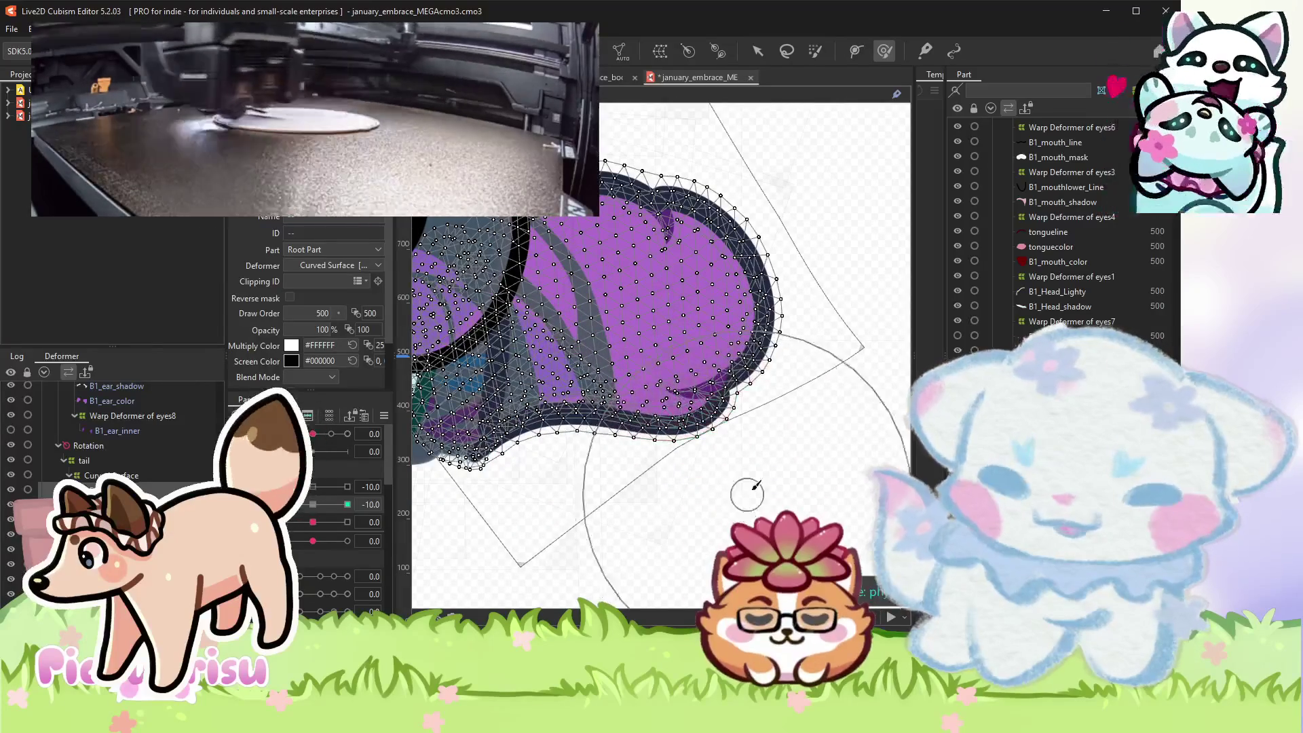
left_click_drag(764, 241, 783, 313)
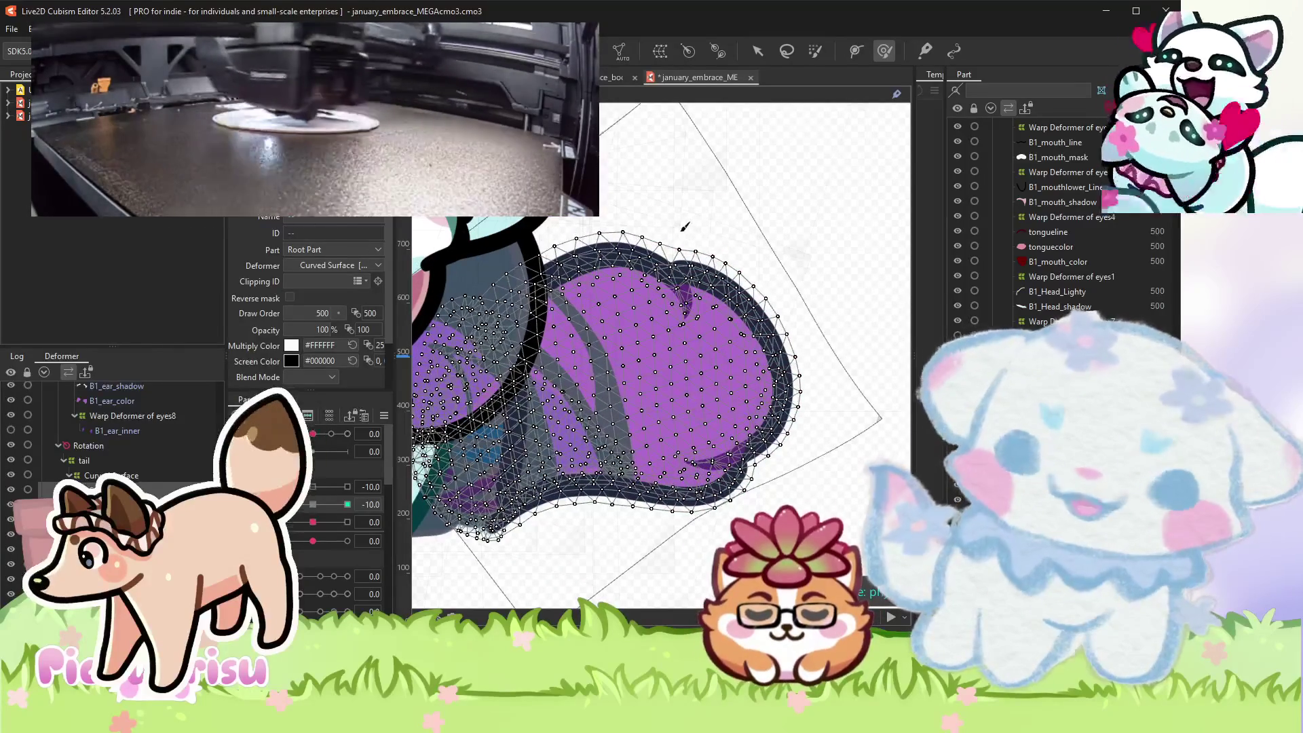
scroll(664, 189, "down", 2)
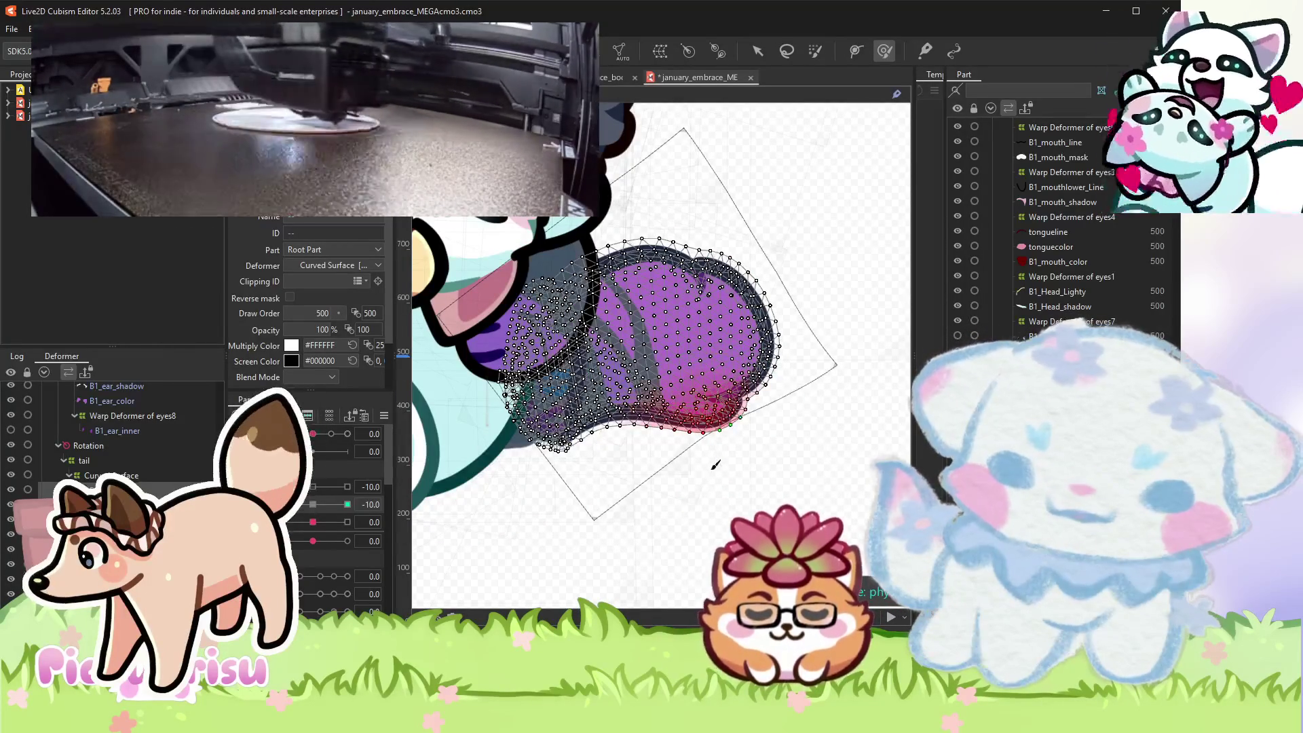
left_click(348, 504)
scroll(743, 232, "up", 2)
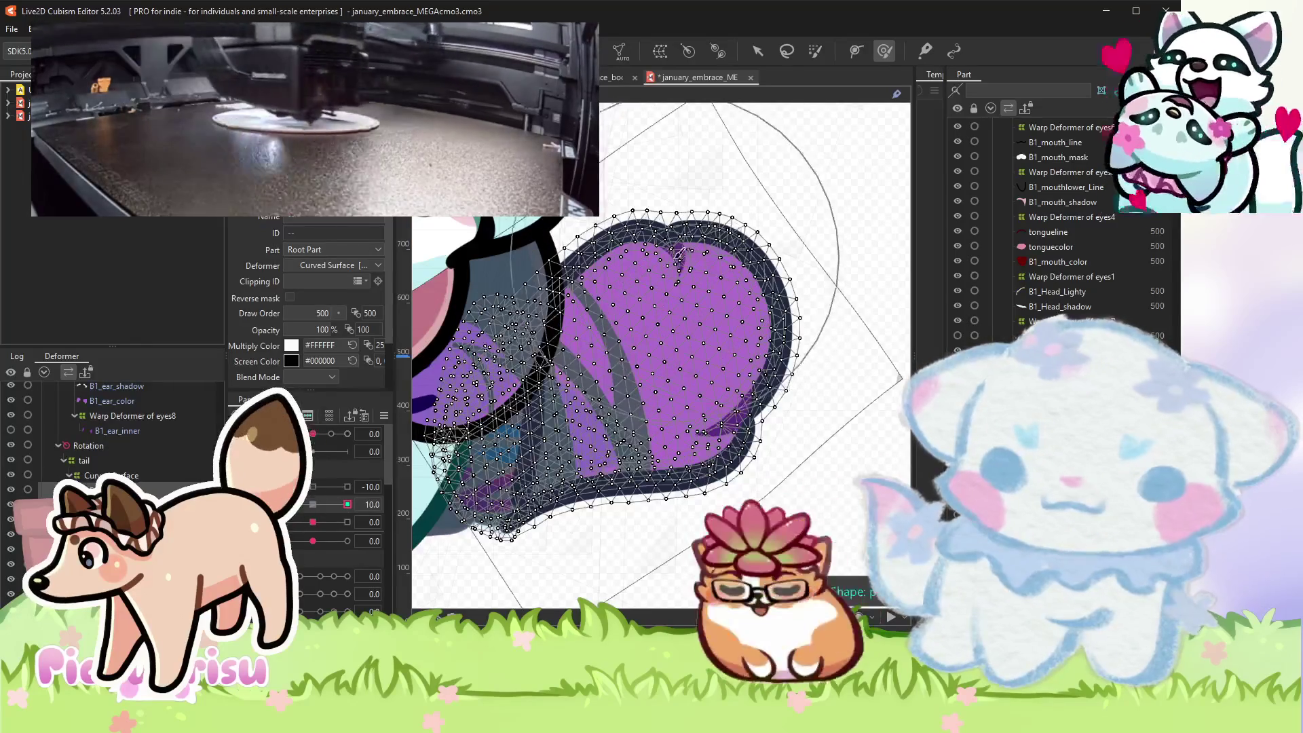
- Reshape the tail's upper-right edge and lower-right lobe at +10, then preview -10 and switch to the animation scene
left_click_drag(713, 203, 655, 218)
left_click_drag(834, 249, 829, 233)
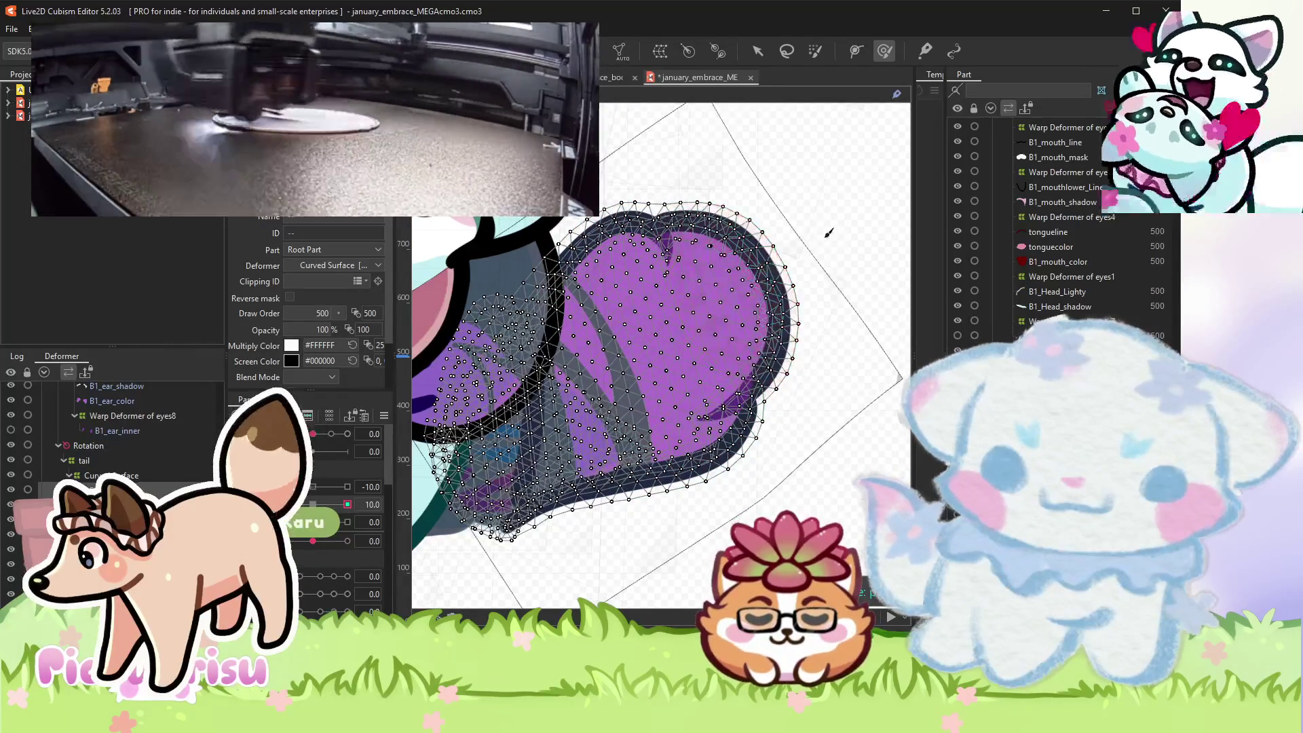
left_click_drag(800, 447, 796, 440)
left_click_drag(684, 292, 675, 289)
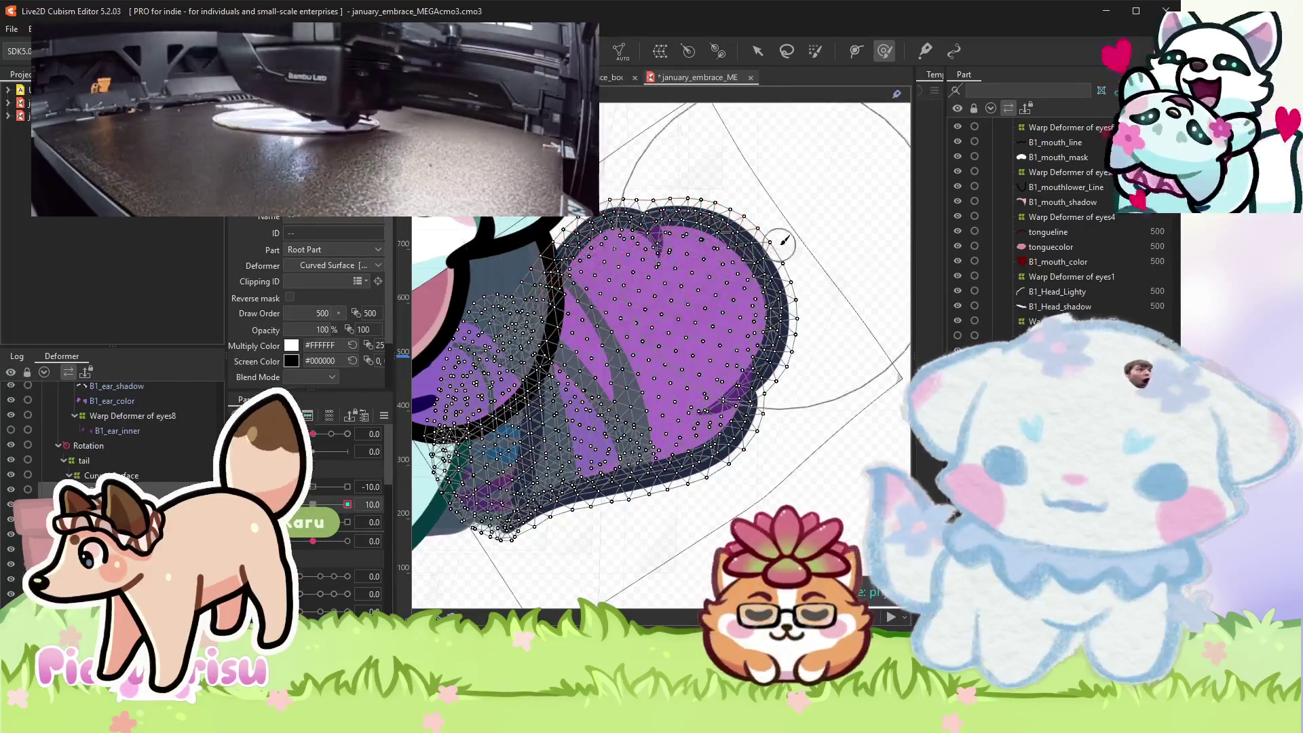
left_click_drag(793, 217, 785, 197)
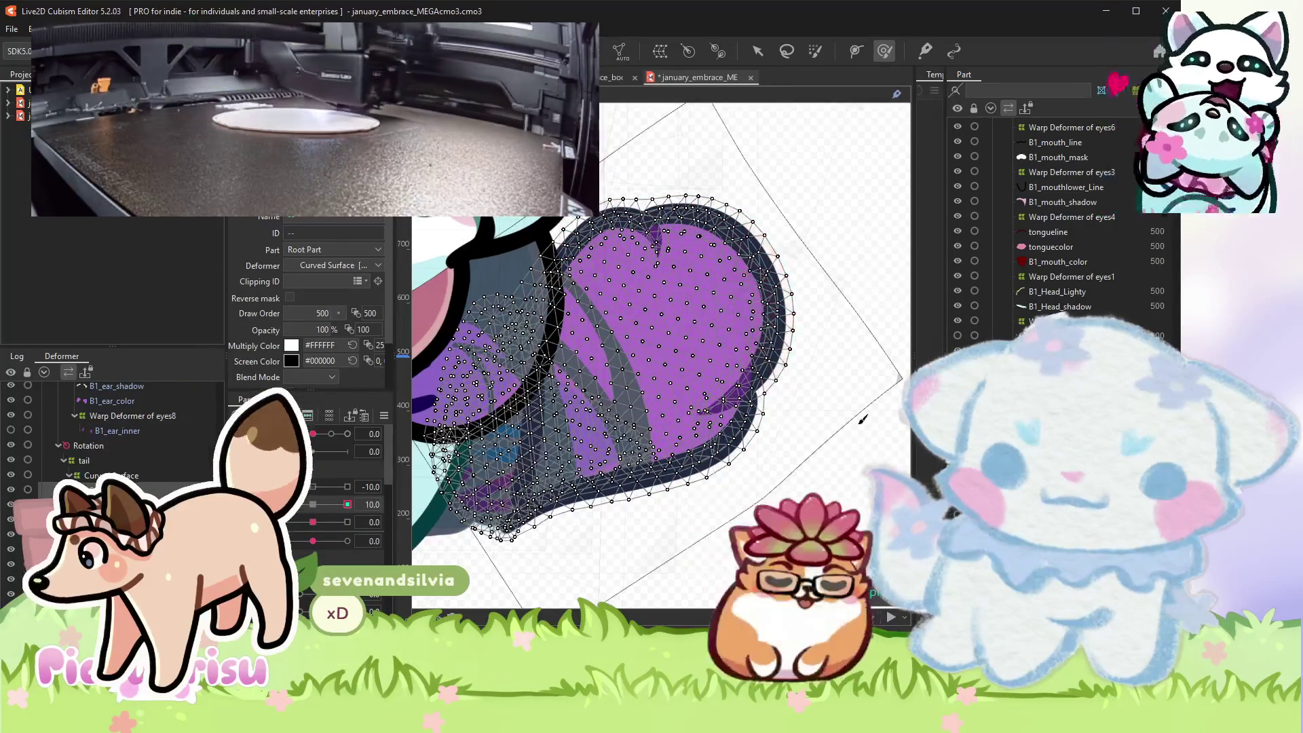
mouse_move(322, 509)
left_mouse_down()
mouse_move(279, 505)
mouse_move(348, 505)
mouse_move(279, 504)
left_mouse_up()
key("ctrl+Tab")
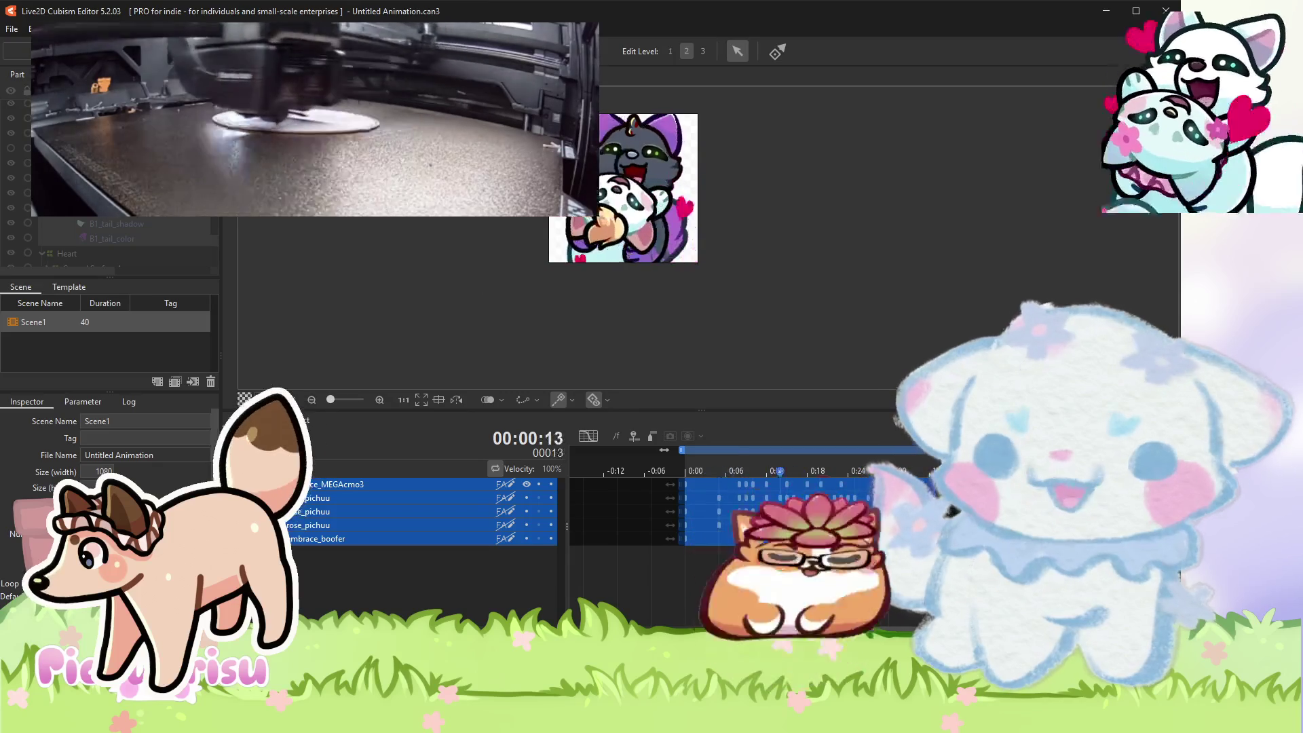
- Reopen the tail model, reset the parameter to 0, and try then undo a Deform Brush reshape
double_click(333, 484)
left_click_drag(347, 504, 315, 507)
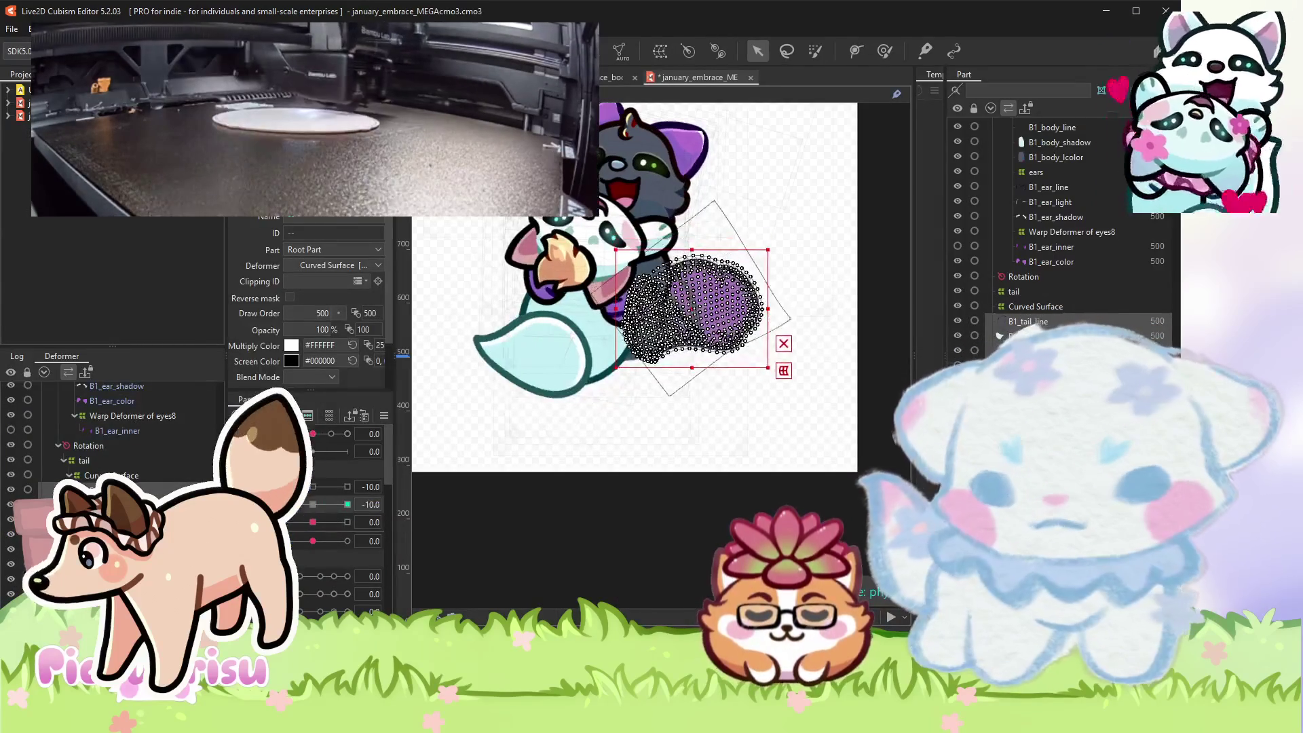
scroll(816, 387, "up", 3)
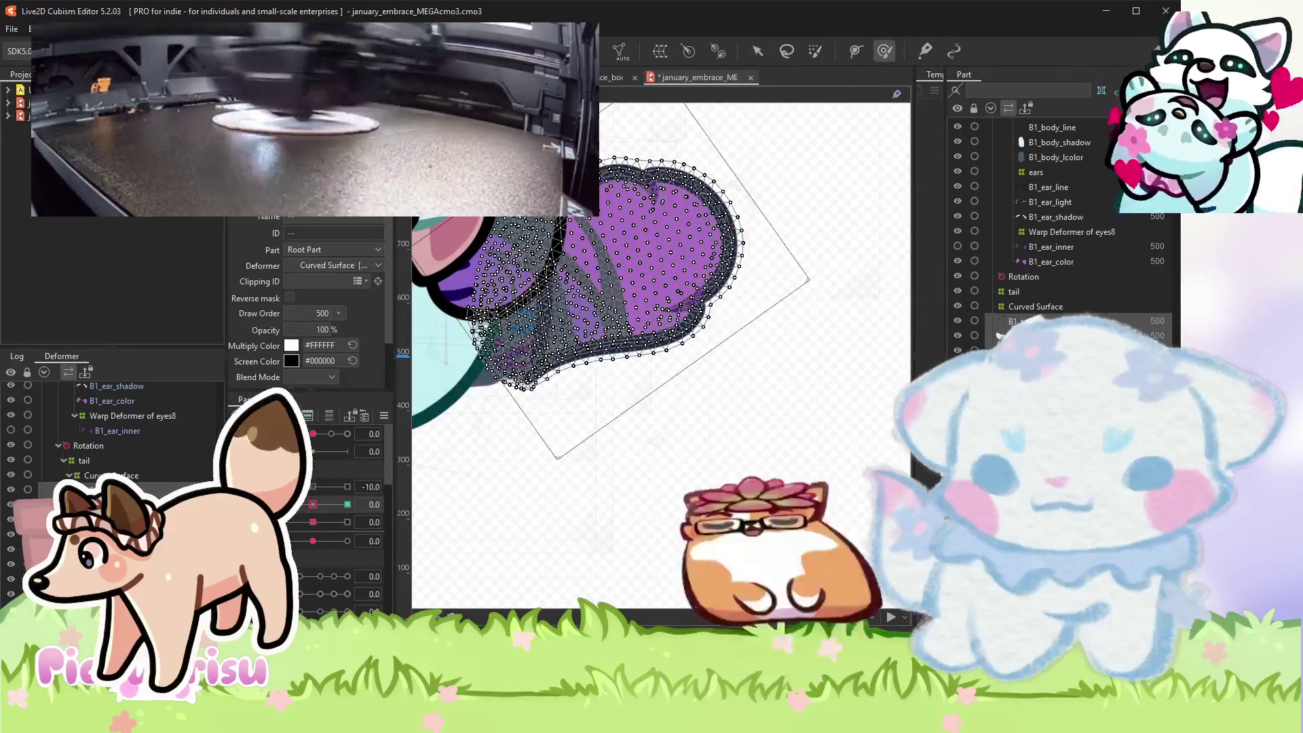
left_click(885, 51)
scroll(648, 400, "up", 2)
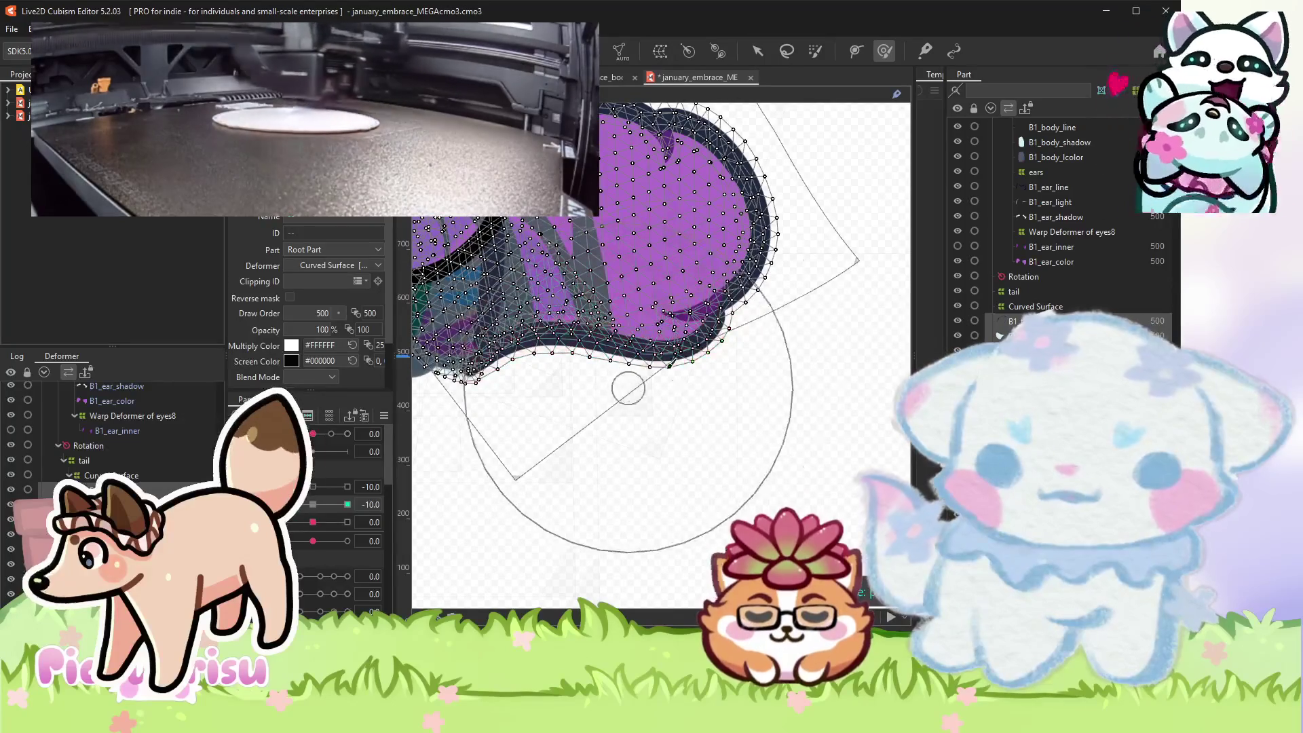
left_click_drag(824, 277, 666, 331)
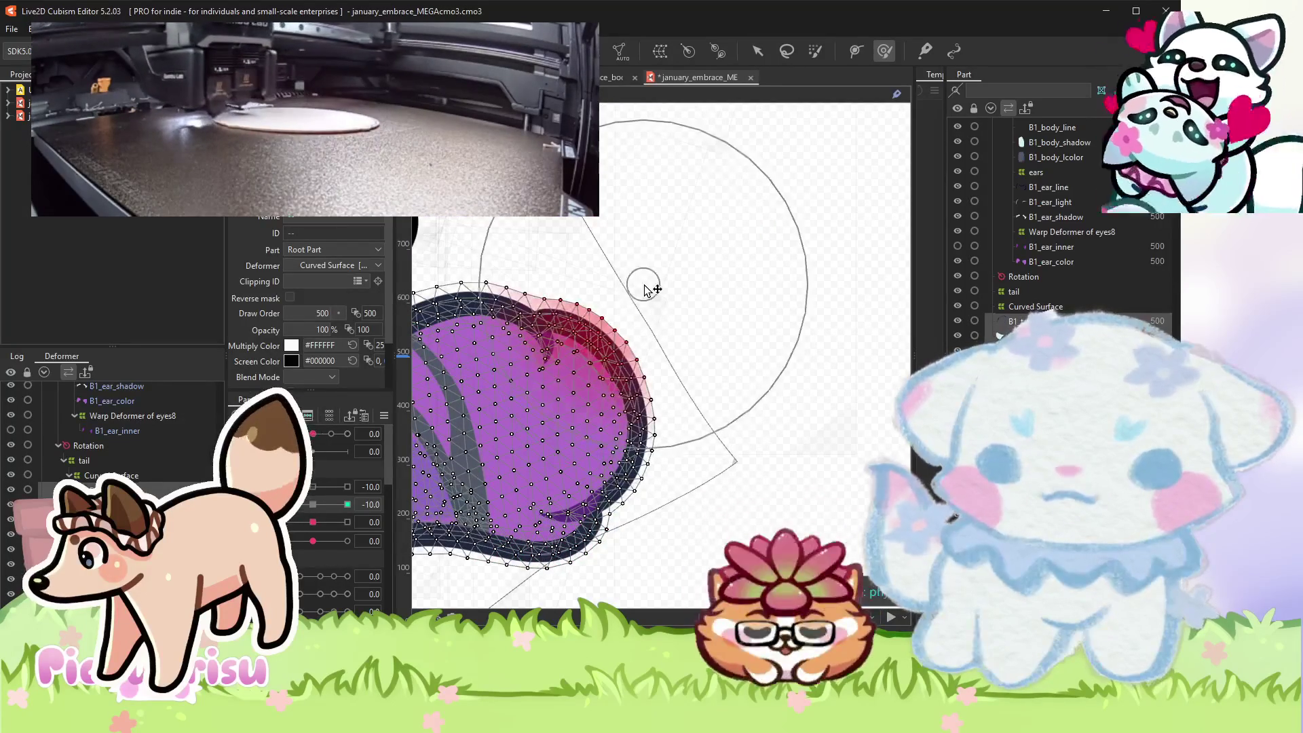
key("ctrl+z")
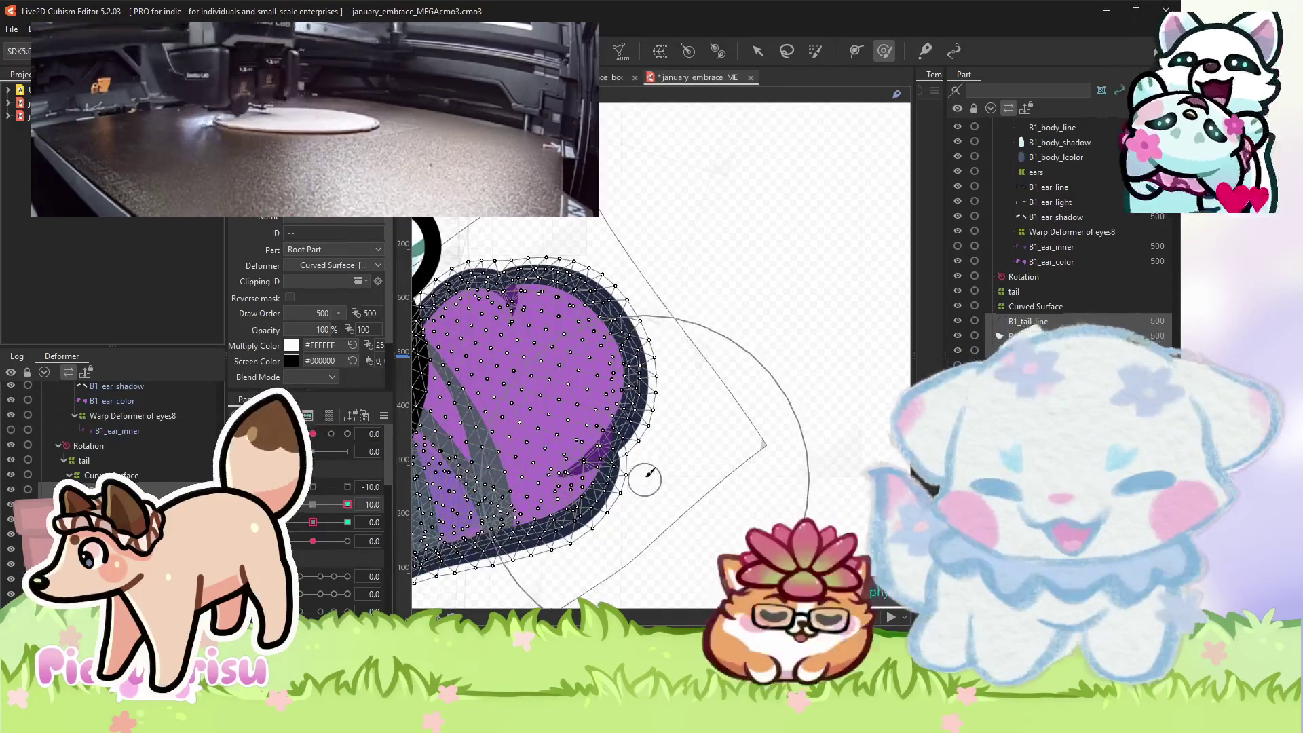
- Reset the tail parameter to 0 and check the next parameter's 10 and -10 poses
left_click(313, 504)
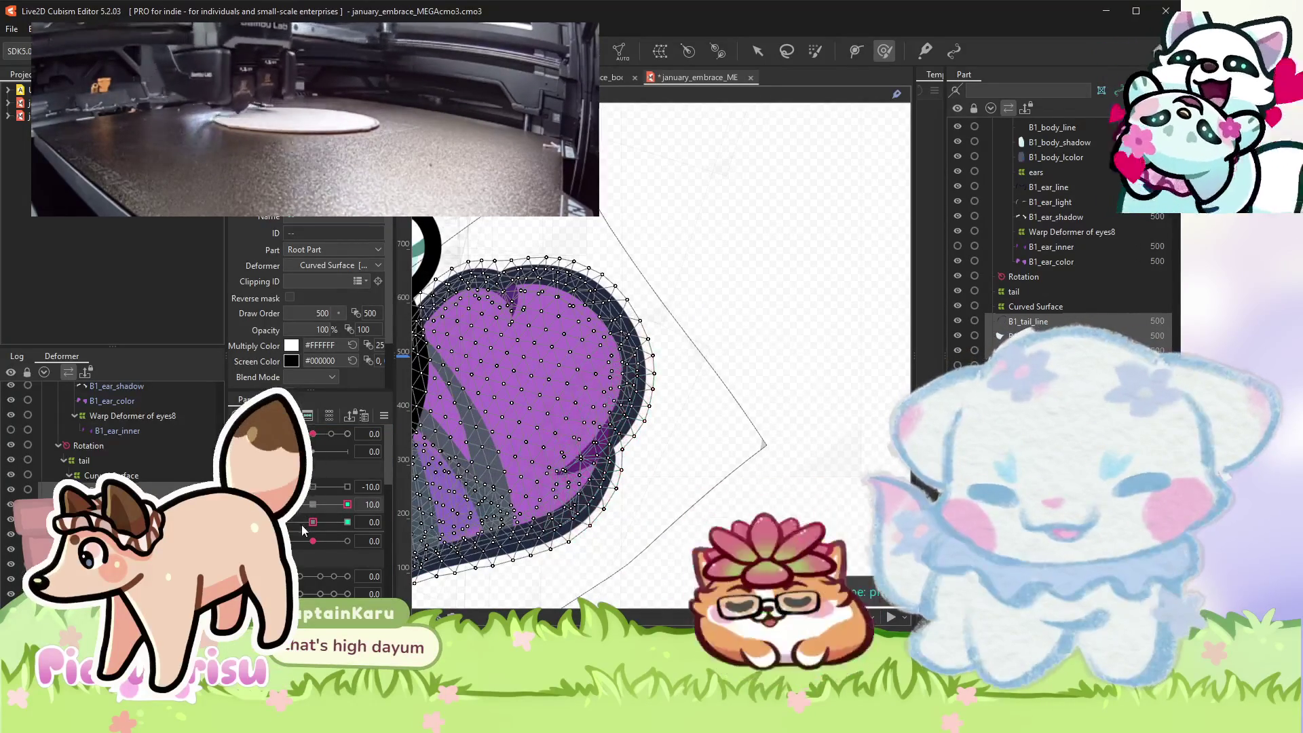
left_click(347, 522)
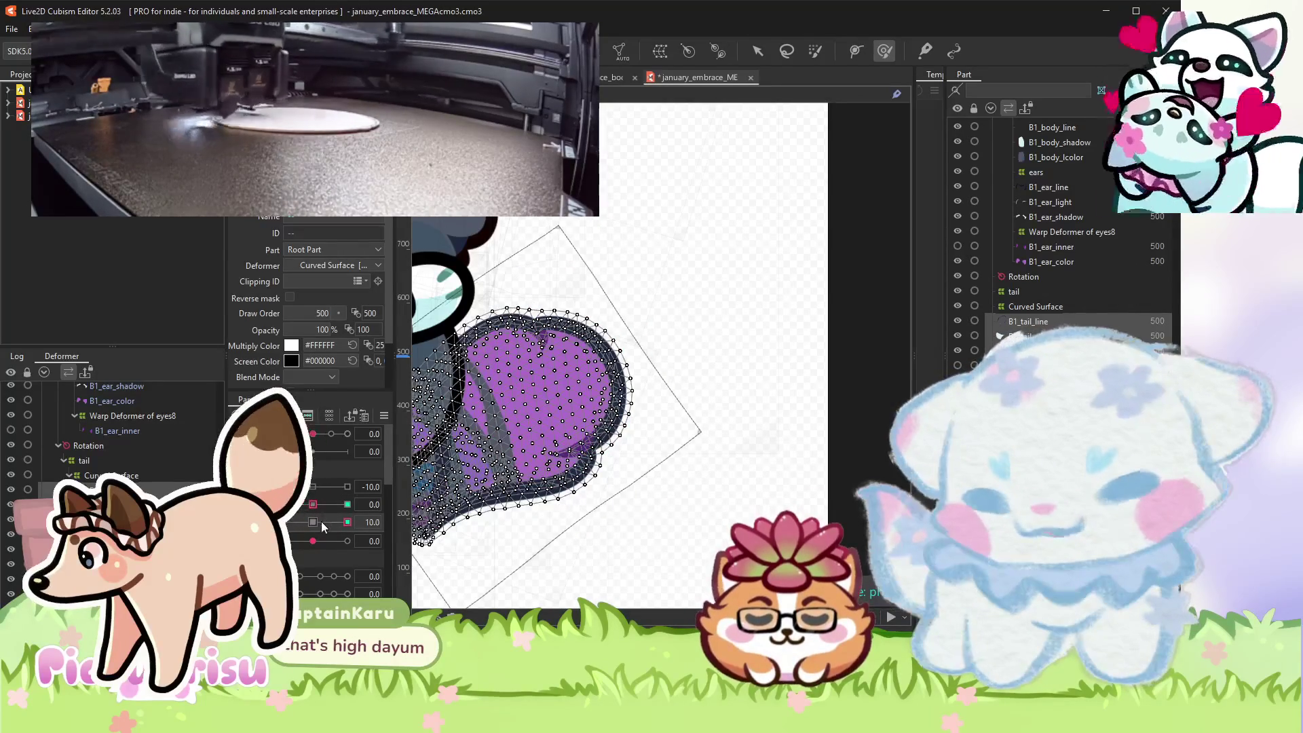
left_click(299, 522)
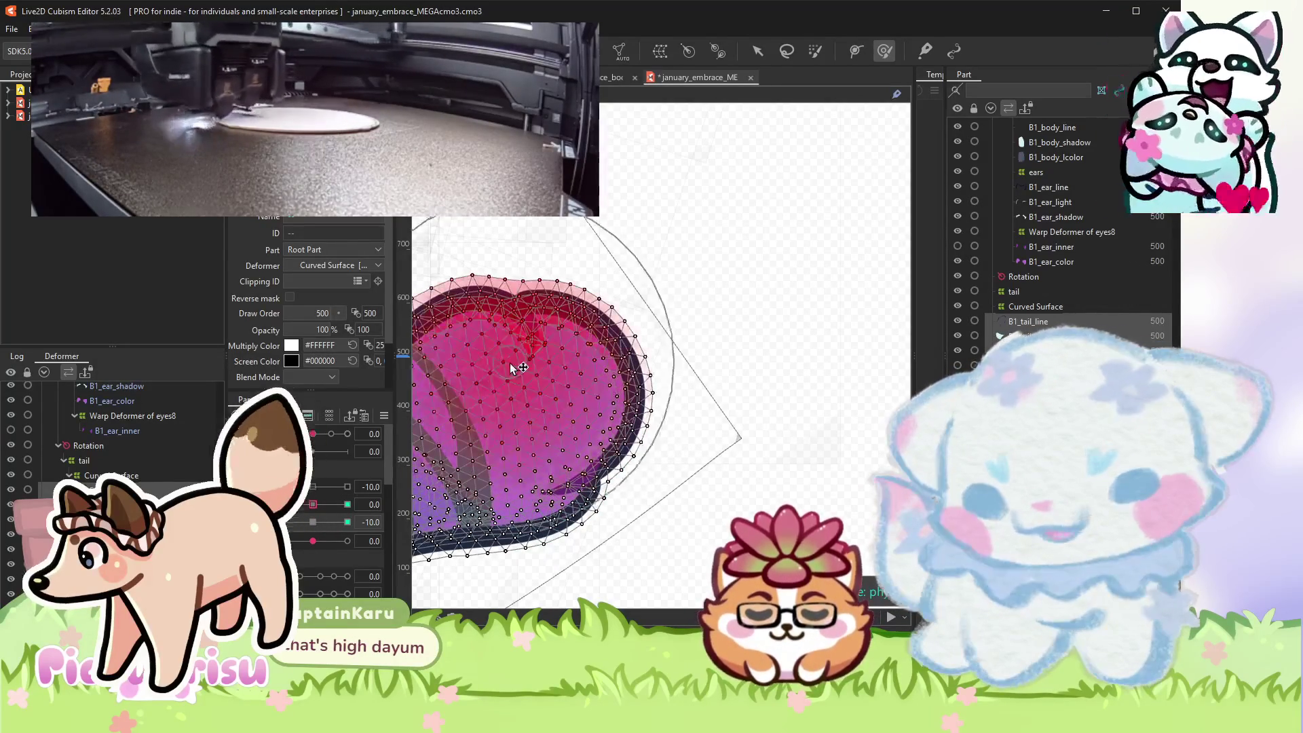